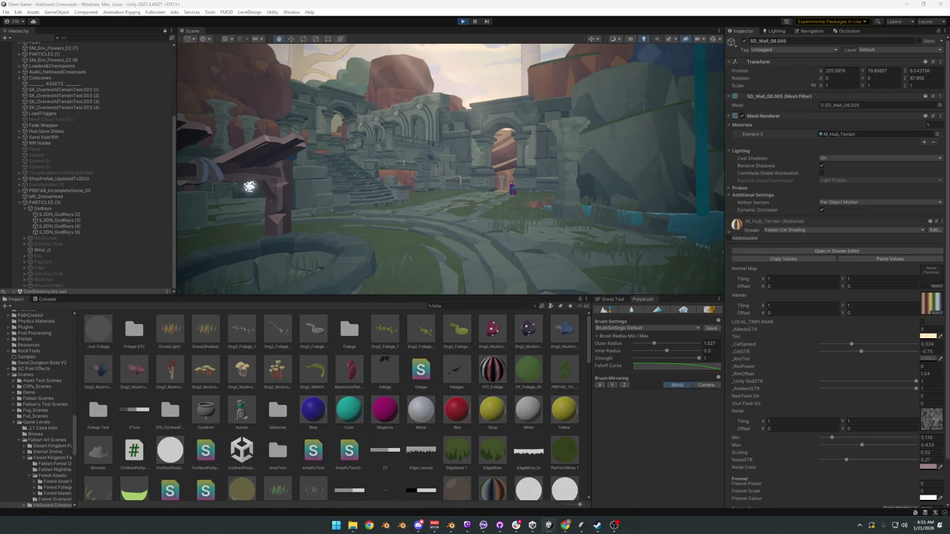
# Run the character through the ruined courtyard, past the wooden gate toward the arches.
pyautogui.press('w')
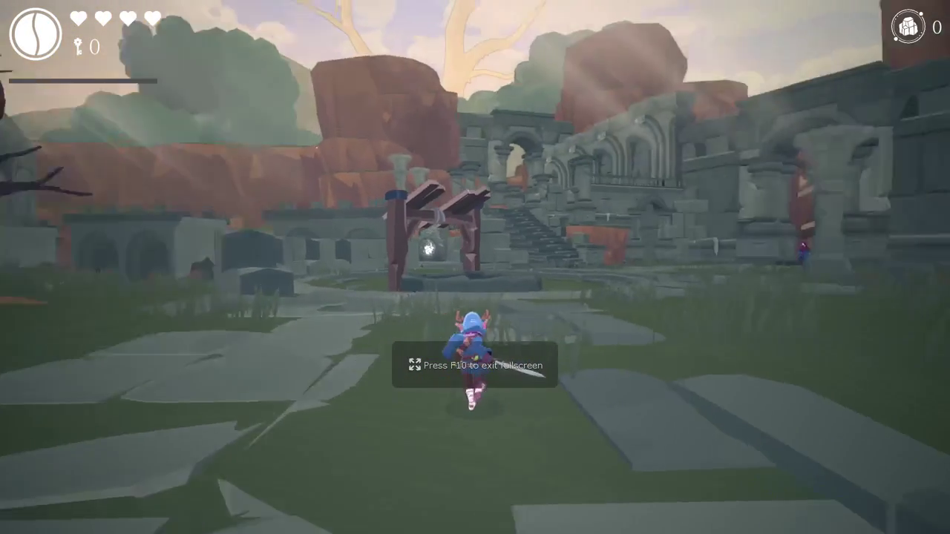
pyautogui.press('w')
pyautogui.press('w')
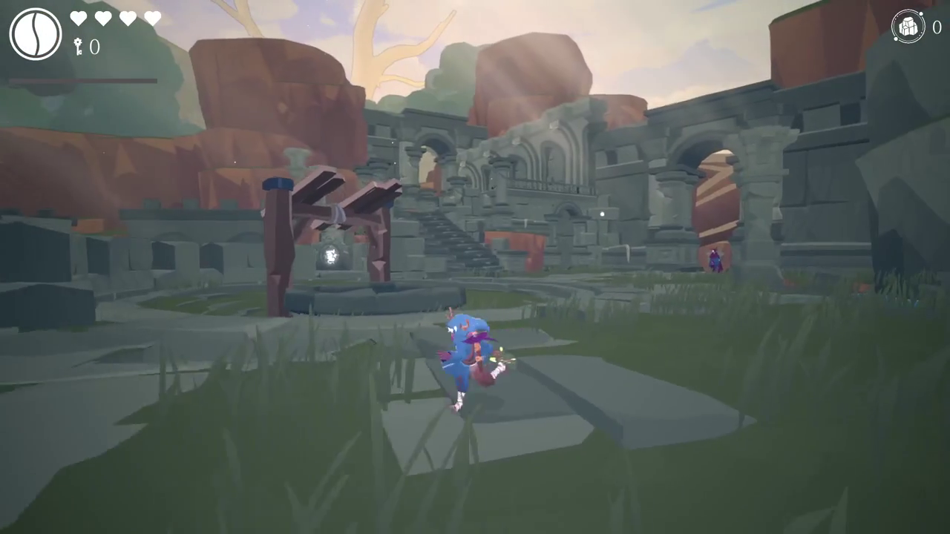
pyautogui.press('w')
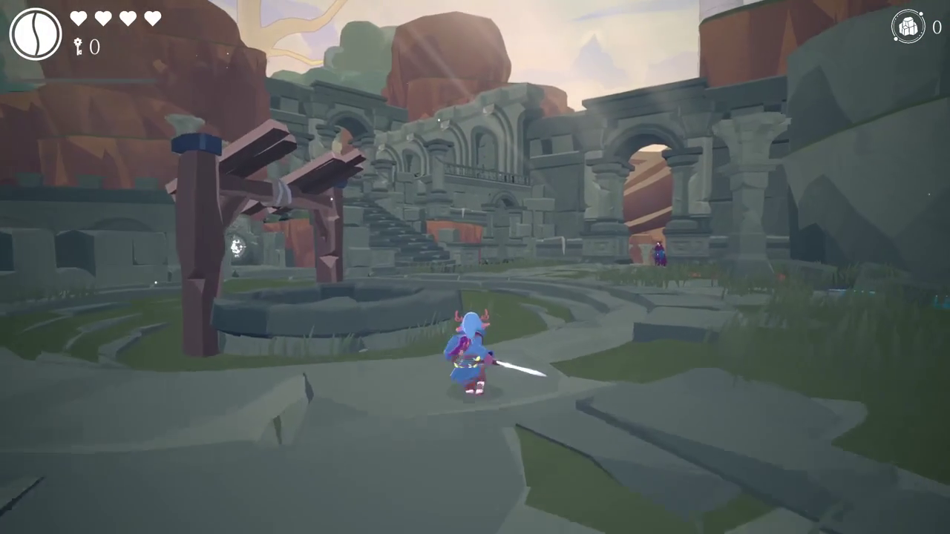
pyautogui.press('w')
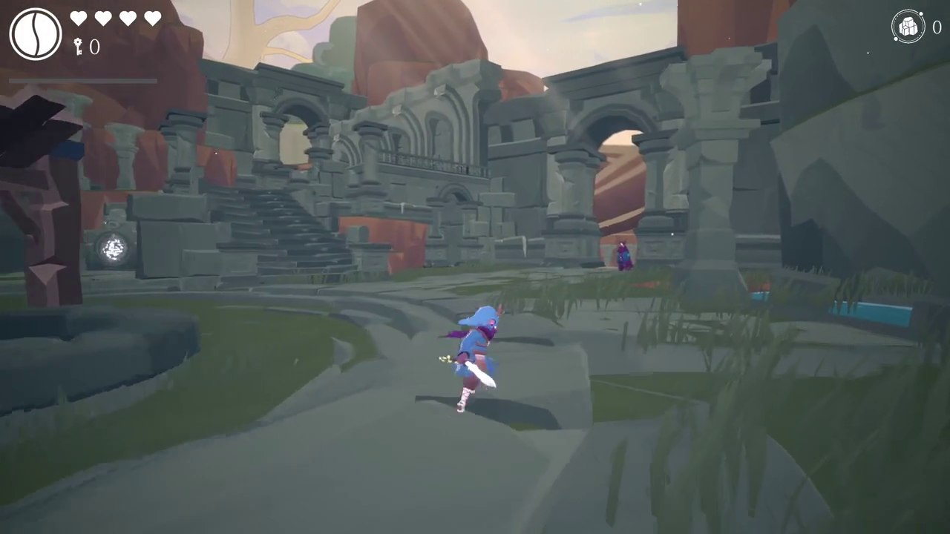
# Dodge-roll toward the sunset sea, then roll back and run up the stone path to the well.
pyautogui.press('w')
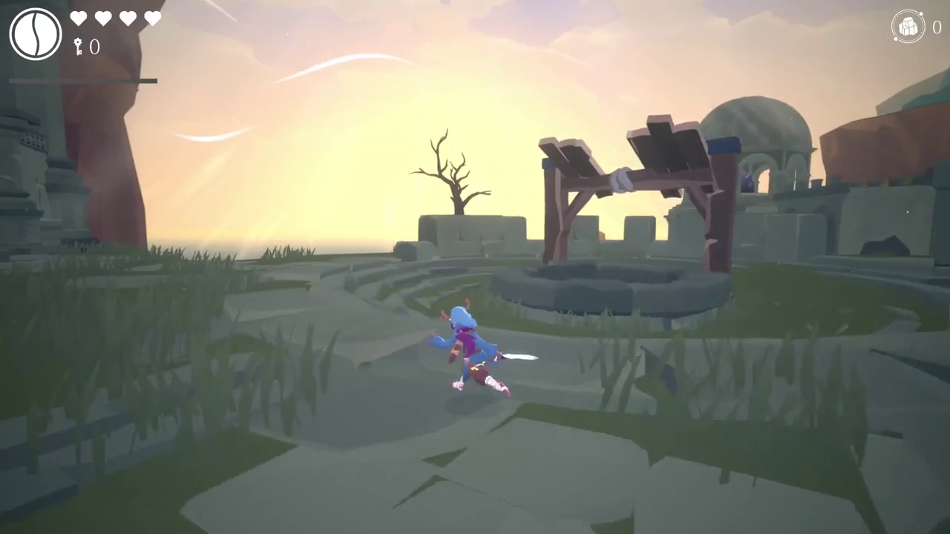
pyautogui.press('space')
pyautogui.press('w')
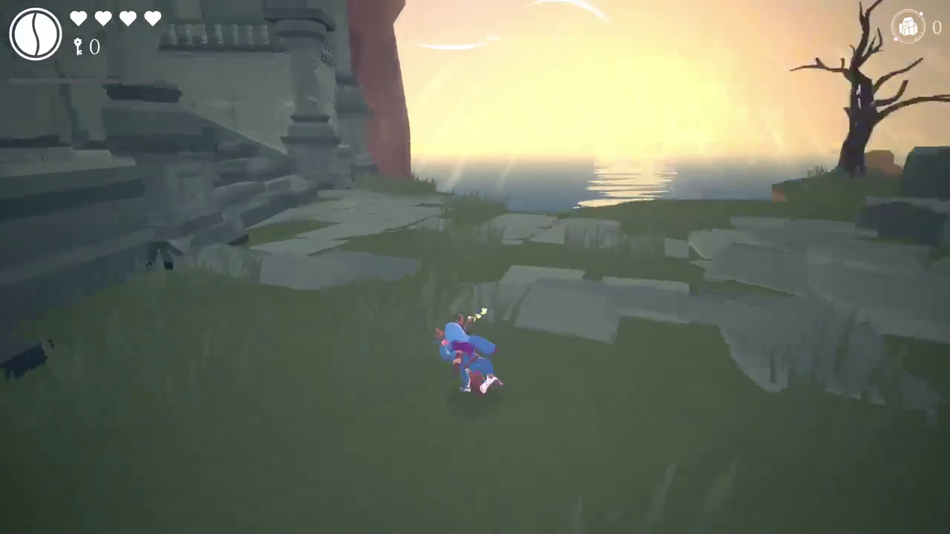
pyautogui.press('w')
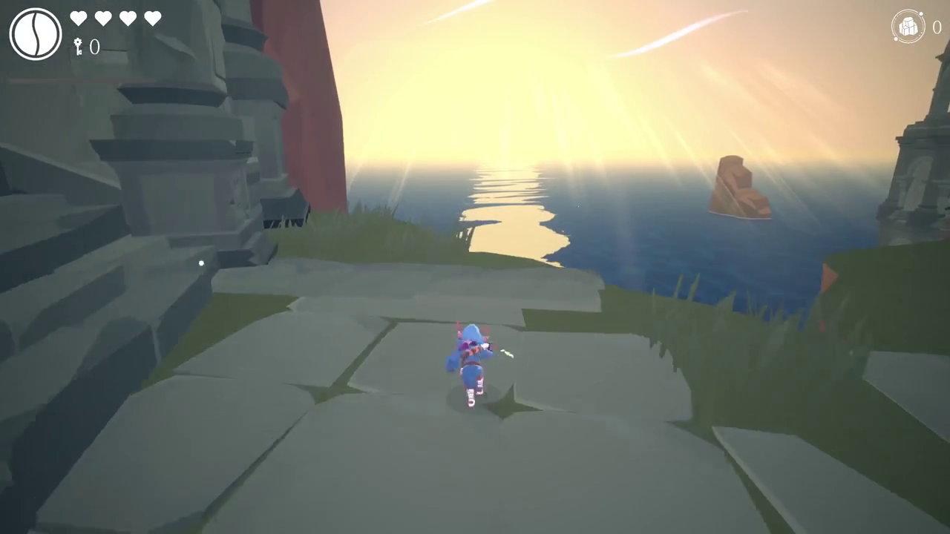
pyautogui.press('space')
pyautogui.press('w')
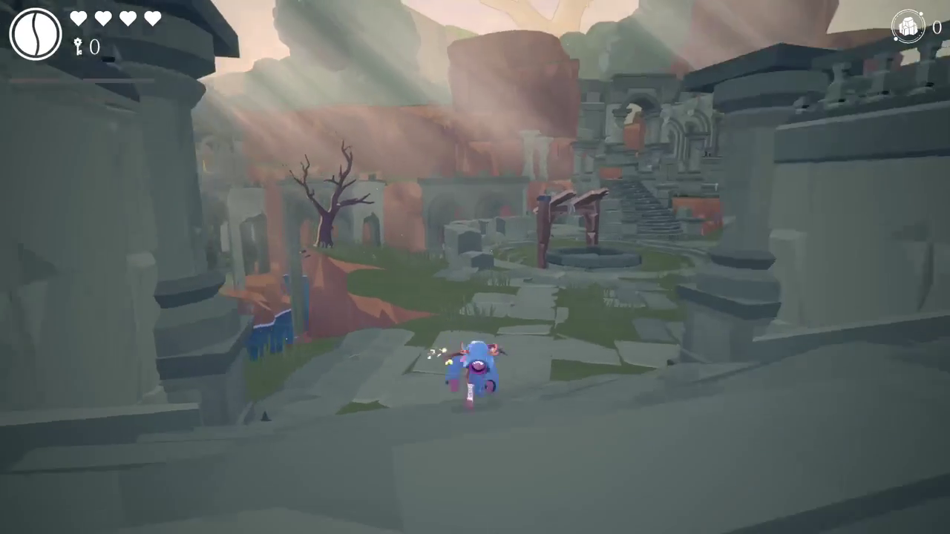
pyautogui.press('w')
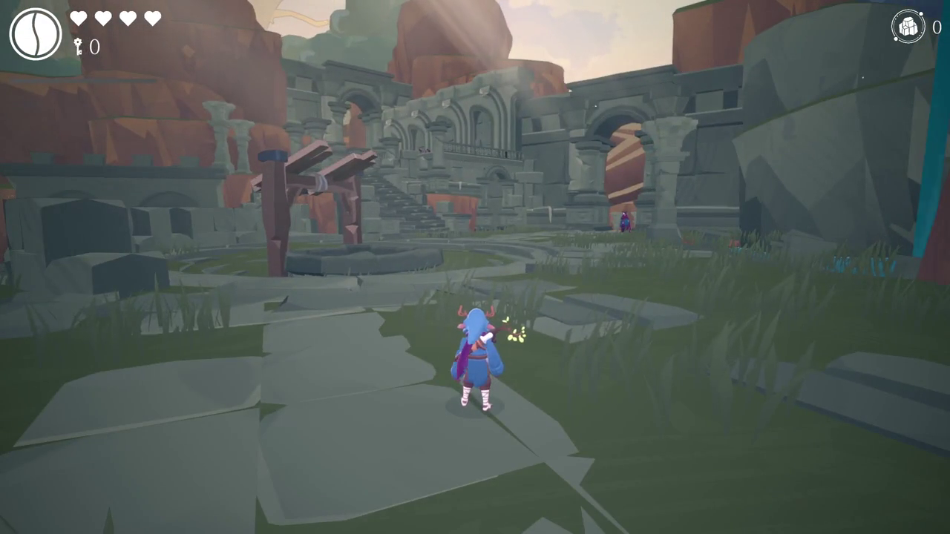
# Circle the courtyard past the dead tree and stone stairs to the temple, then pause the game.
pyautogui.press('w')
pyautogui.press('s')
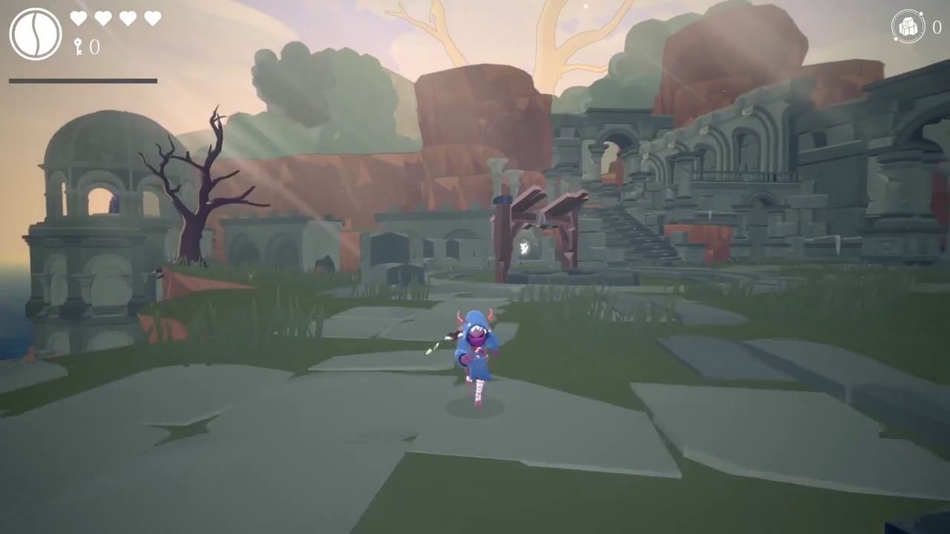
pyautogui.press('s')
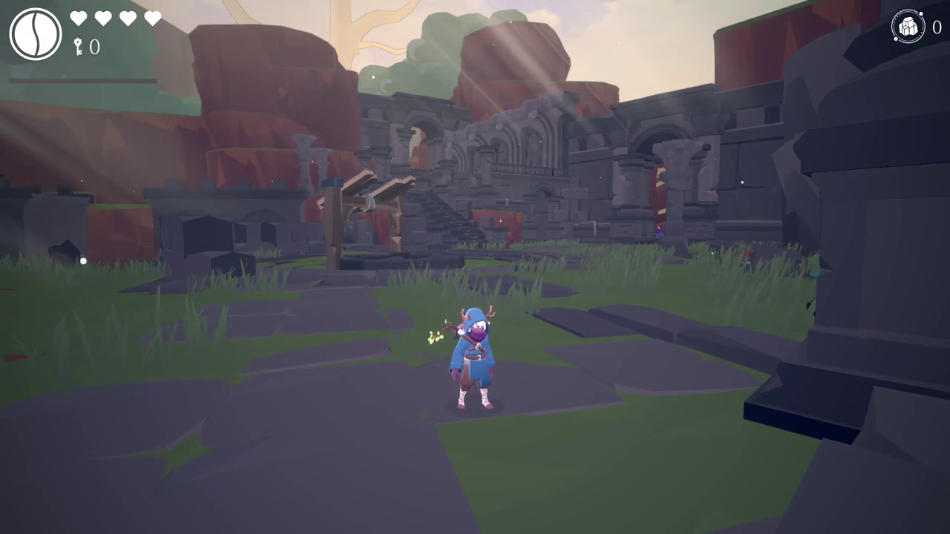
pyautogui.press('a')
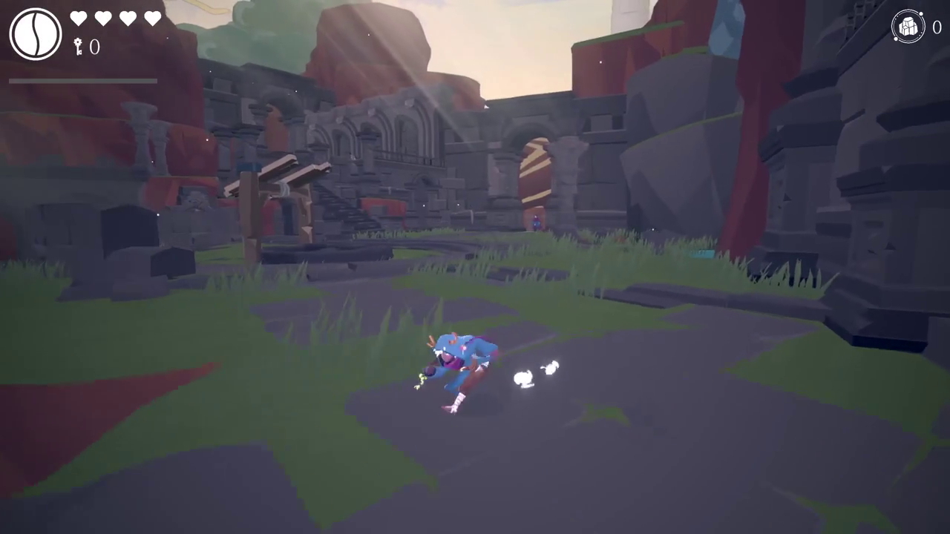
pyautogui.press('s')
pyautogui.press('w')
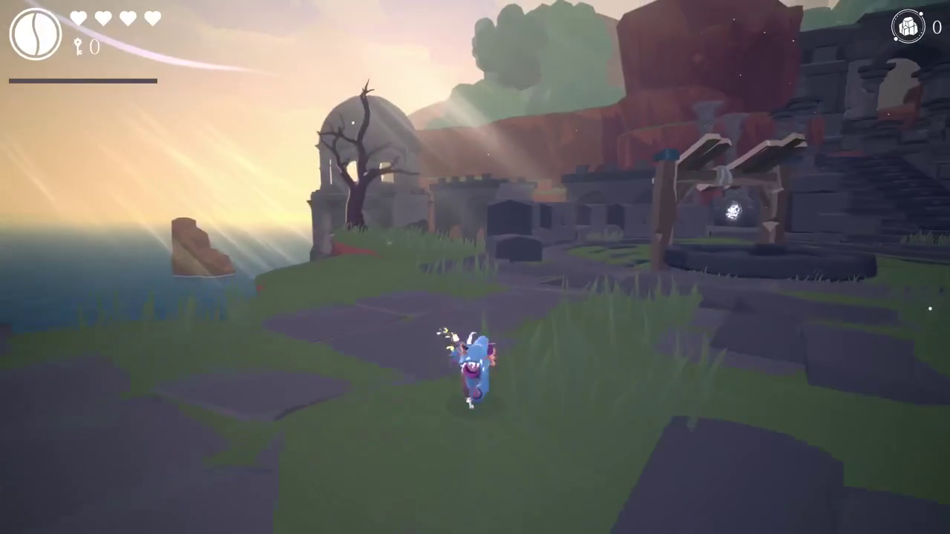
pyautogui.press('d')
pyautogui.press('w')
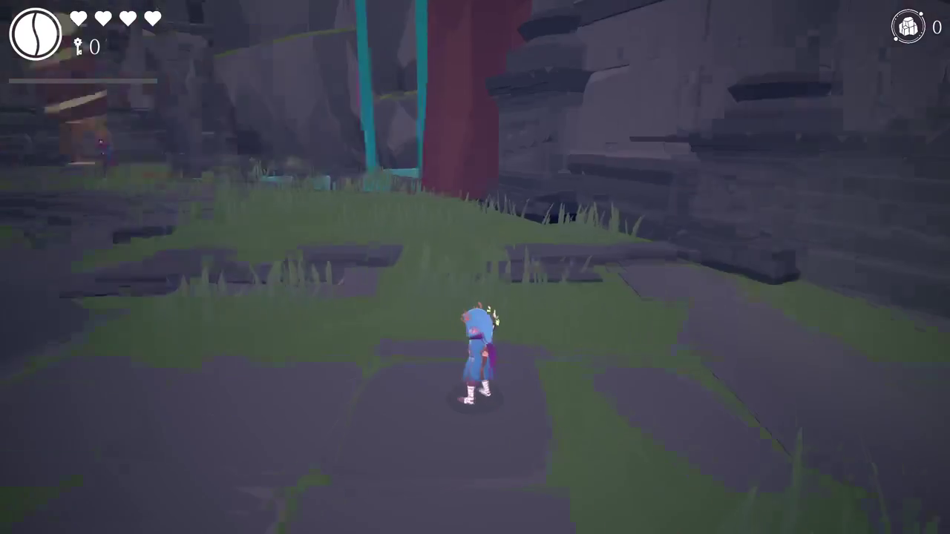
pyautogui.press('w')
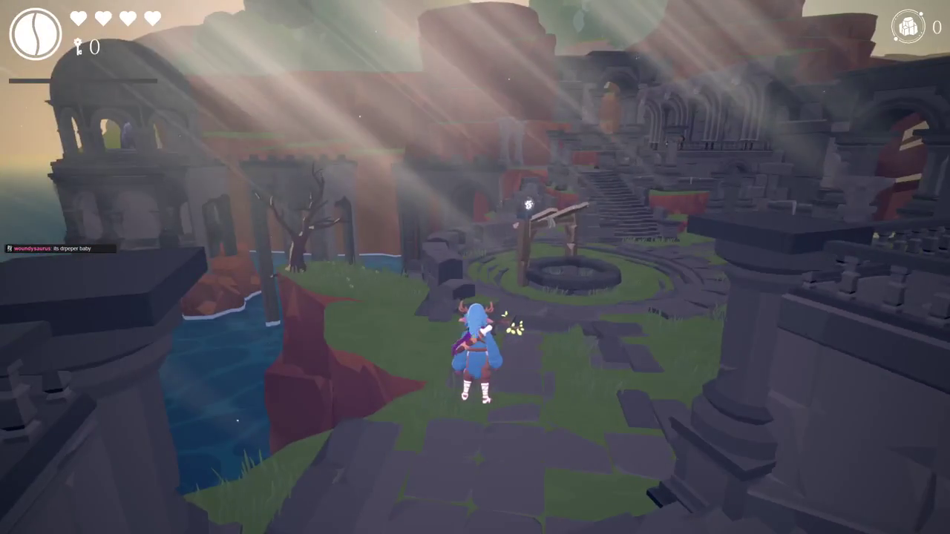
pyautogui.press('Escape')
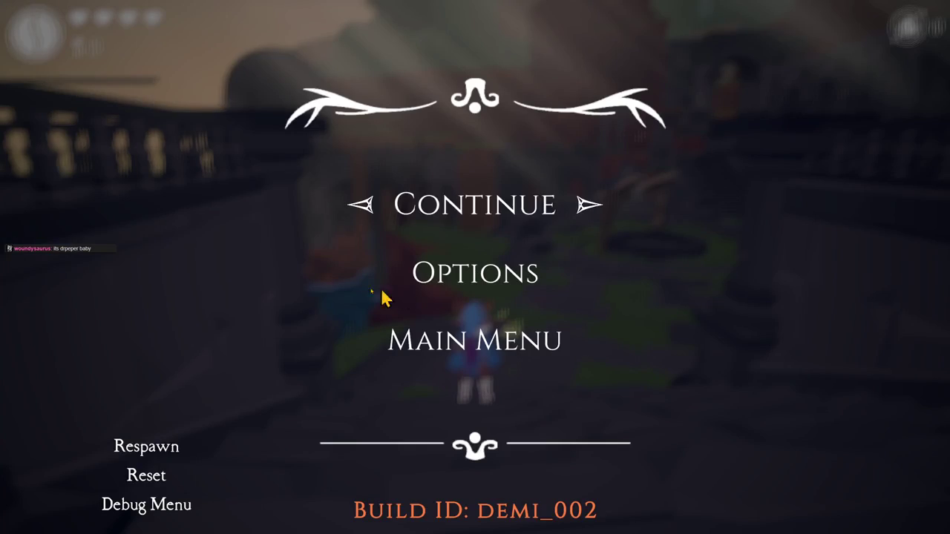
# Glance at the editor layout, then choose Continue in the pause menu to resume play.
pyautogui.hotkey('shift', 'space')
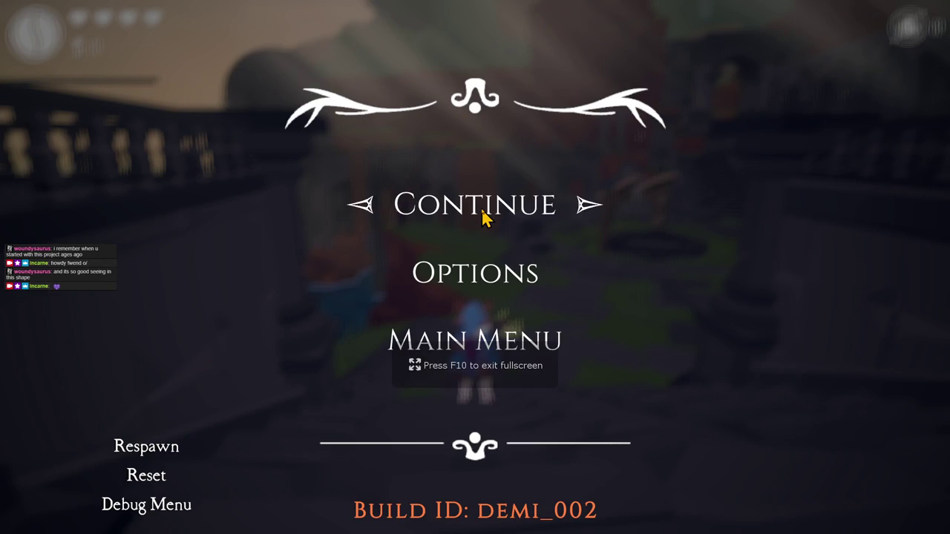
pyautogui.click(490, 210)
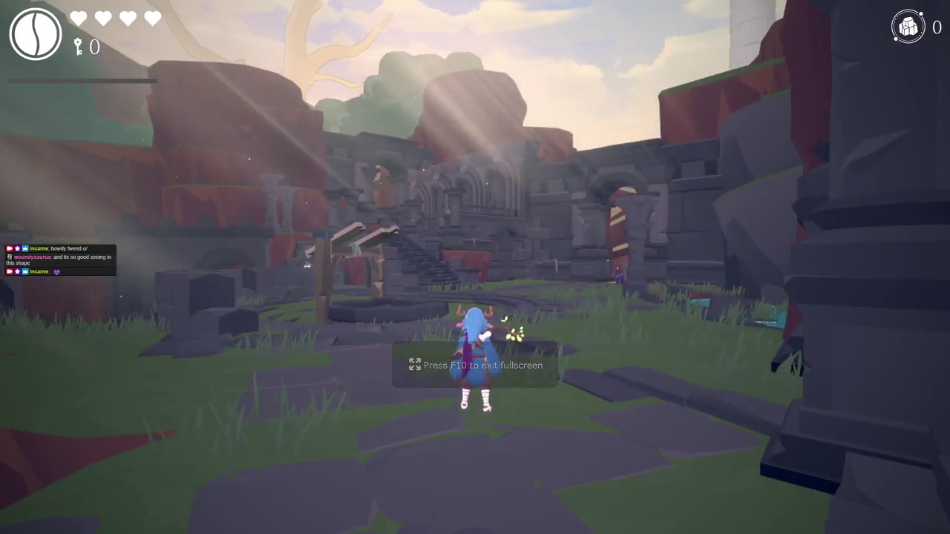
# Run the character forward toward the courtyard ruins, then pause again with Esc.
pyautogui.press('w')
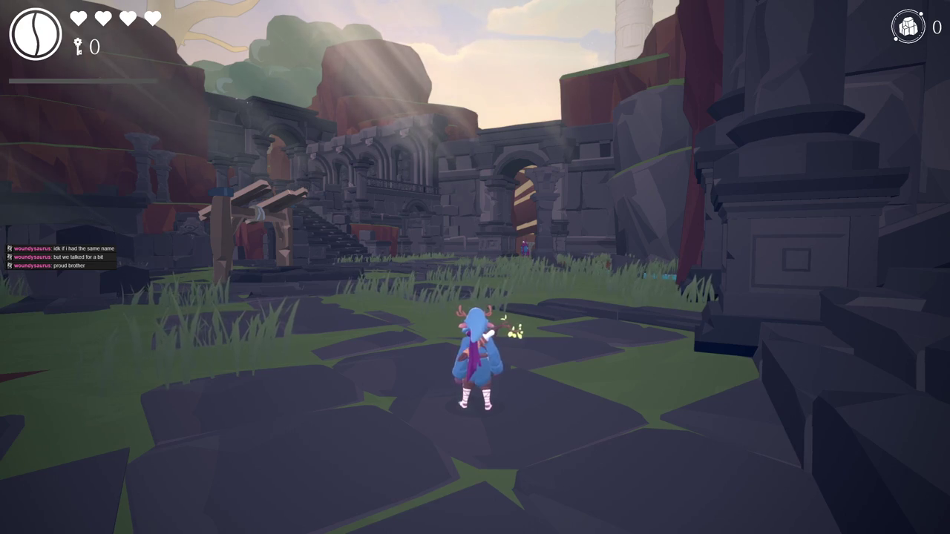
pyautogui.press('Escape')
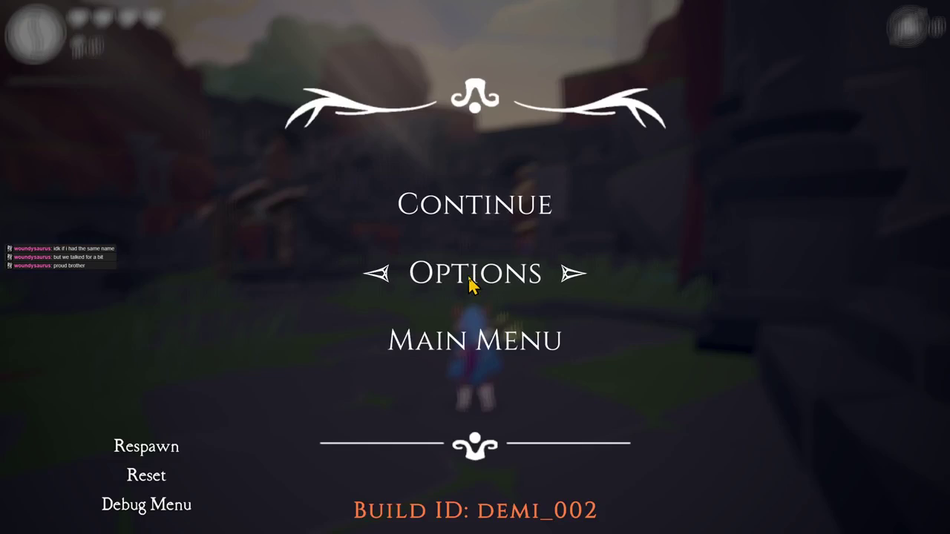
# Exit the fullscreen Game view back to the editor panels with play mode still running.
pyautogui.hotkey('ctrl', '1')
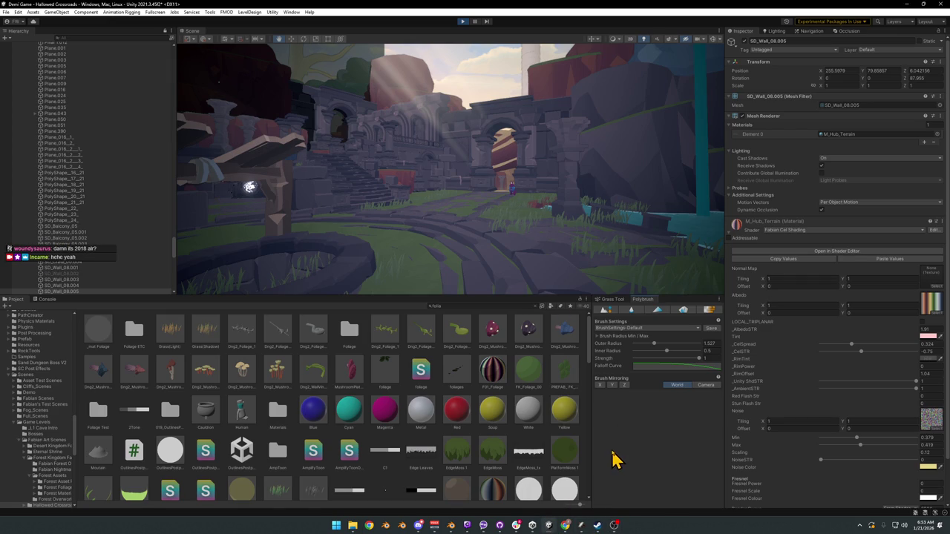
# Resume fullscreen play, climb onto the arcade balcony above the waterfall pool, then exit fullscreen.
pyautogui.press('F10')
pyautogui.press('Escape')
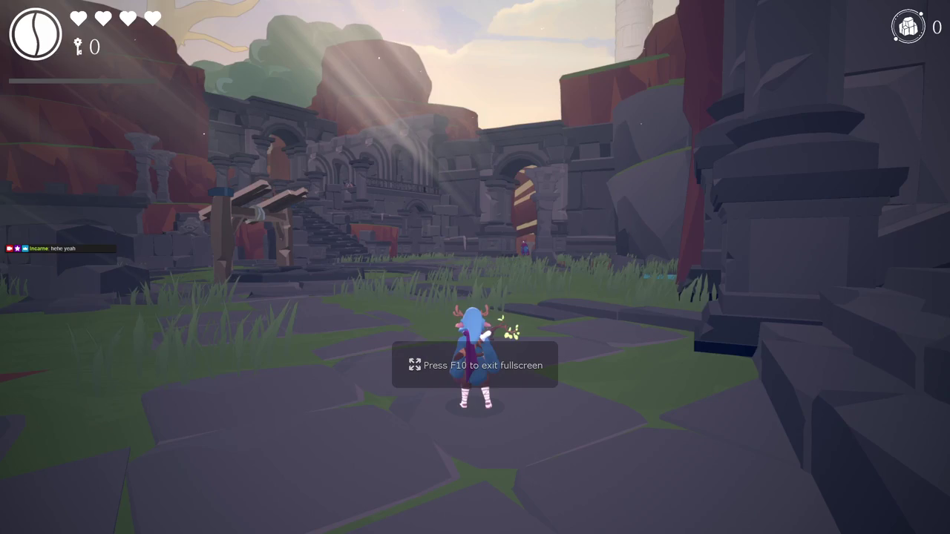
pyautogui.press('w')
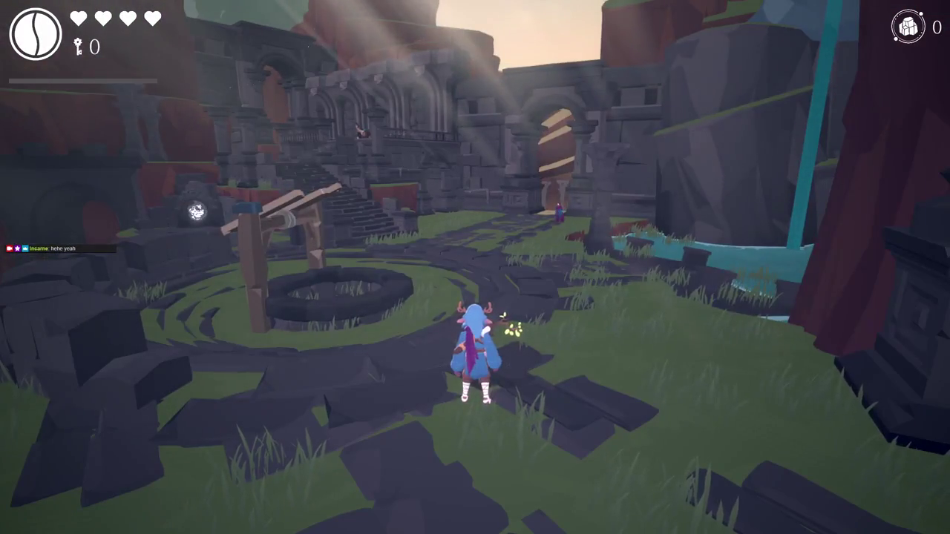
pyautogui.press('w')
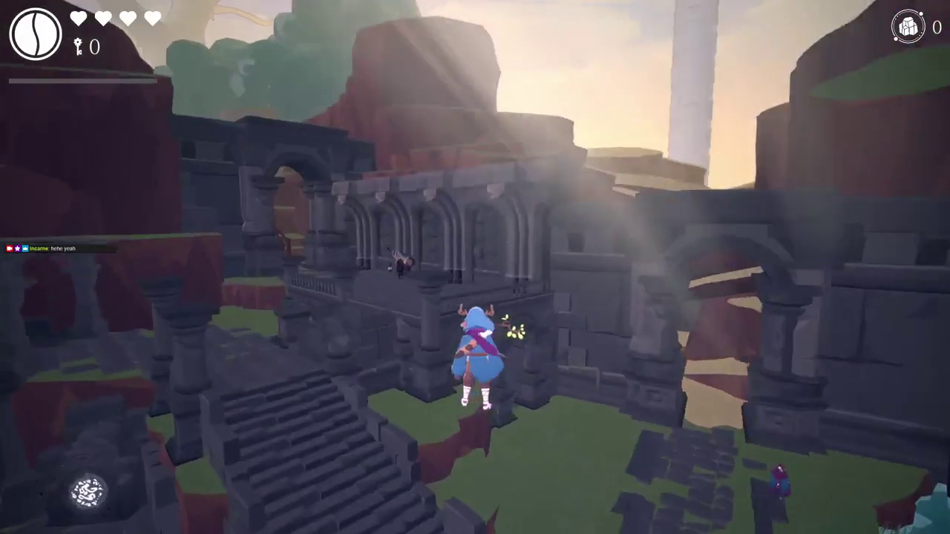
pyautogui.press('w')
pyautogui.press('space')
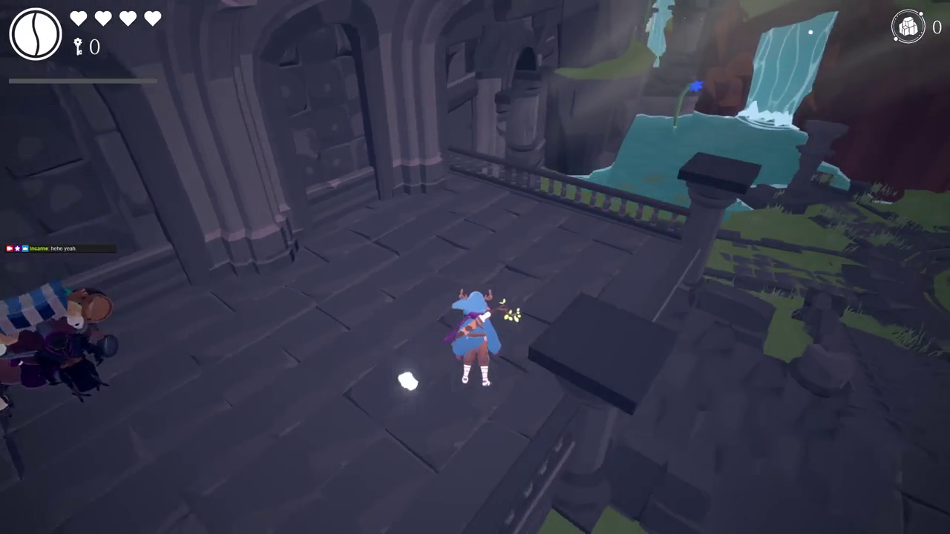
pyautogui.press('w')
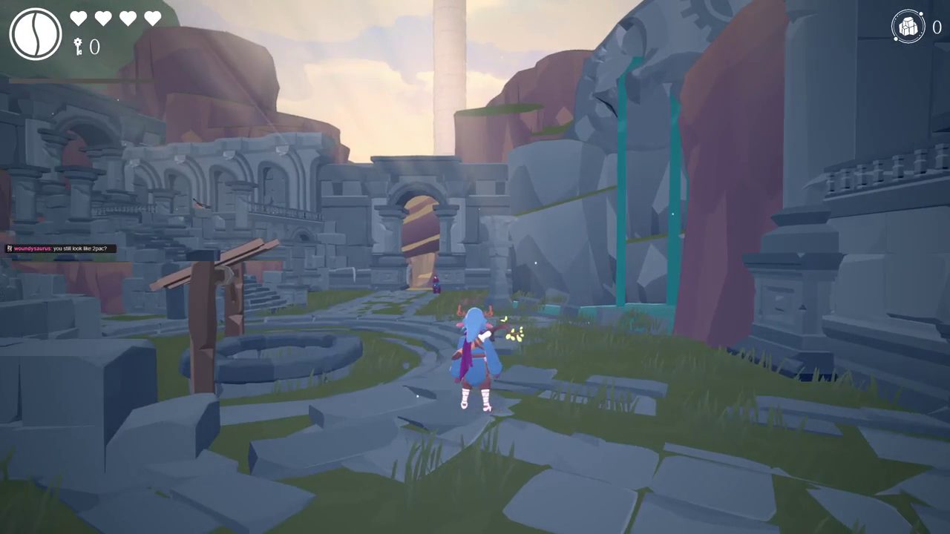
pyautogui.moveTo(475, 267)
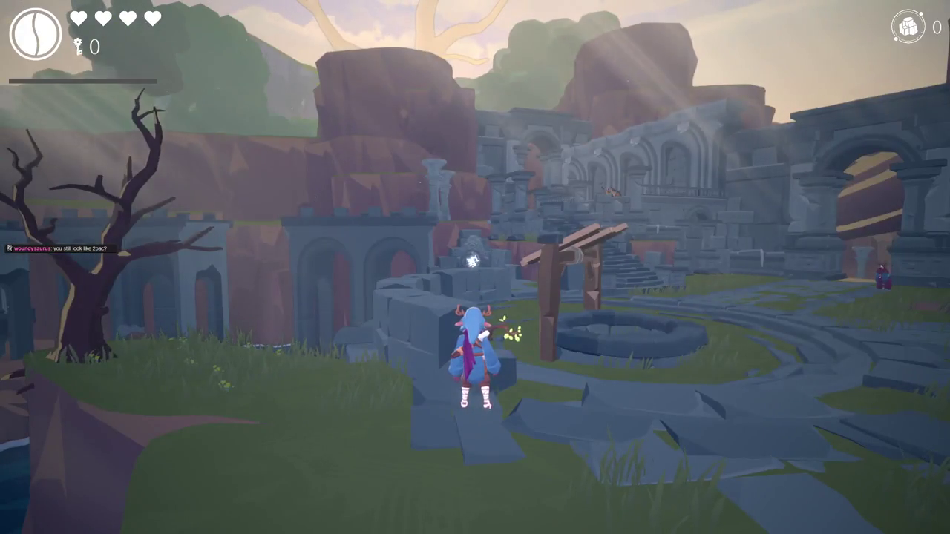
pyautogui.press('F11')
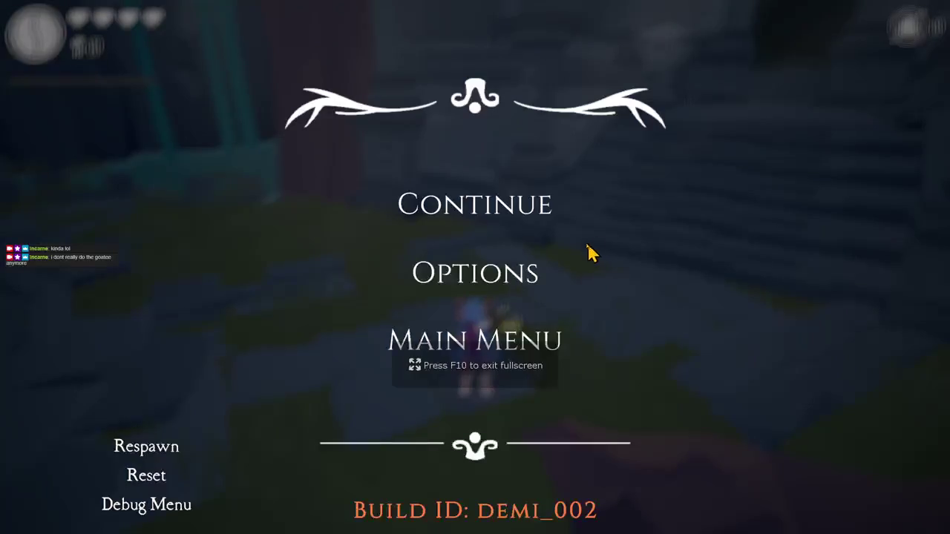
# Resume play, jump toward the stone well, exit fullscreen, and dismiss the Windows Start menu.
pyautogui.click(516, 206)
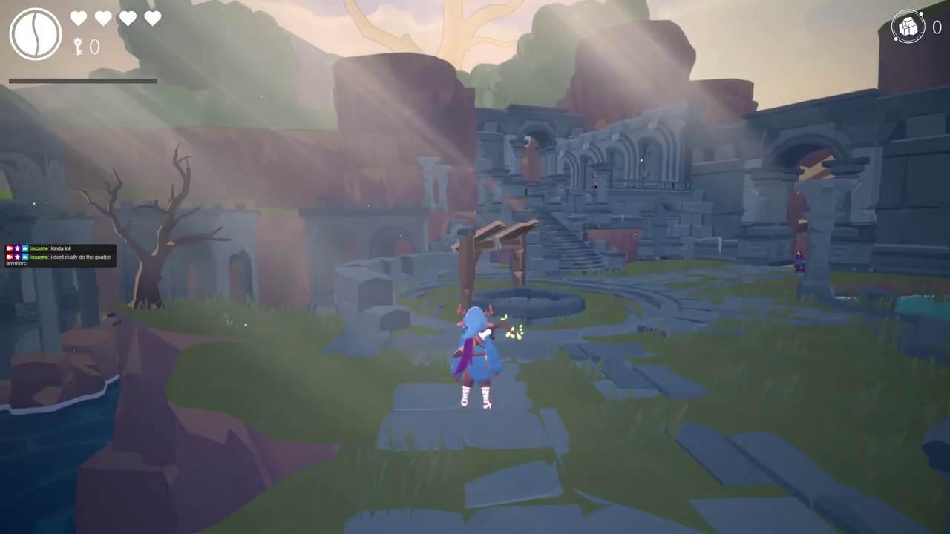
pyautogui.press('space')
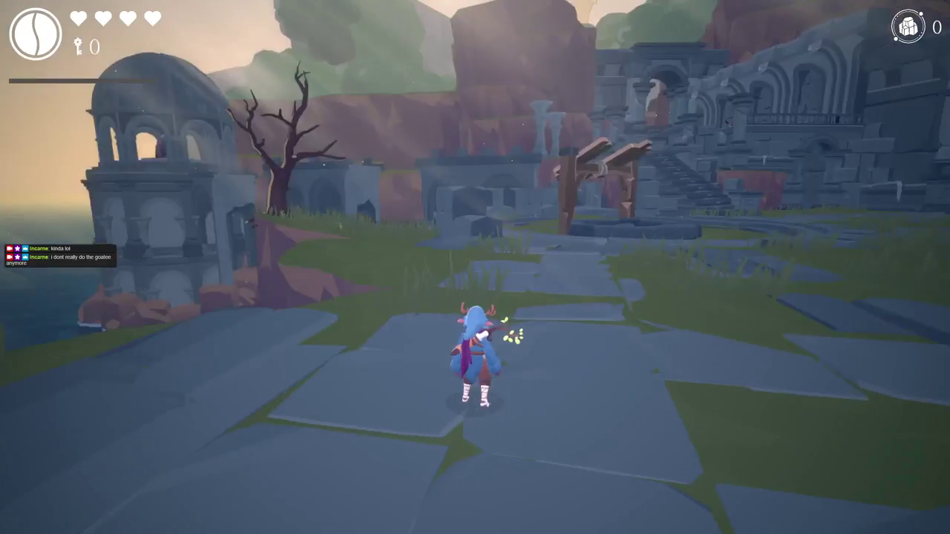
pyautogui.press('F10')
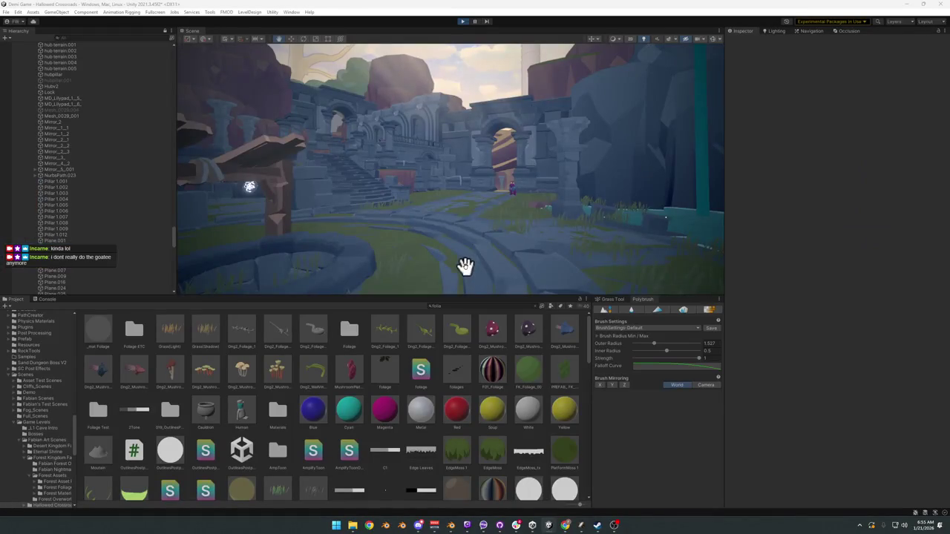
pyautogui.press('super')
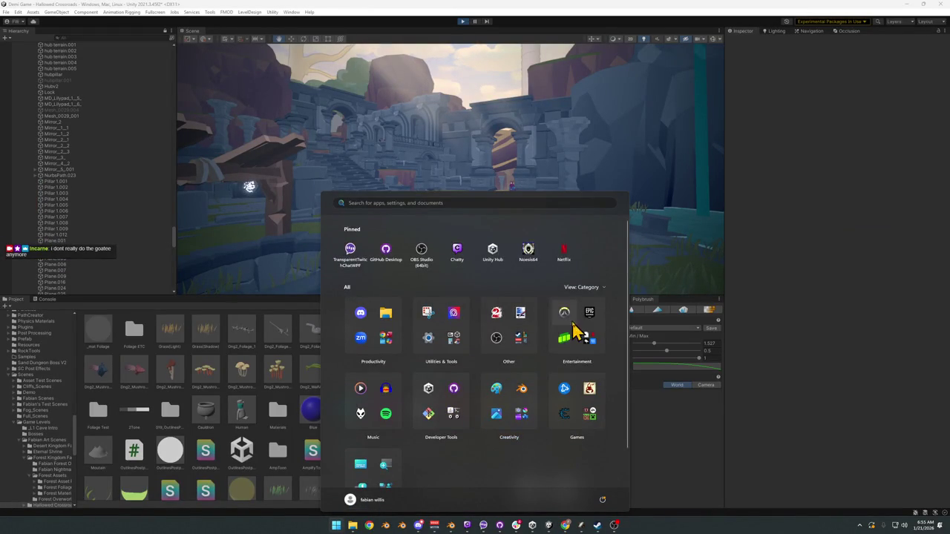
pyautogui.click(792, 245)
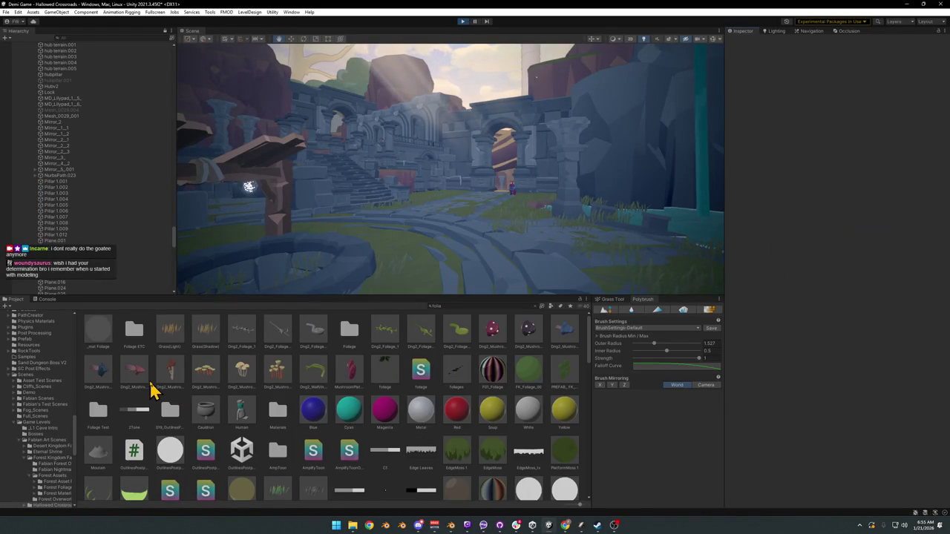
# Select hub terrain.001 and increase its M_Hub_Terrain material's _CellSpread value.
pyautogui.moveTo(439, 246); pyautogui.dragTo(498, 237)
pyautogui.click(547, 212)
pyautogui.moveTo(547, 212); pyautogui.dragTo(526, 218)
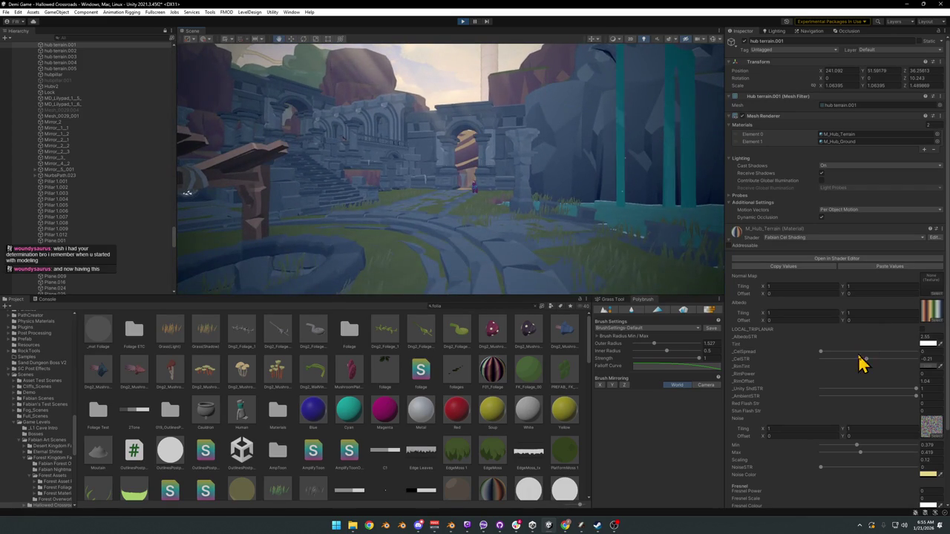
pyautogui.moveTo(823, 354)
pyautogui.mouseDown()
pyautogui.moveTo(878, 354)
pyautogui.moveTo(859, 354)
pyautogui.moveTo(868, 361)
pyautogui.mouseUp()
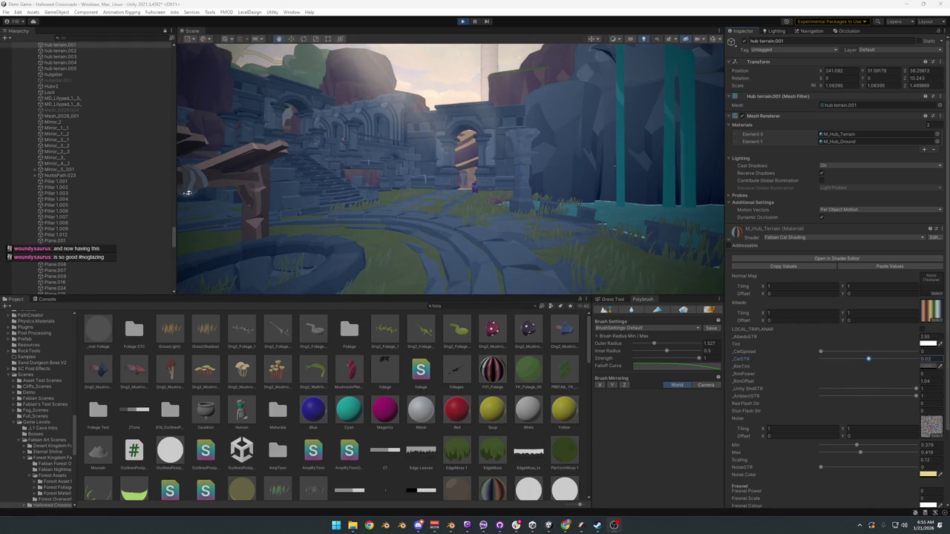
pyautogui.moveTo(599, 244)
pyautogui.mouseDown()
pyautogui.moveTo(509, 233)
pyautogui.moveTo(469, 241)
pyautogui.moveTo(480, 239)
pyautogui.moveTo(482, 250)
pyautogui.moveTo(529, 245)
pyautogui.mouseUp()
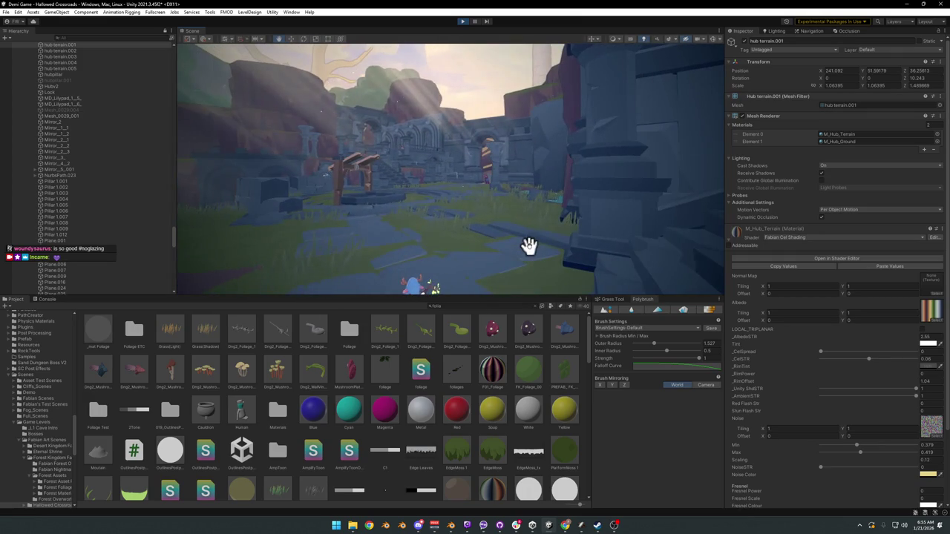
# Try pink, yellow-green and blue terrain tints, ending on pale cream FFFDE3, then close the picker.
pyautogui.click(923, 344)
pyautogui.moveTo(918, 382)
pyautogui.mouseDown()
pyautogui.moveTo(903, 387)
pyautogui.moveTo(891, 376)
pyautogui.mouseUp()
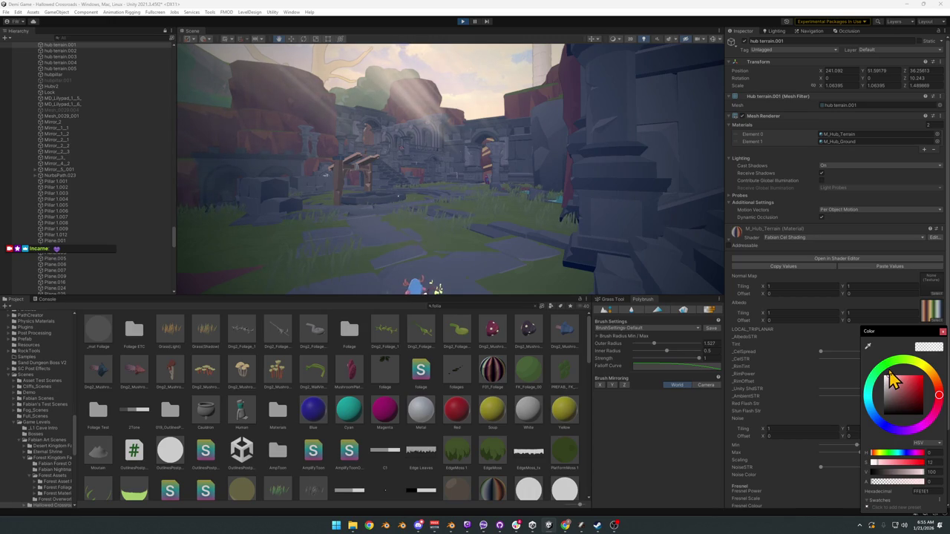
pyautogui.moveTo(887, 372); pyautogui.dragTo(889, 373)
pyautogui.moveTo(475, 248)
pyautogui.mouseDown()
pyautogui.moveTo(494, 247)
pyautogui.moveTo(285, 241)
pyautogui.moveTo(475, 268)
pyautogui.mouseUp()
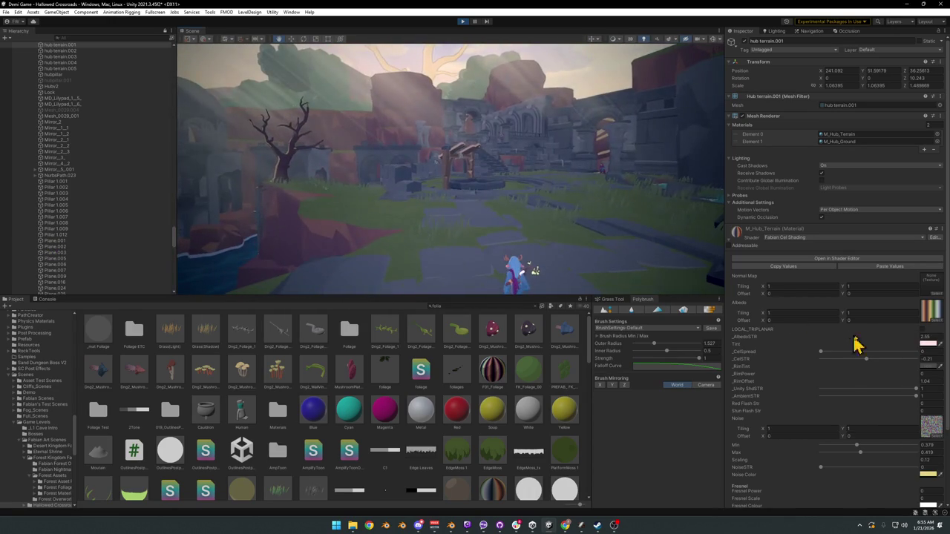
pyautogui.click(928, 343)
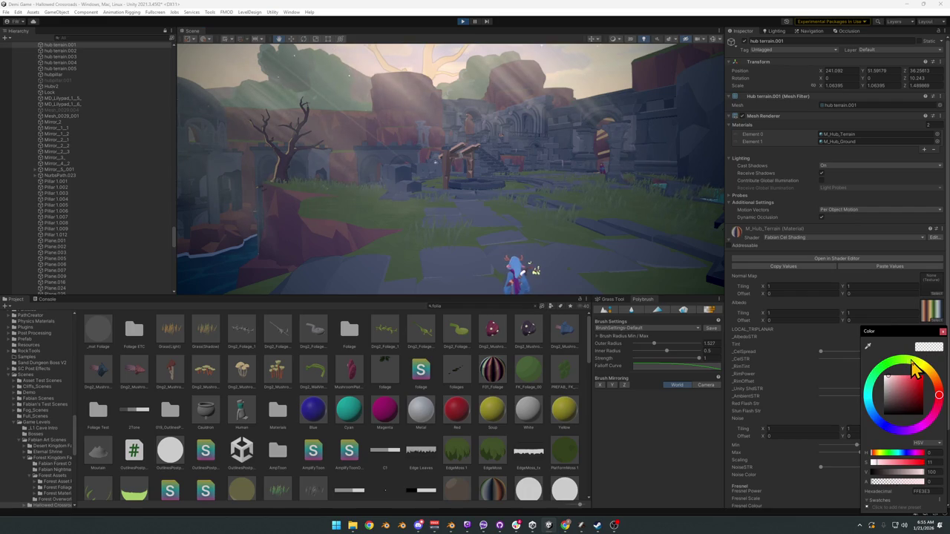
pyautogui.click(919, 368)
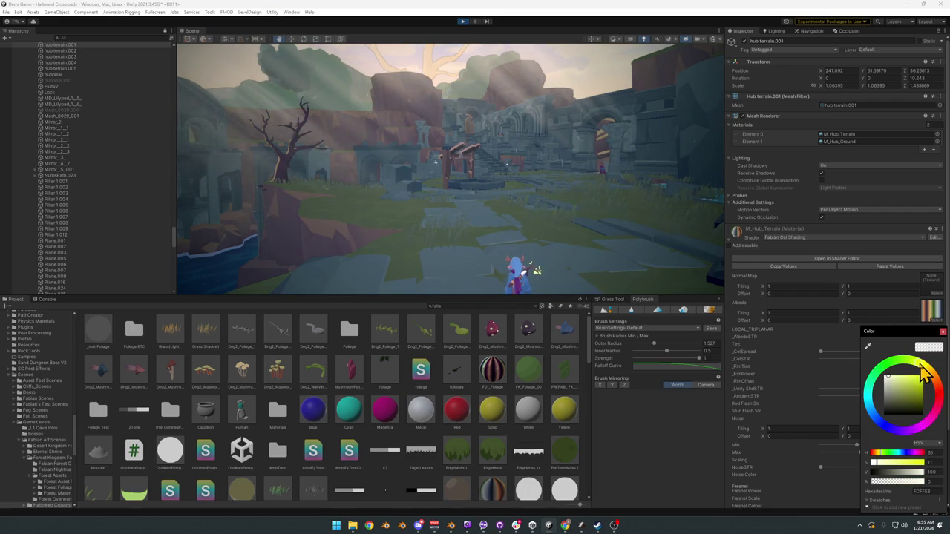
pyautogui.moveTo(921, 371)
pyautogui.mouseDown()
pyautogui.moveTo(888, 361)
pyautogui.moveTo(869, 375)
pyautogui.moveTo(861, 402)
pyautogui.moveTo(873, 431)
pyautogui.moveTo(924, 436)
pyautogui.moveTo(937, 415)
pyautogui.moveTo(923, 369)
pyautogui.moveTo(927, 384)
pyautogui.mouseUp()
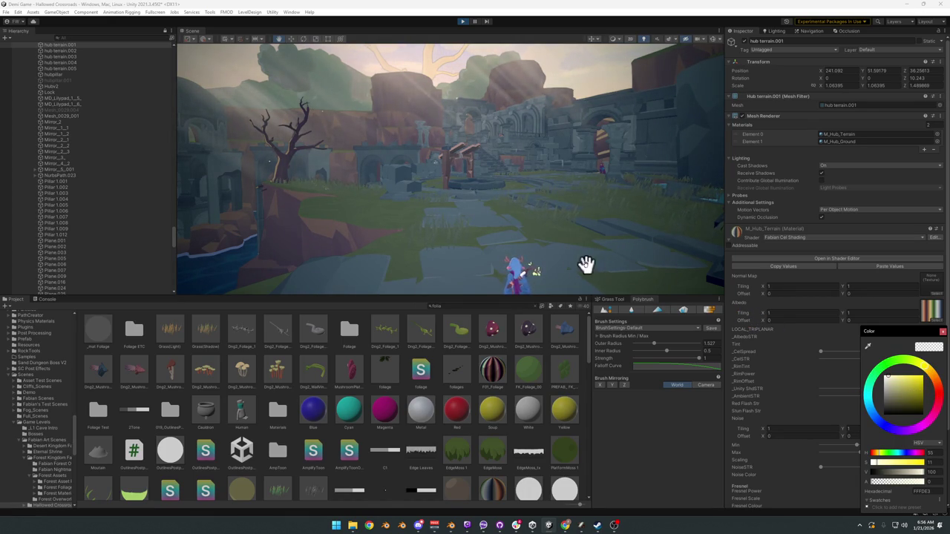
pyautogui.click(111, 39)
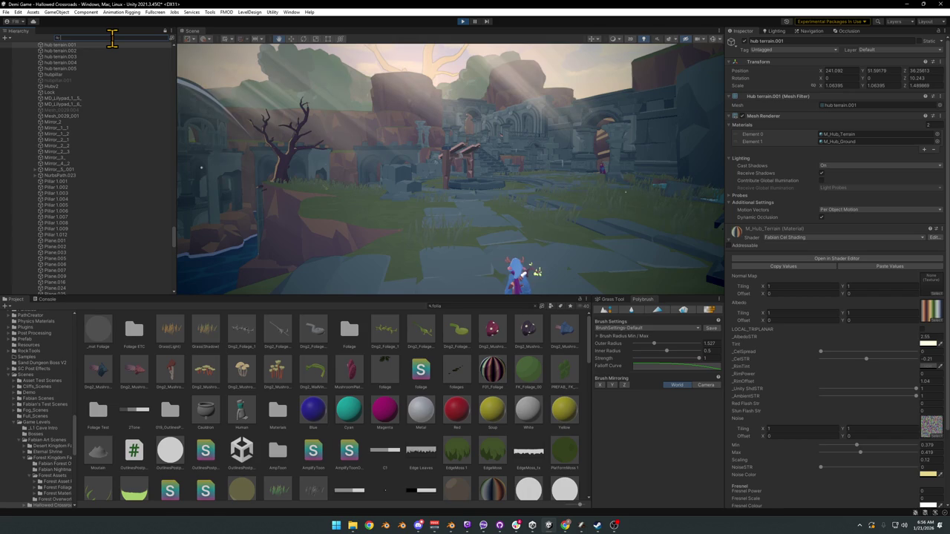
pyautogui.write('post')
# Select Post Cube, clear the Hierarchy search, and set Tonemapping Mode to ACES.
pyautogui.click(46, 57)
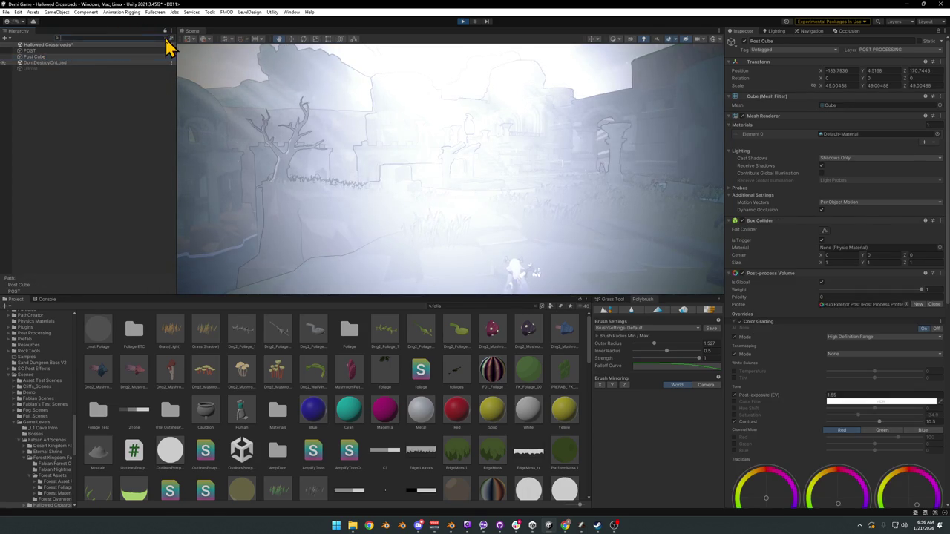
pyautogui.click(166, 38)
pyautogui.click(846, 362)
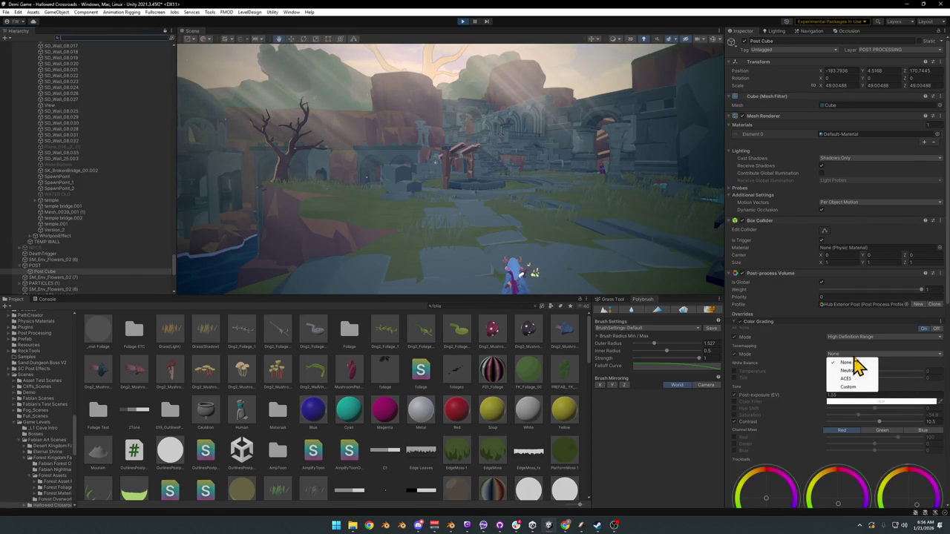
pyautogui.click(857, 388)
# Fly the scene camera toward the character, then undo tonemapping back to None.
pyautogui.rightClick(576, 201)
pyautogui.press('w')
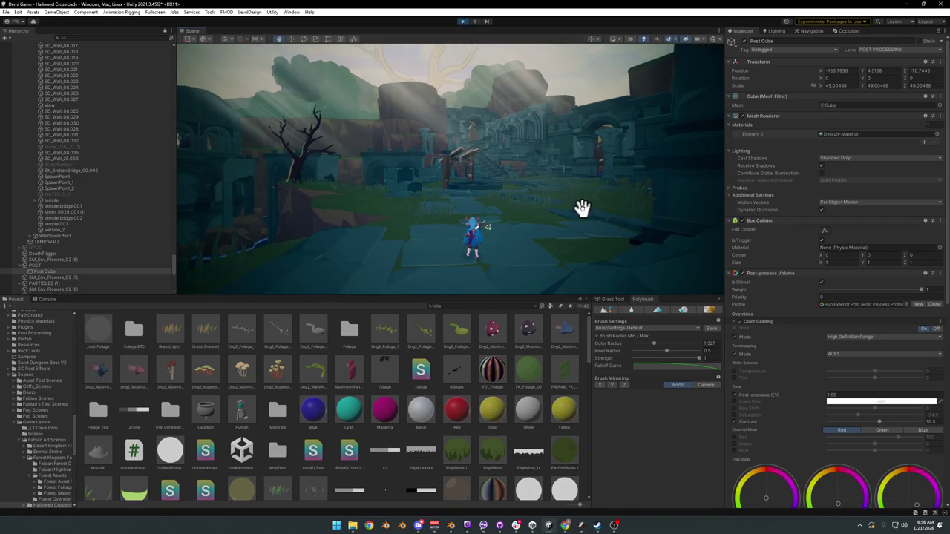
pyautogui.hotkey('ctrl', 'z')
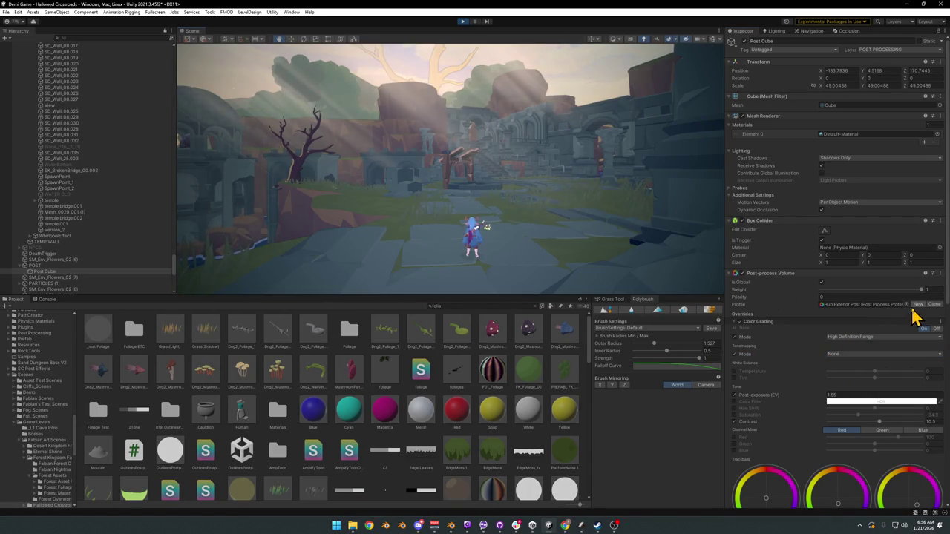
pyautogui.click(908, 305)
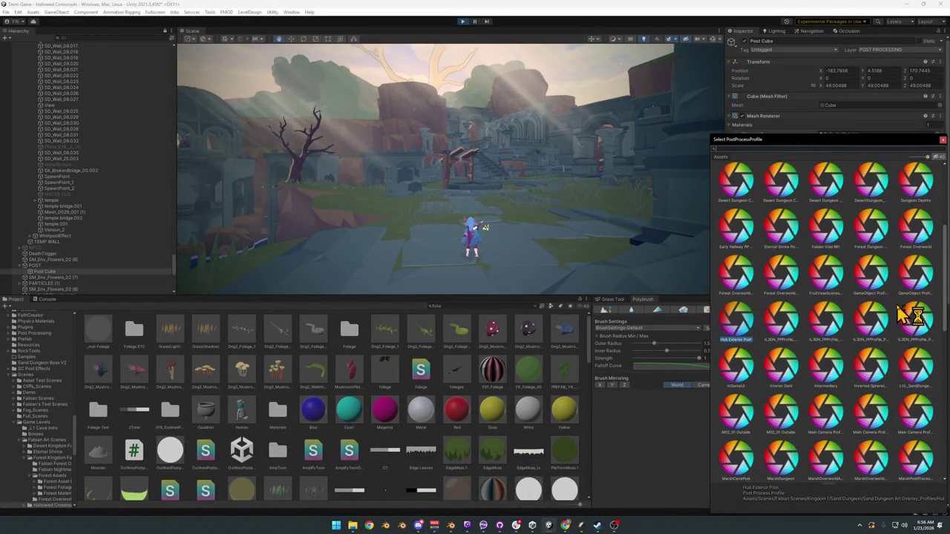
# Search the profile picker for 're', switch it to list view, then cancel without changing.
pyautogui.write('fore')
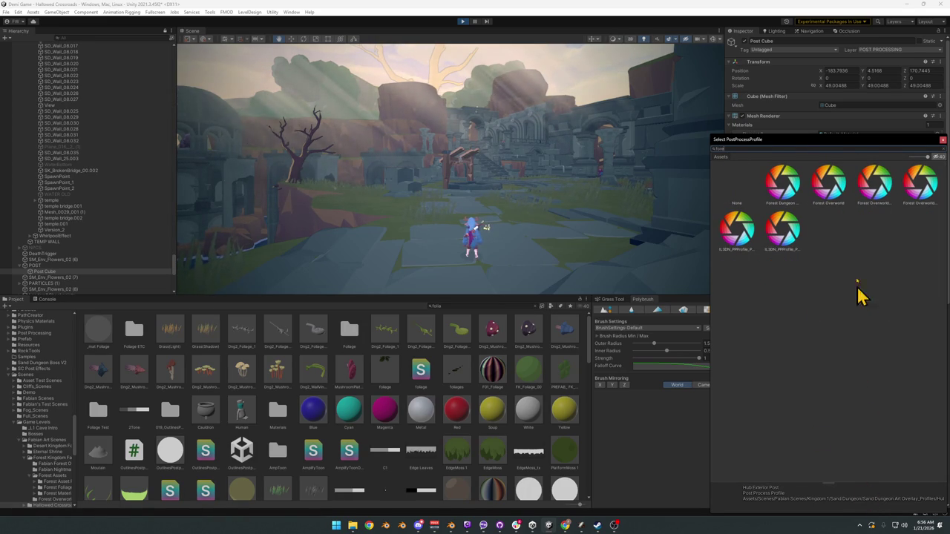
pyautogui.moveTo(927, 158); pyautogui.dragTo(910, 157)
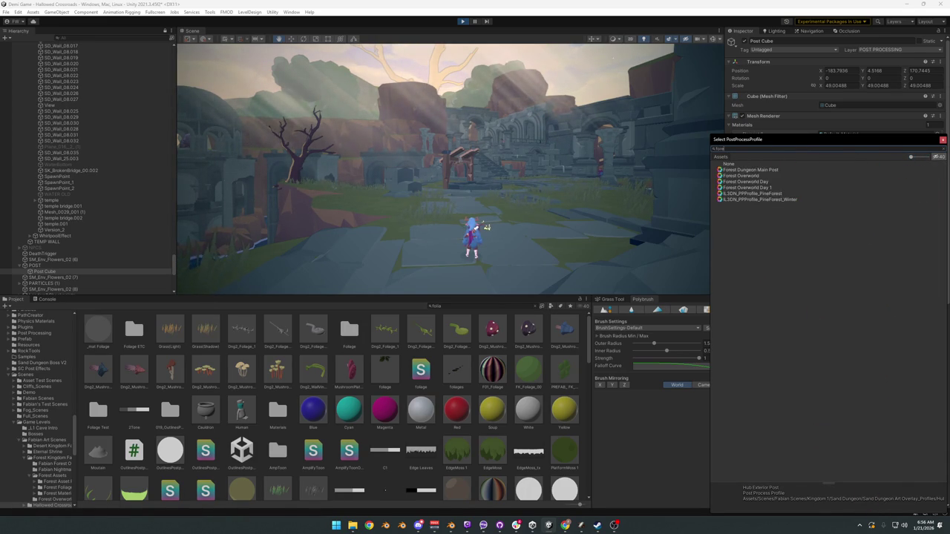
pyautogui.press('Escape')
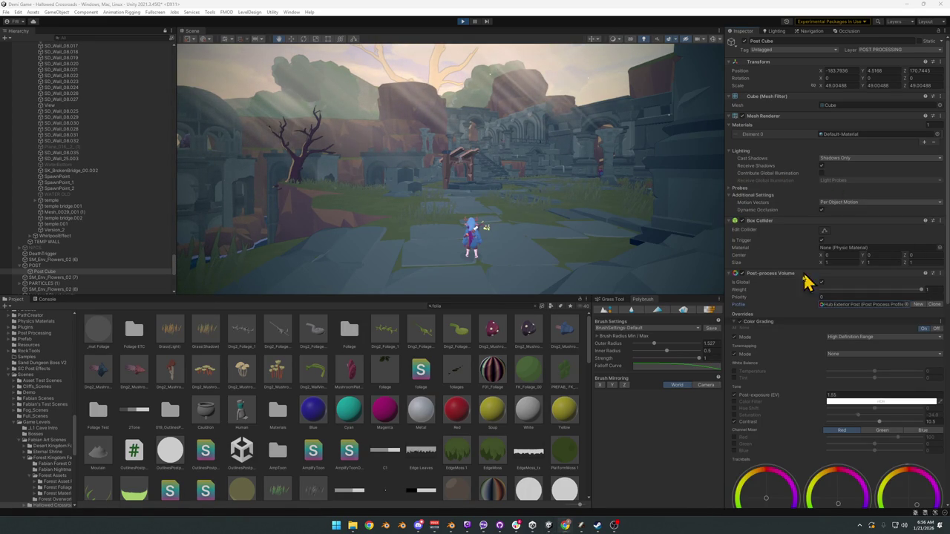
# Preview Forest Overworld, Day, Day 1, PineForest Winter and Forest Dungeon profiles, settling on Forest Overworld.
pyautogui.click(906, 305)
pyautogui.write('forest')
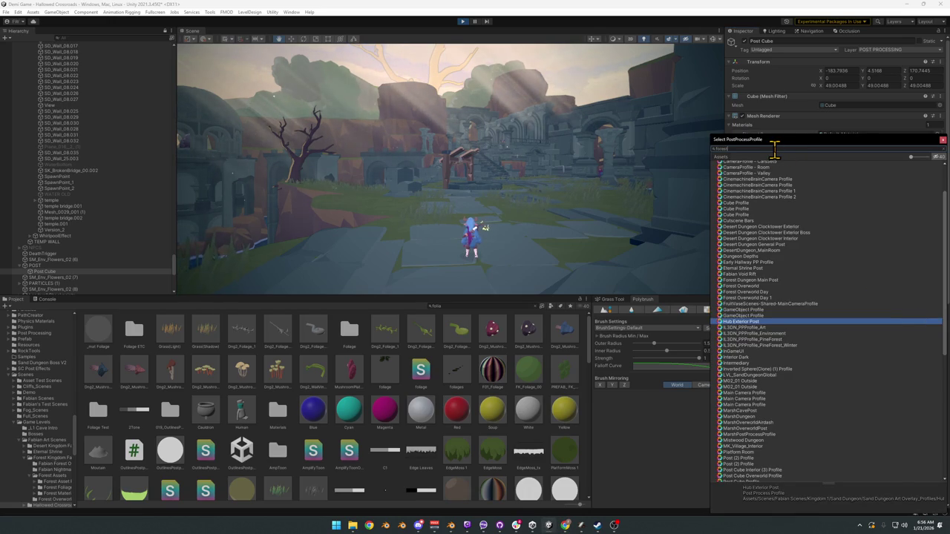
pyautogui.click(751, 177)
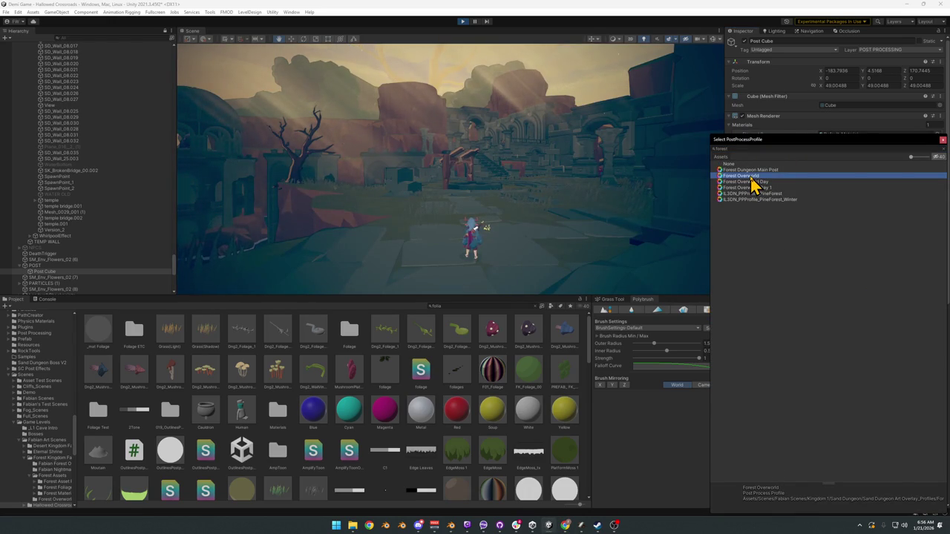
pyautogui.click(752, 183)
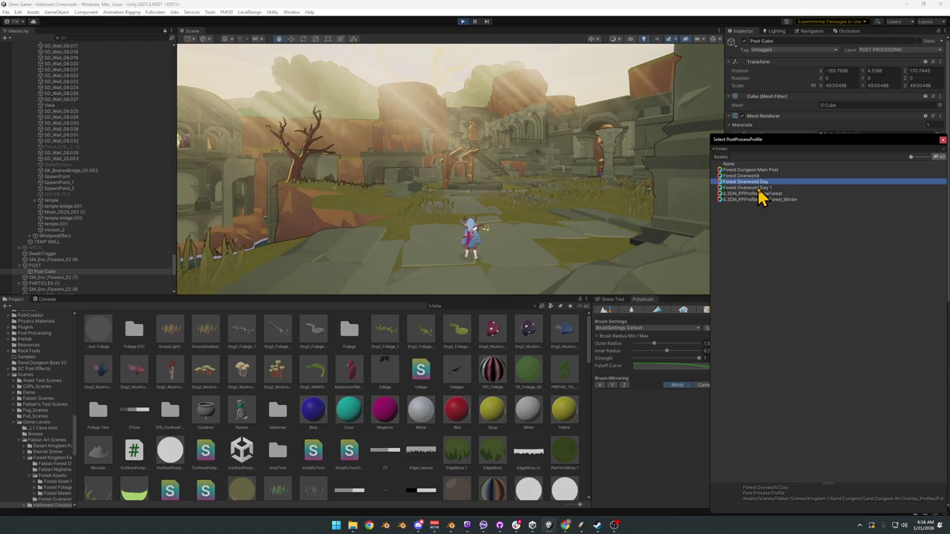
pyautogui.click(756, 188)
pyautogui.click(752, 199)
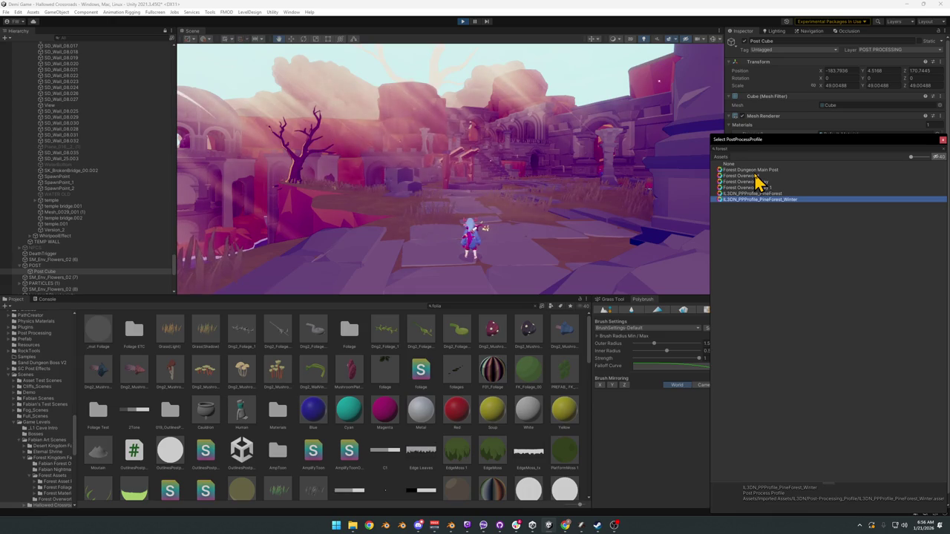
pyautogui.click(754, 170)
pyautogui.click(751, 177)
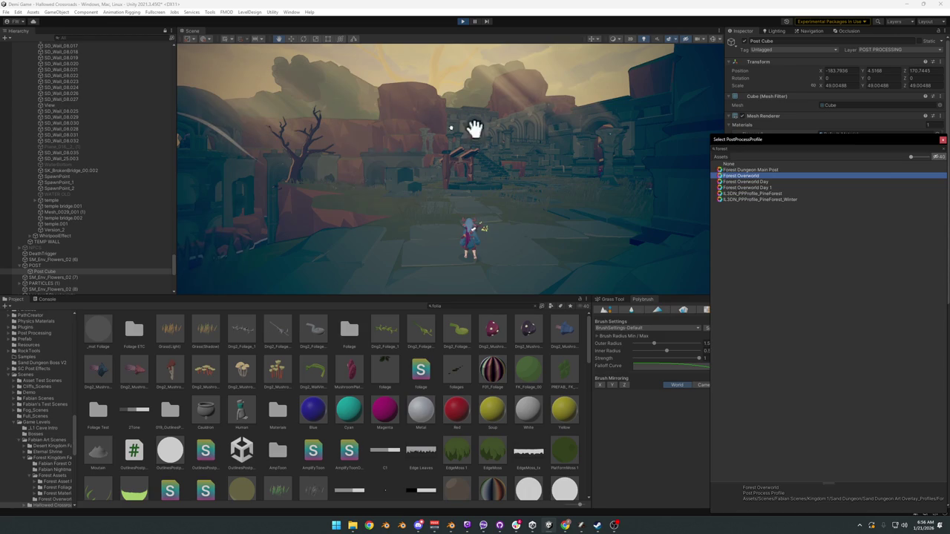
pyautogui.click(485, 228)
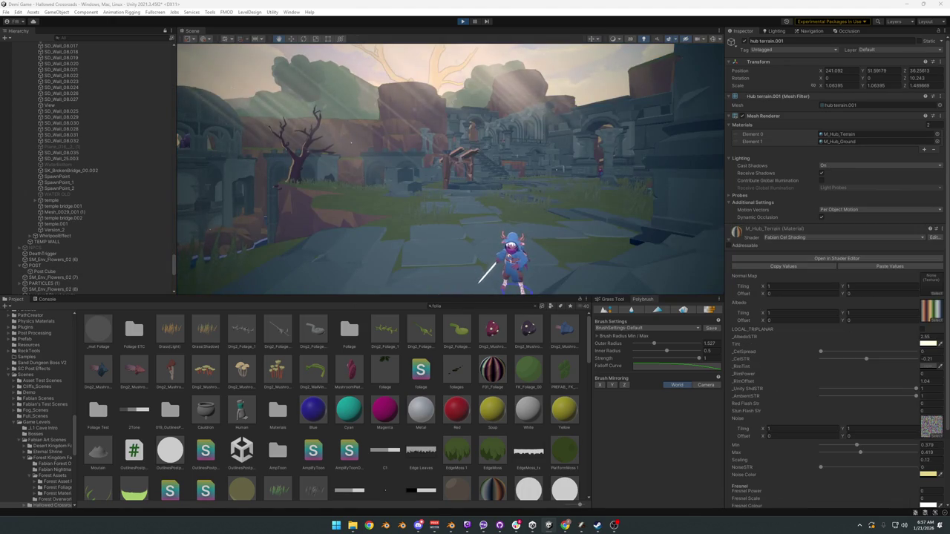
# Reselect Post Cube during play to show its Forest Overworld volume and tonemapping mode options.
pyautogui.click(318, 173)
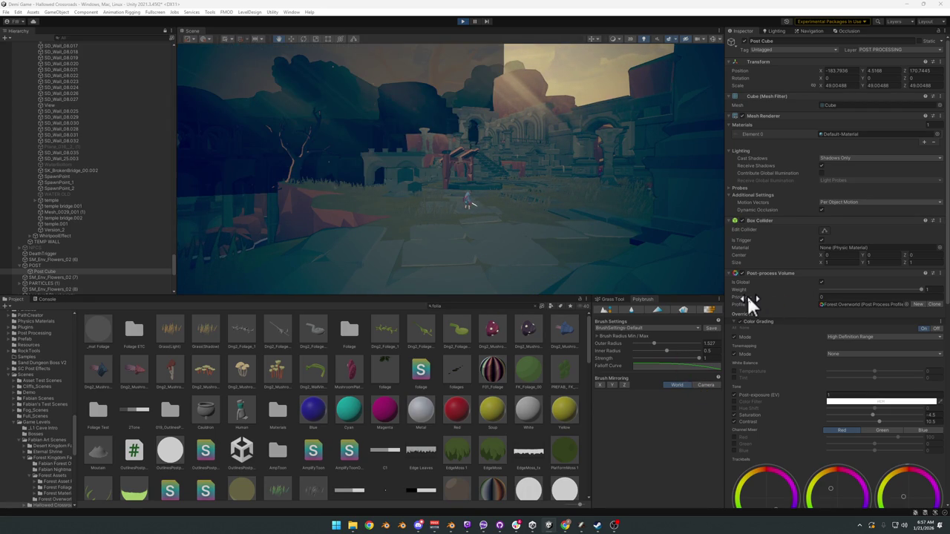
pyautogui.click(871, 357)
# Set tonemapping to ACES and test the character's sword swing, walk and dash.
pyautogui.click(854, 383)
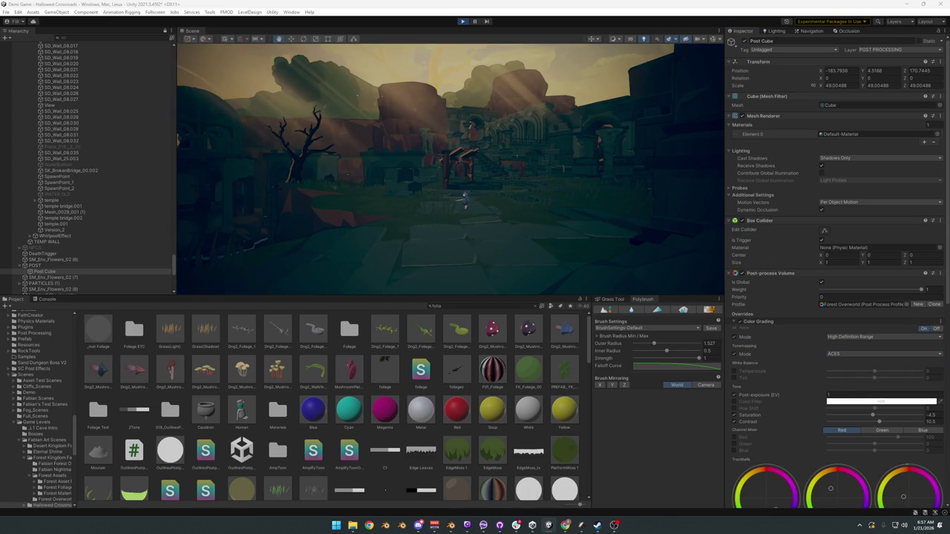
pyautogui.press('s')
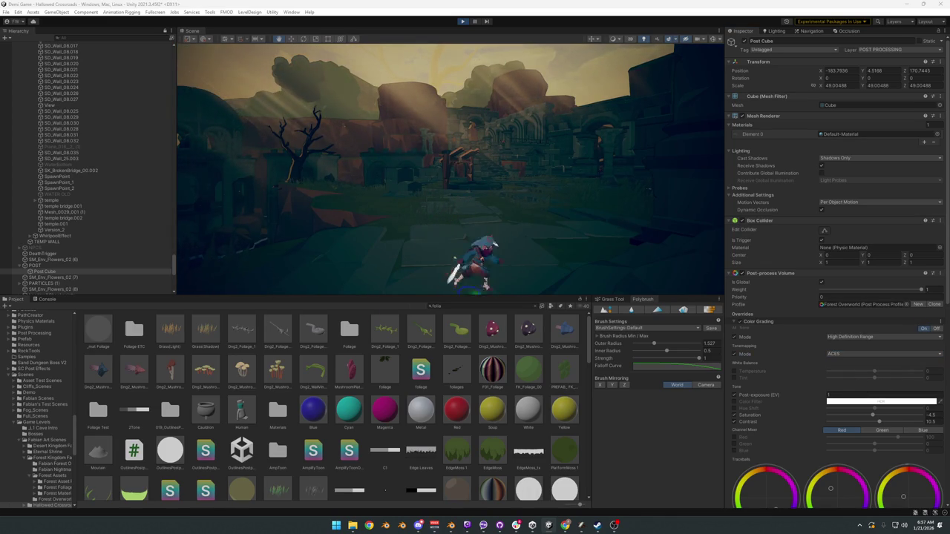
pyautogui.press('w')
pyautogui.press('d')
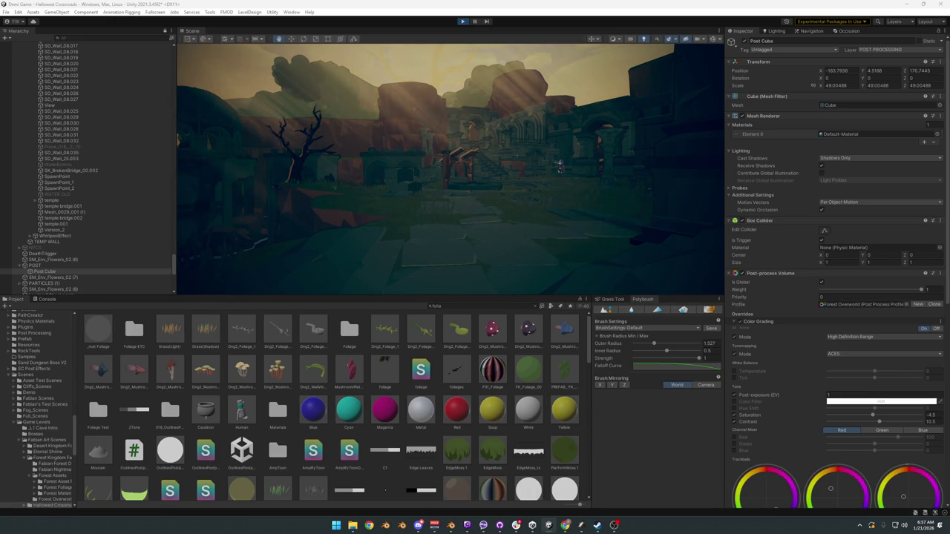
# Compare tonemapping None against ACES, keep ACES, and resume from the pause menu.
pyautogui.hotkey('ctrl', 'z')
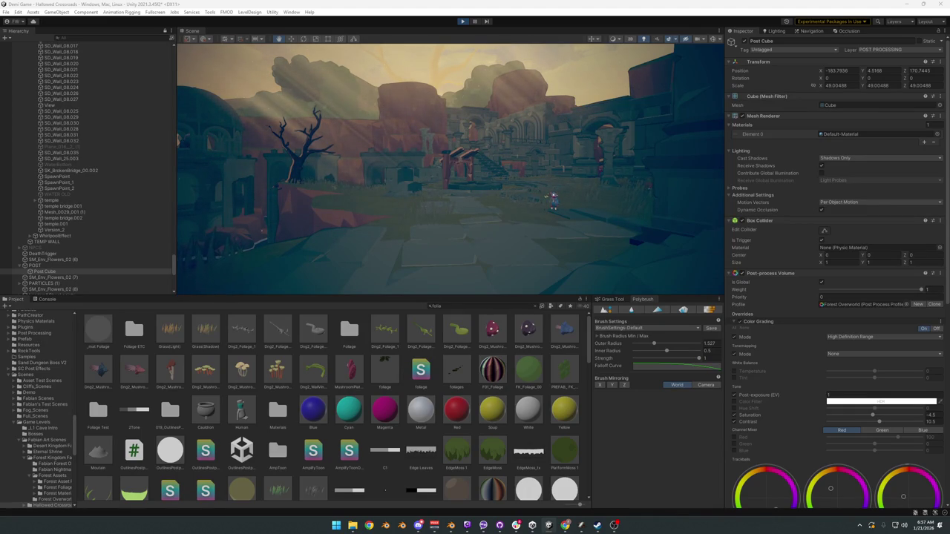
pyautogui.hotkey('ctrl', 'y')
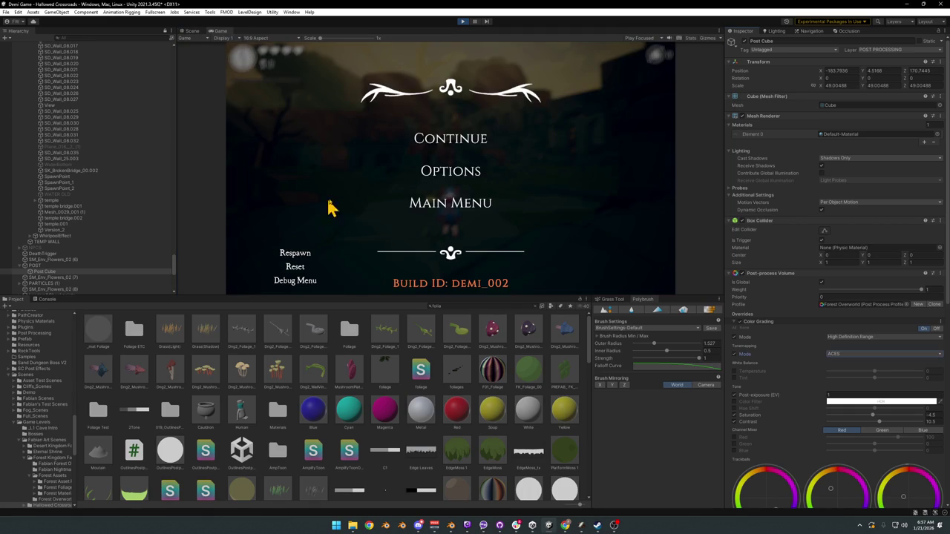
pyautogui.click(438, 141)
# Go fullscreen, swing the sword and run through the balustraded courtyard toward the stone archway.
pyautogui.press('F10')
pyautogui.click(451, 176)
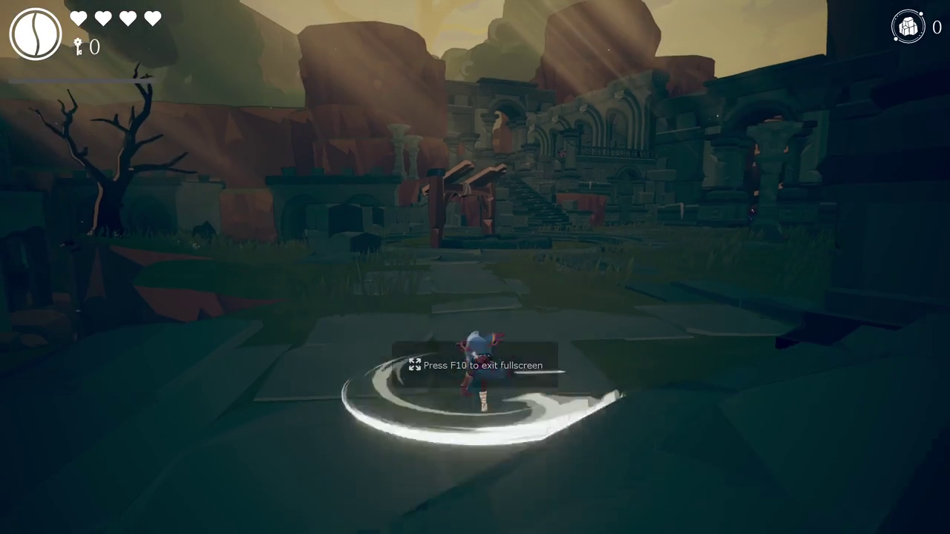
pyautogui.press('w')
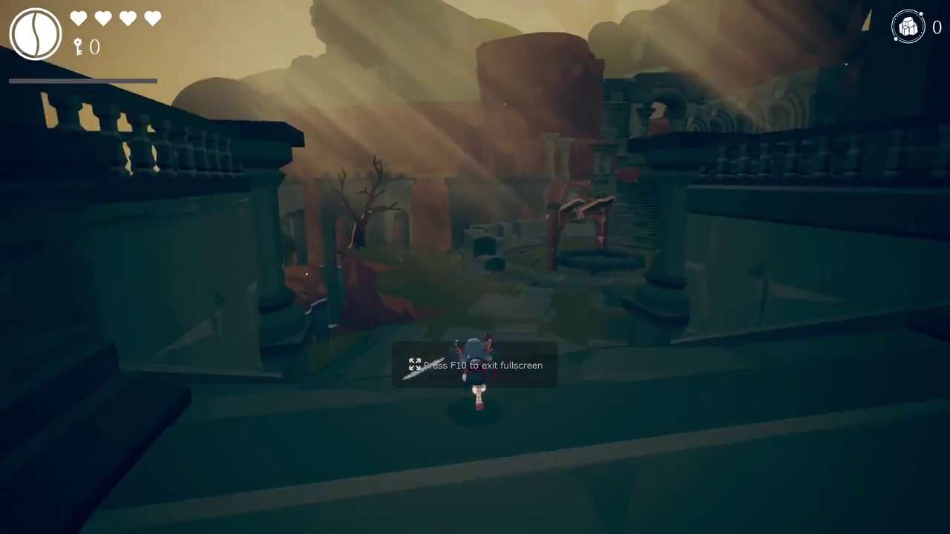
pyautogui.press('w')
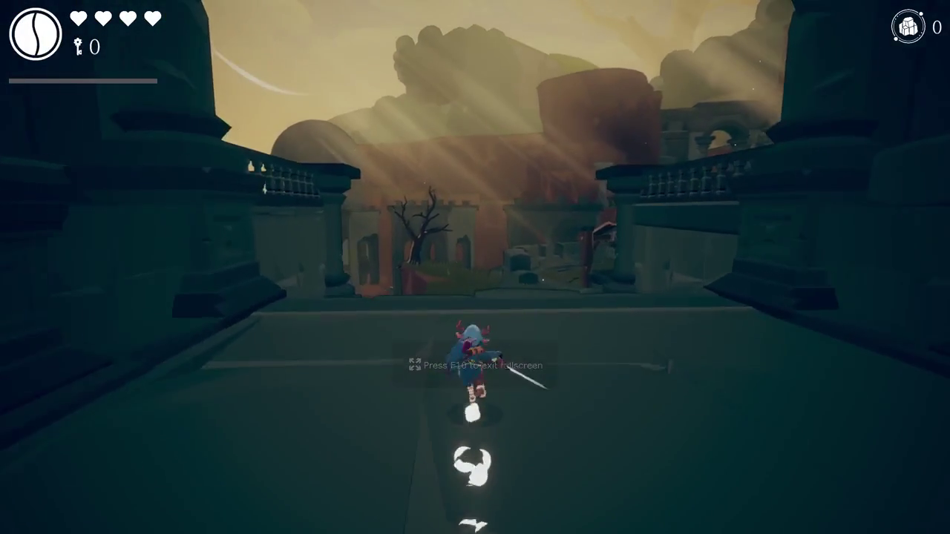
pyautogui.press('w')
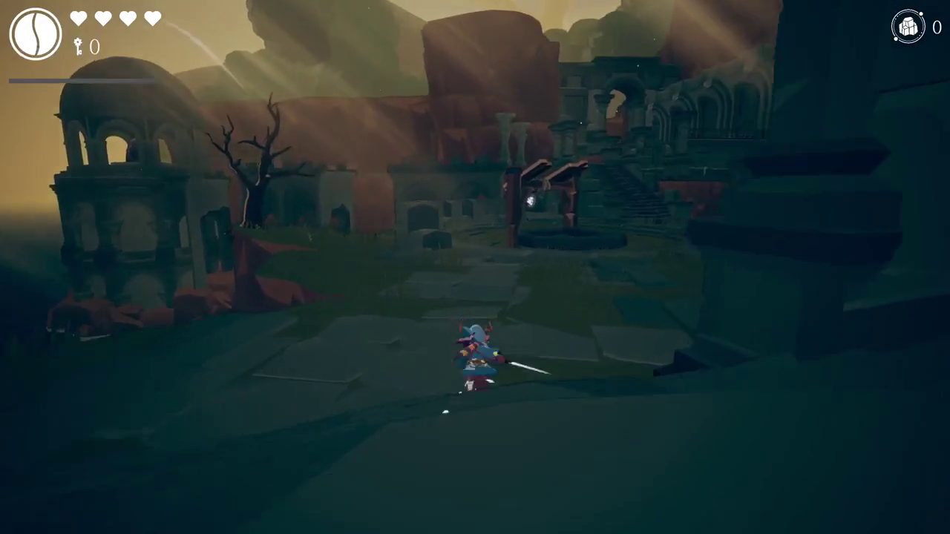
pyautogui.press('w')
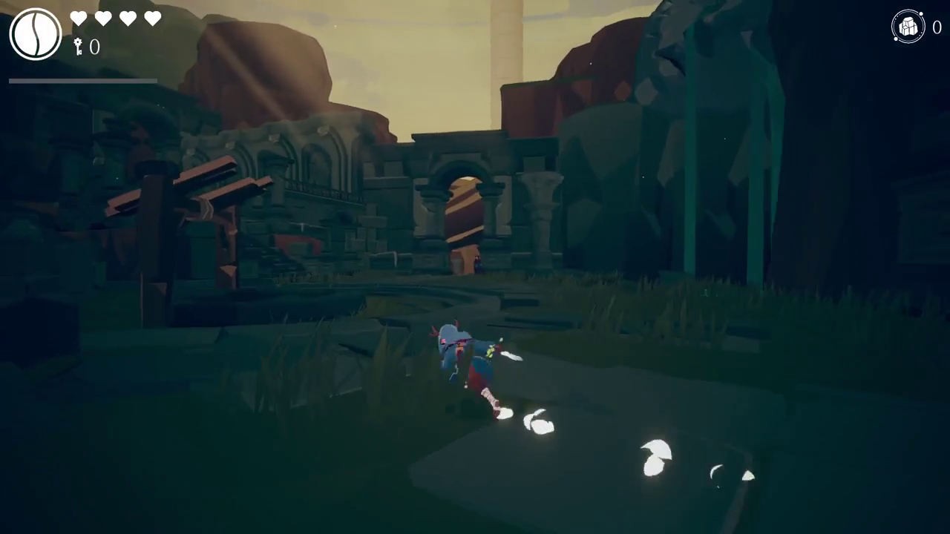
pyautogui.press('w')
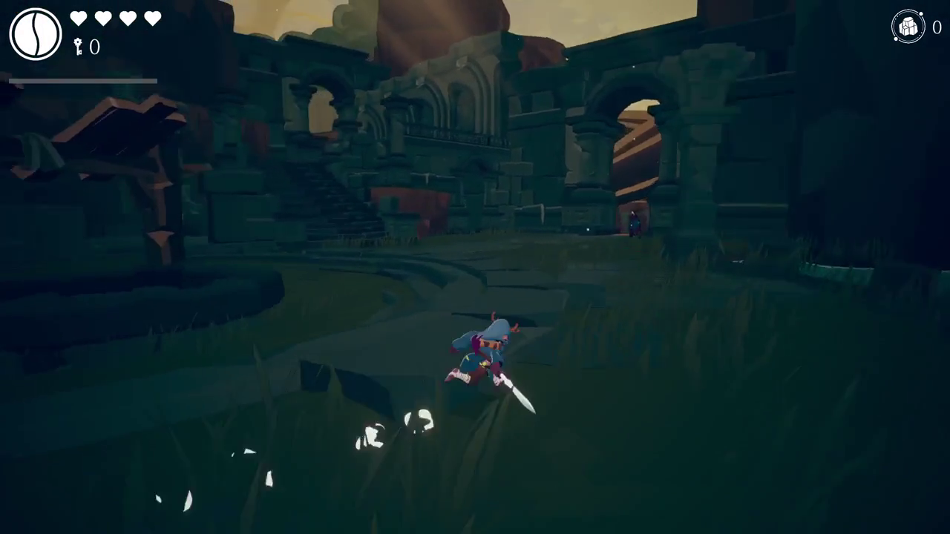
pyautogui.press('w')
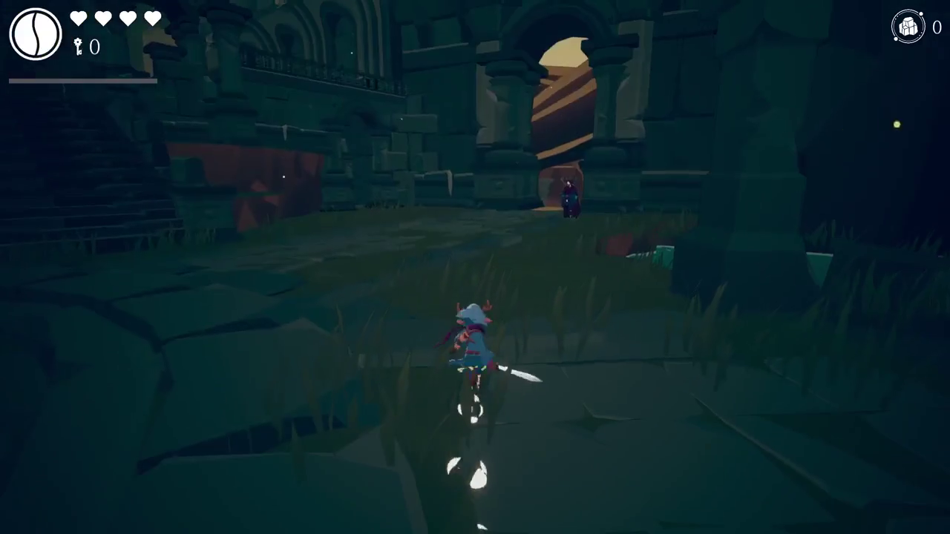
# Spawn a spider from the F1 debug menu, slash it, then run to the robed NPC.
pyautogui.press('F1')
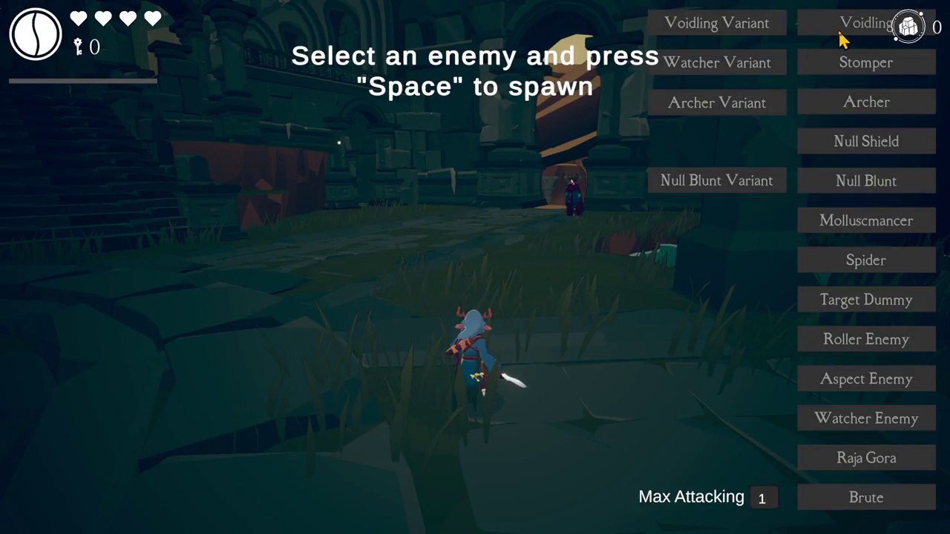
pyautogui.press('space')
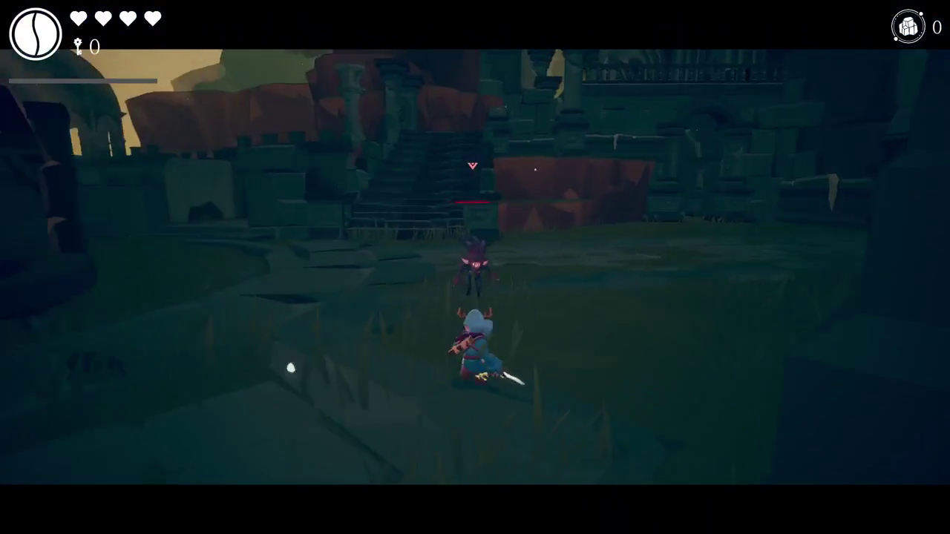
pyautogui.press('j')
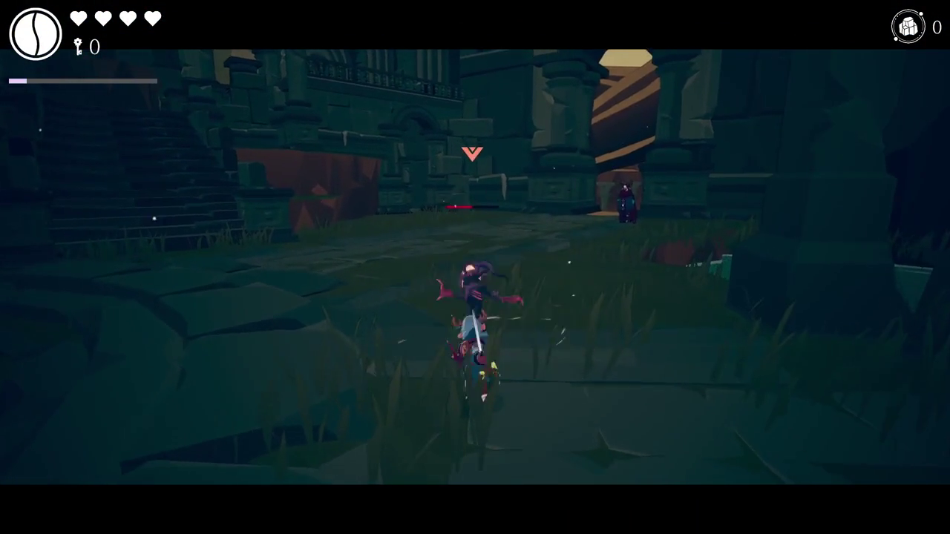
pyautogui.press('j')
pyautogui.press('d')
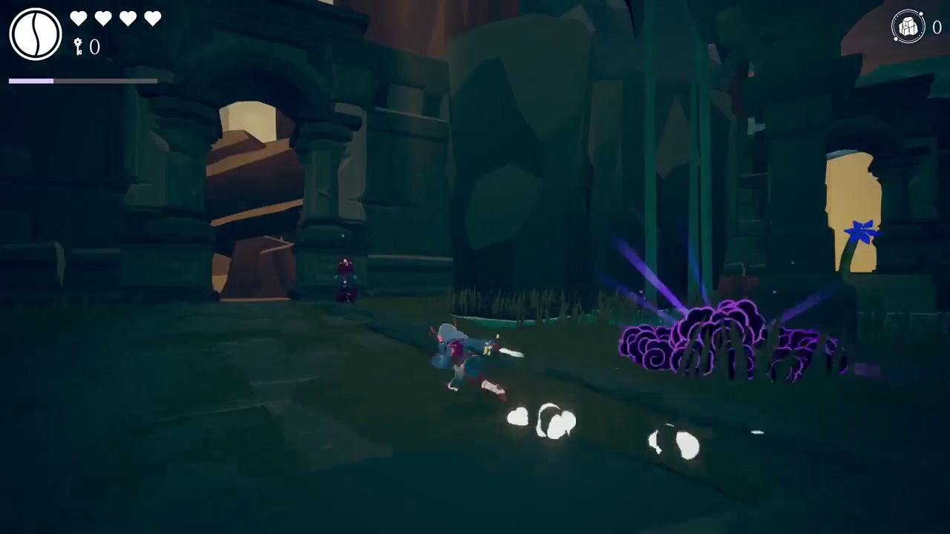
pyautogui.press('w')
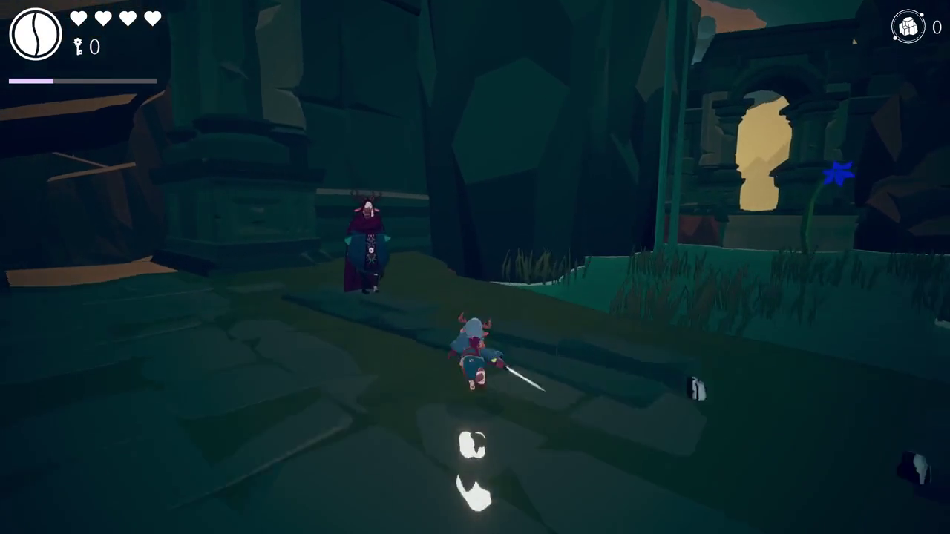
pyautogui.press('w')
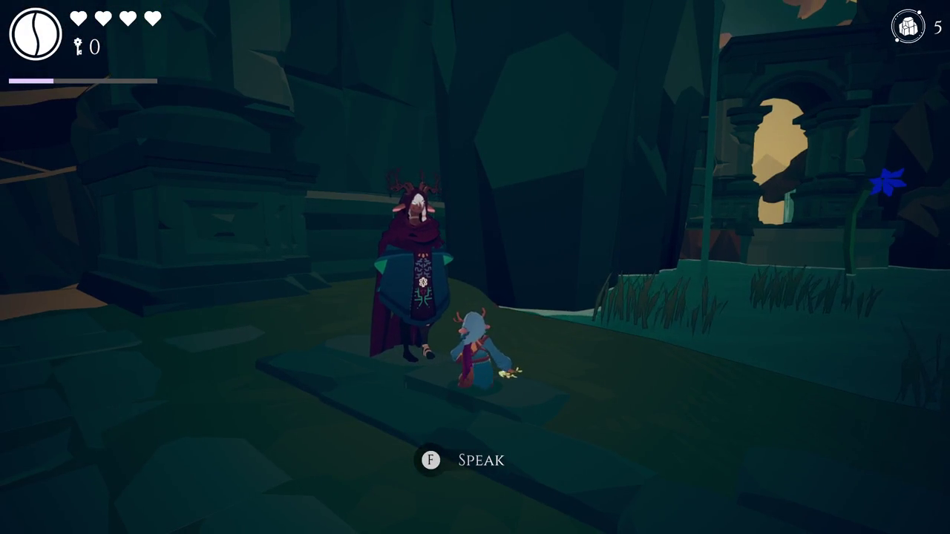
# Speak to the robed NPC, dismiss its dialogue line and roll in front of it.
pyautogui.press('f')
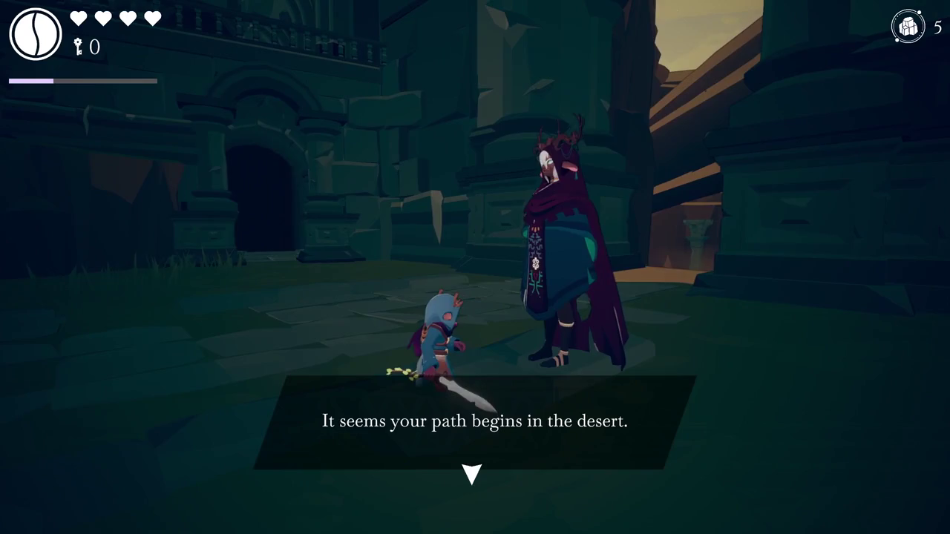
pyautogui.press('f')
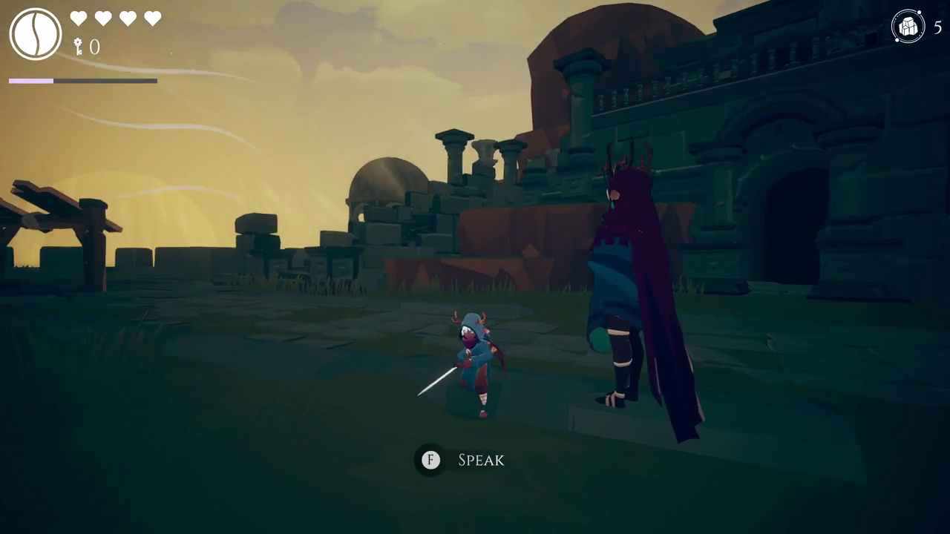
pyautogui.press('space')
pyautogui.press('space')
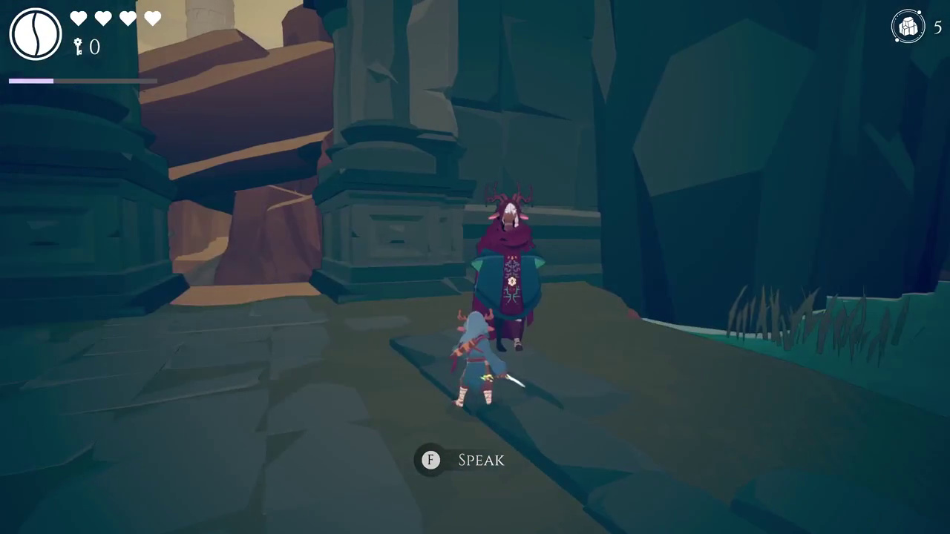
# Run from the NPC past the arch, wooden gate and grass to the domed ruin.
pyautogui.press('s')
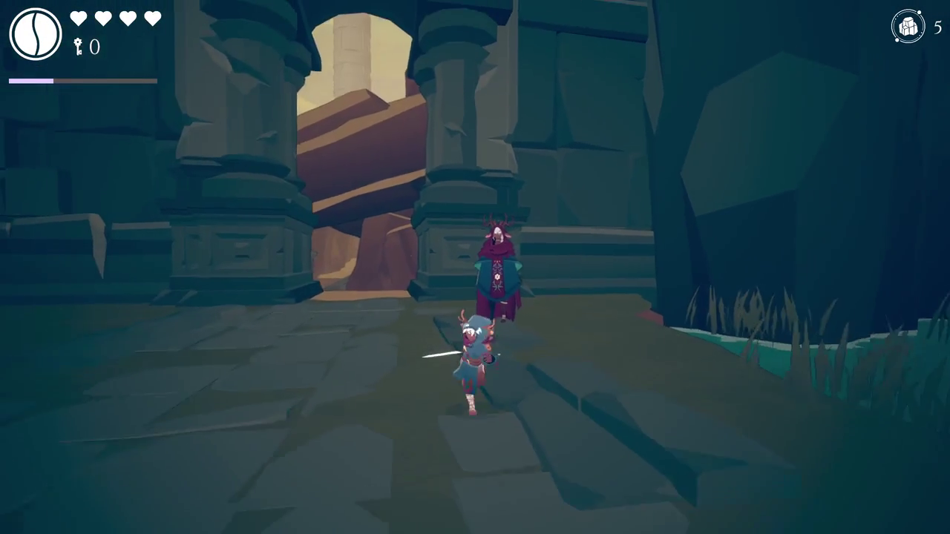
pyautogui.press('w')
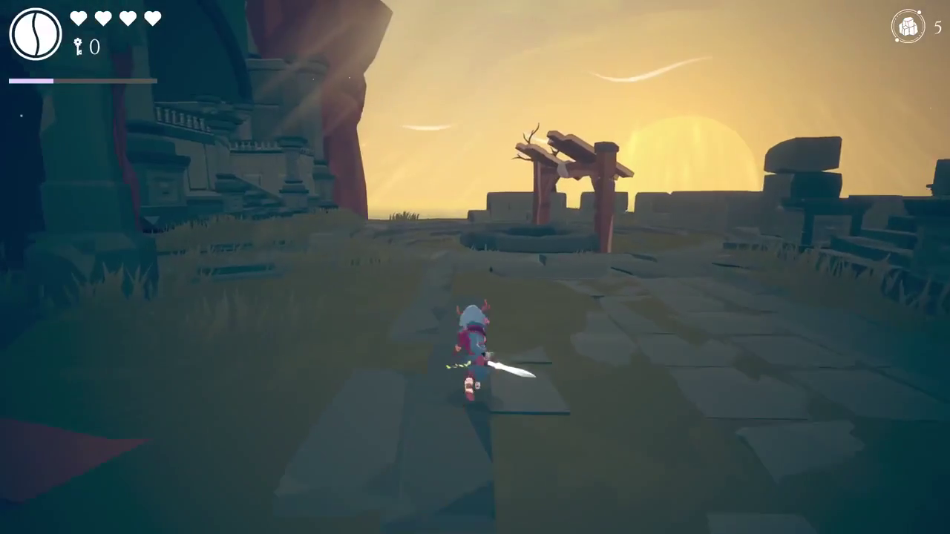
pyautogui.press('a')
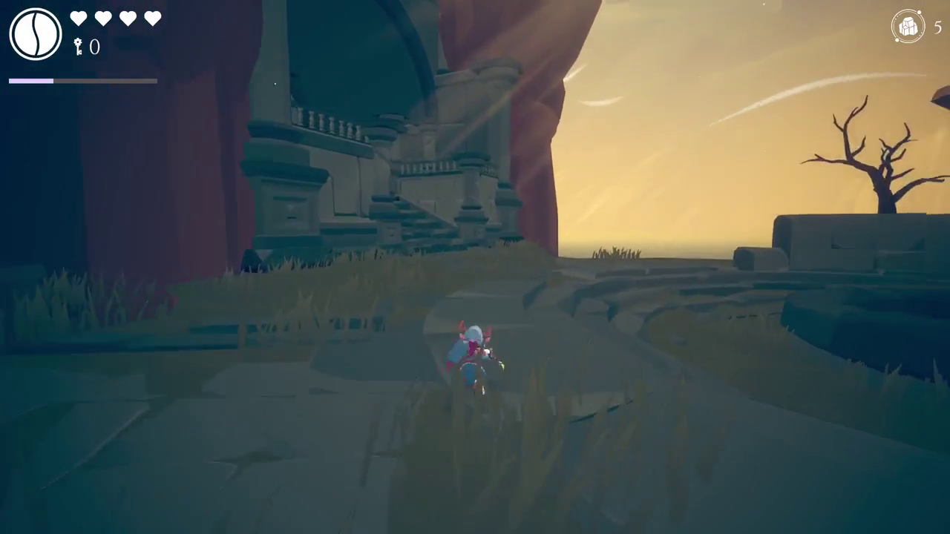
pyautogui.press('d')
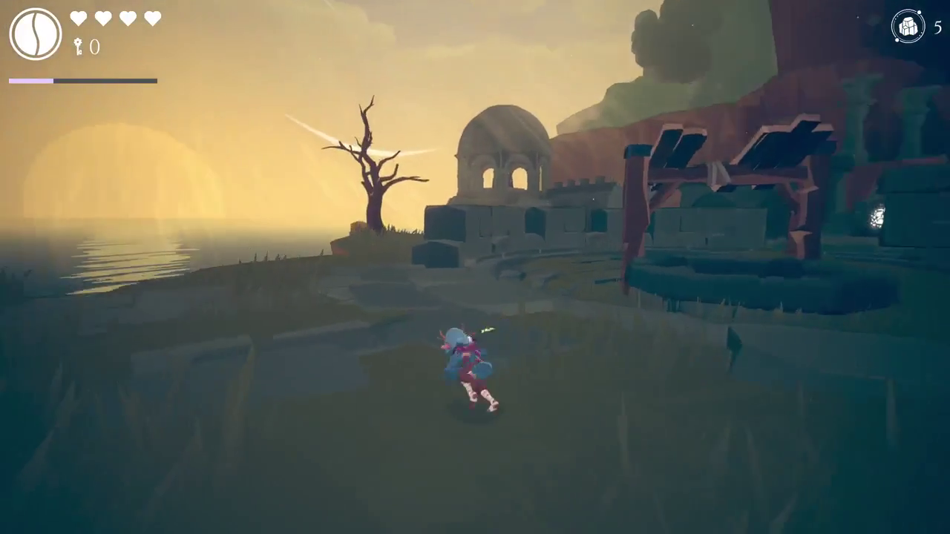
pyautogui.press('w')
pyautogui.press('s')
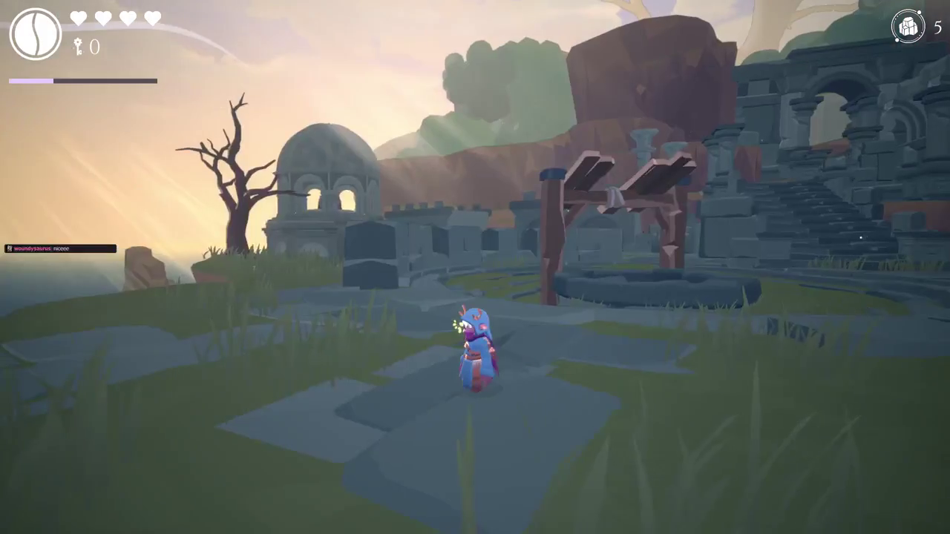
pyautogui.press('a')
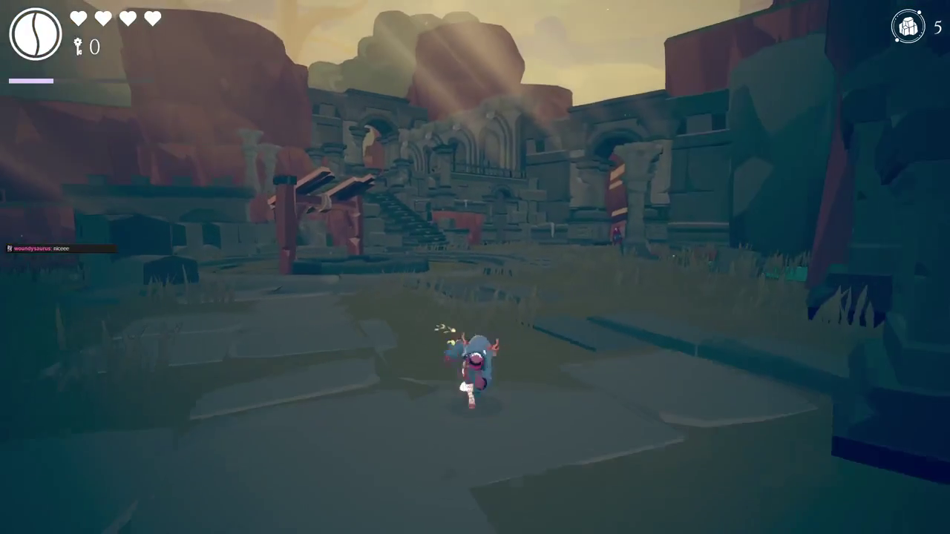
pyautogui.press('w')
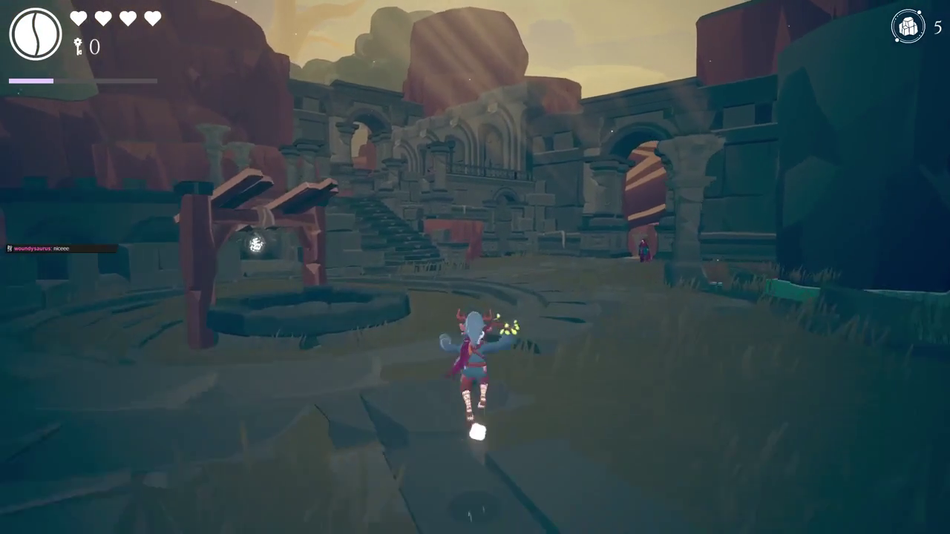
# Dash toward the stone ruins, look toward the sunset and gate, then pause the game.
pyautogui.press('space')
pyautogui.press('w')
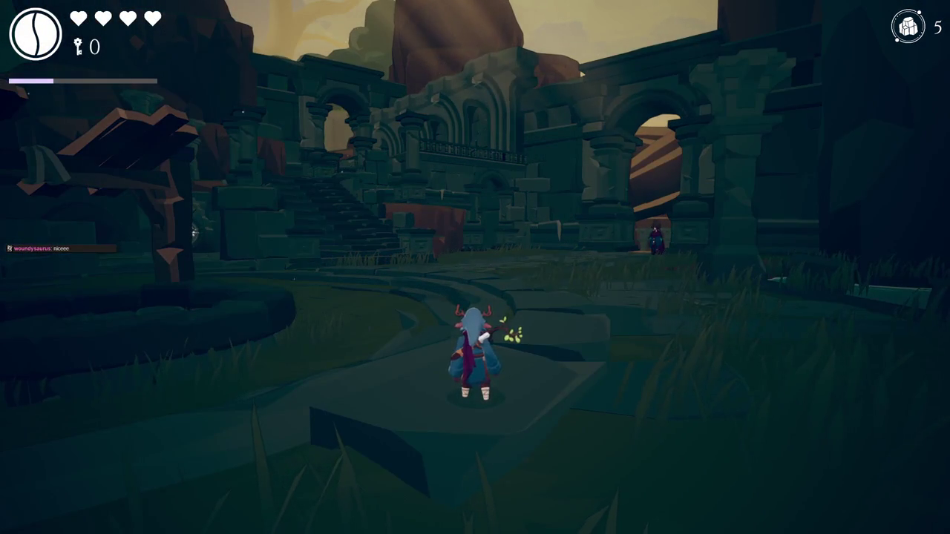
pyautogui.press('a')
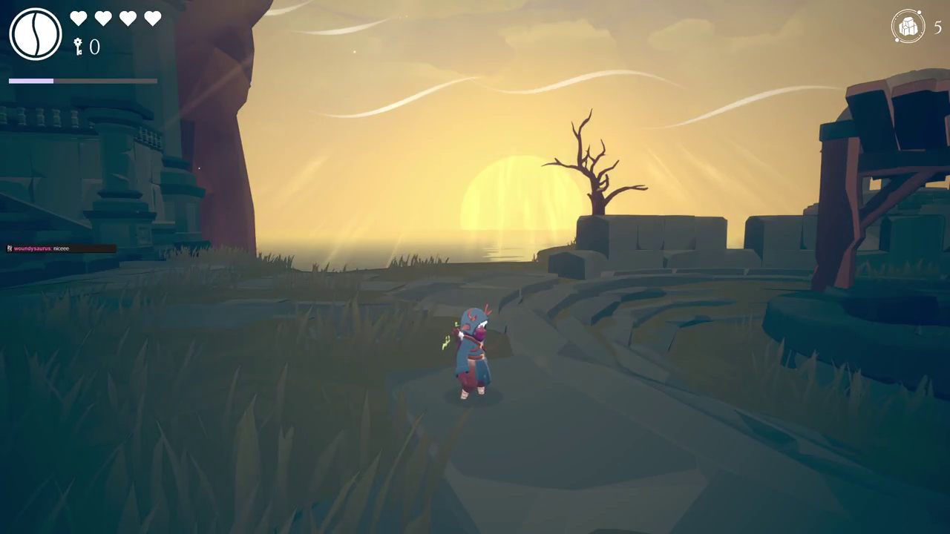
pyautogui.press('d')
pyautogui.press('d')
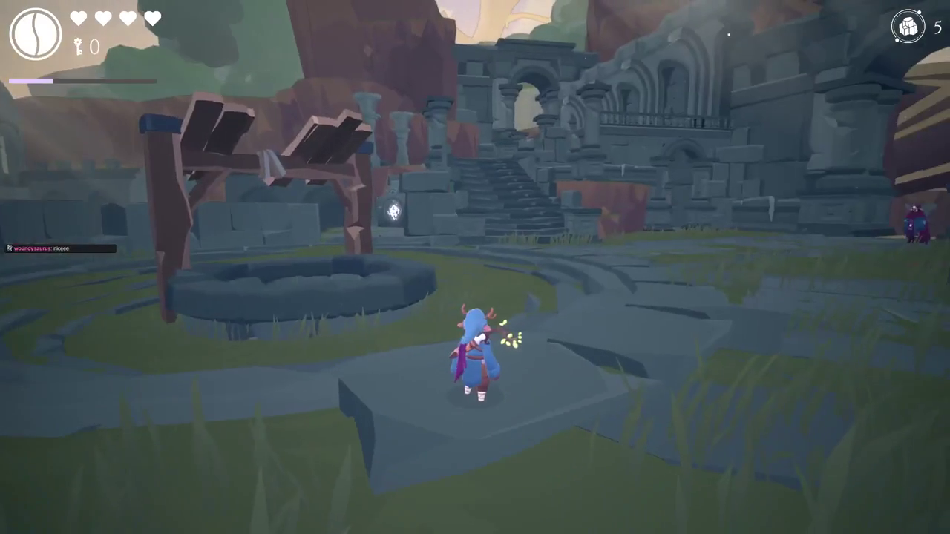
pyautogui.press('a')
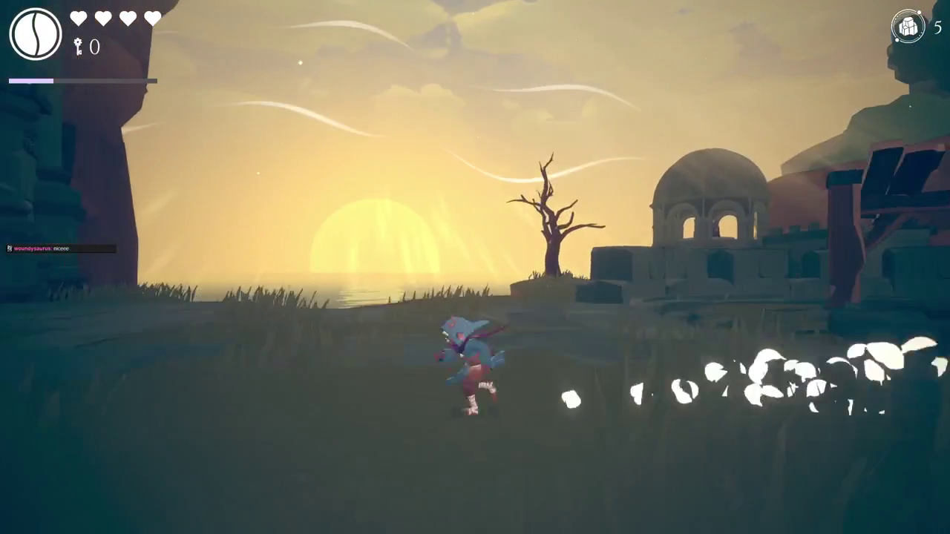
pyautogui.press('d')
pyautogui.press('w')
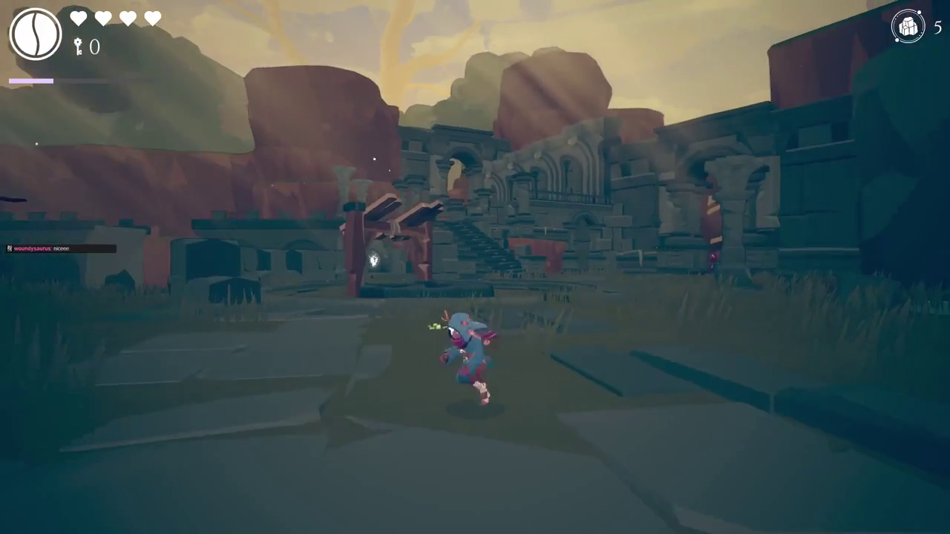
pyautogui.press('w')
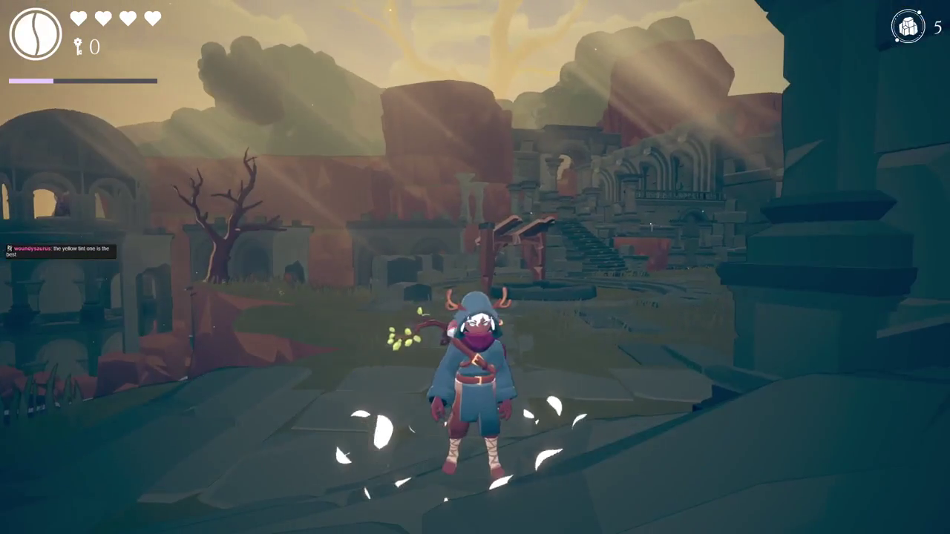
pyautogui.press('Escape')
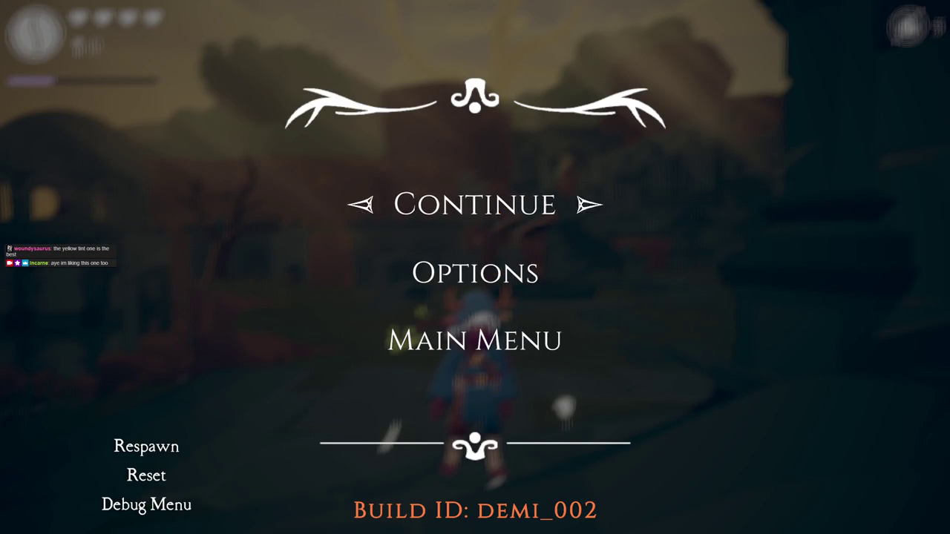
# Resume play, run along the balustrade, jump onto the stone block and leap into the courtyard.
pyautogui.click(495, 213)
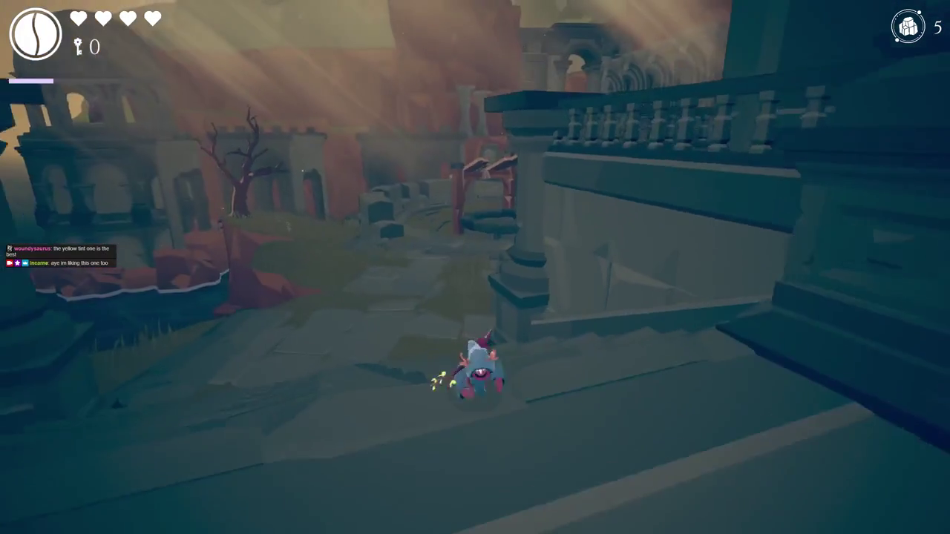
pyautogui.press('w')
pyautogui.press('w')
pyautogui.press('w')
pyautogui.press('space')
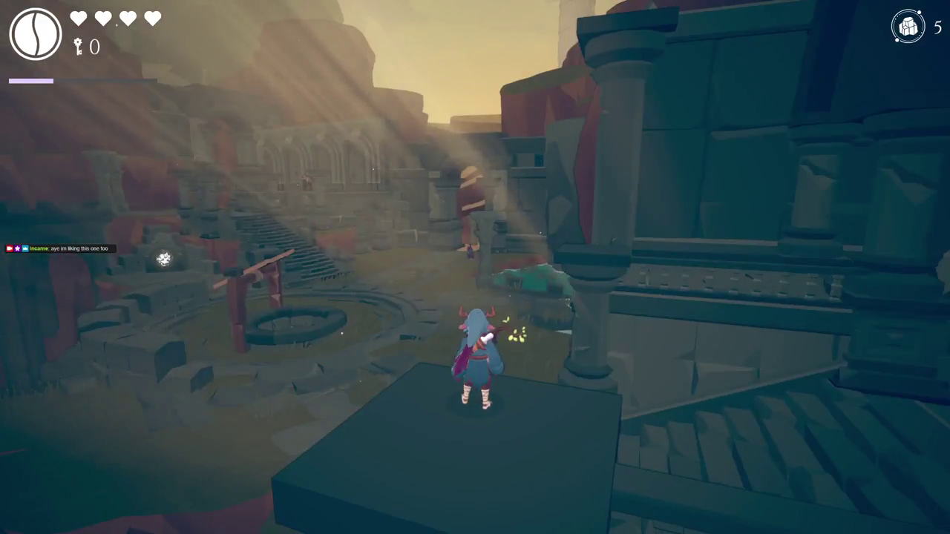
pyautogui.moveTo(475, 267)
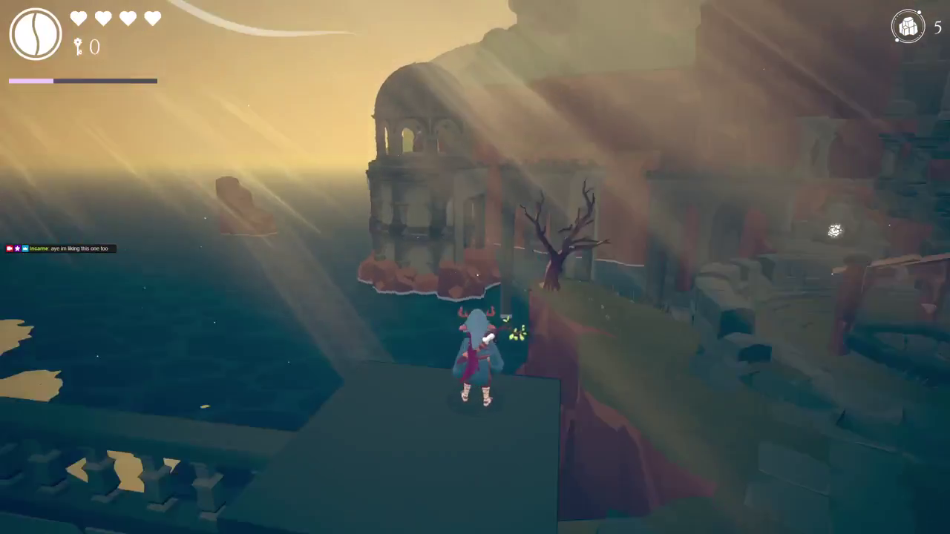
pyautogui.press('w')
pyautogui.press('space')
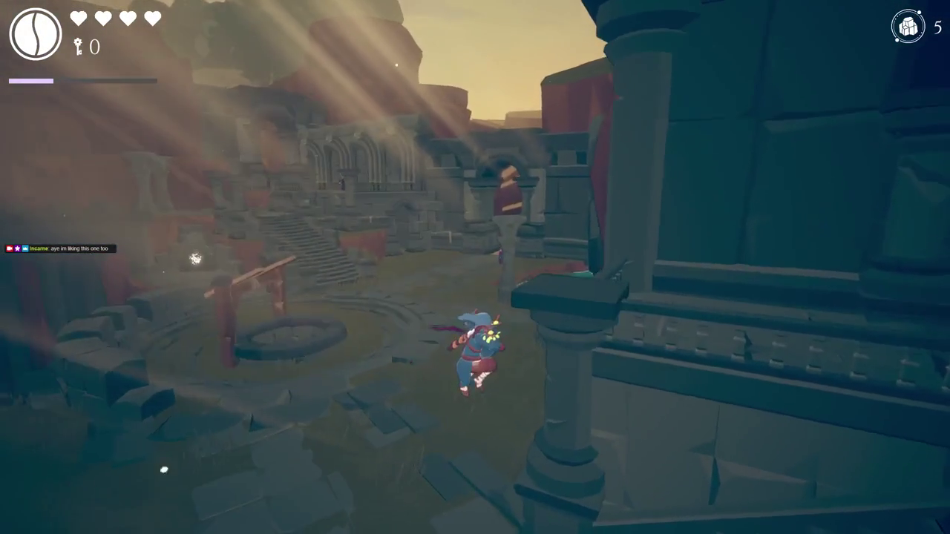
# Run across the stone slabs toward the well, pause, and return to the editor's Scene view.
pyautogui.press('w')
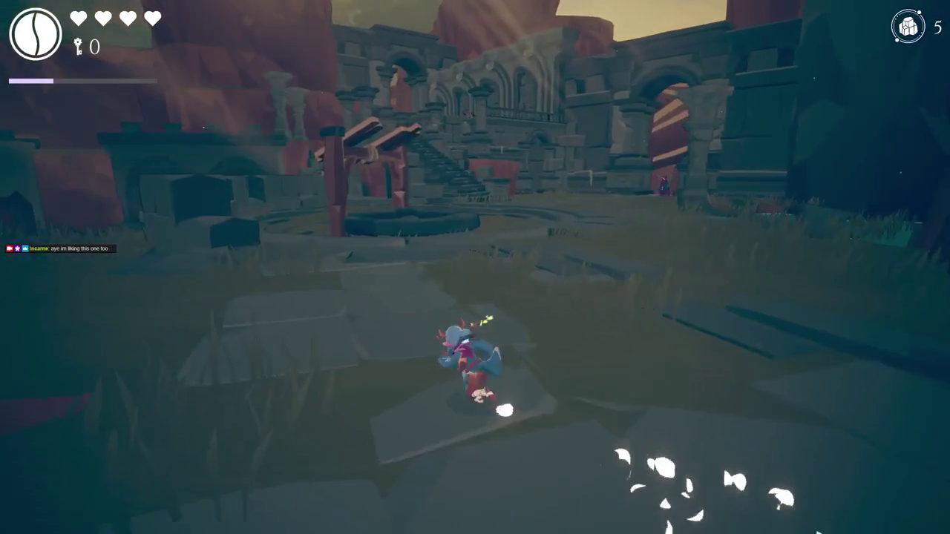
pyautogui.press('w')
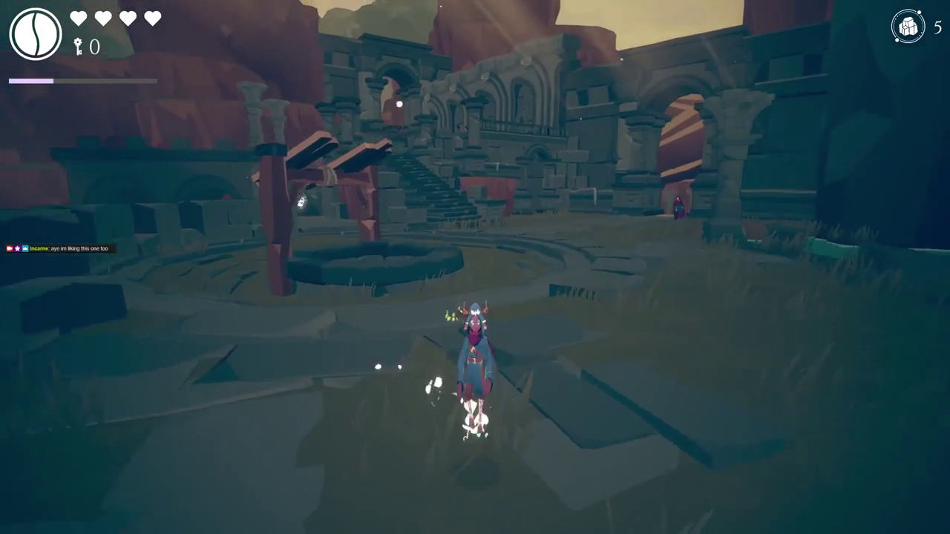
pyautogui.press('w')
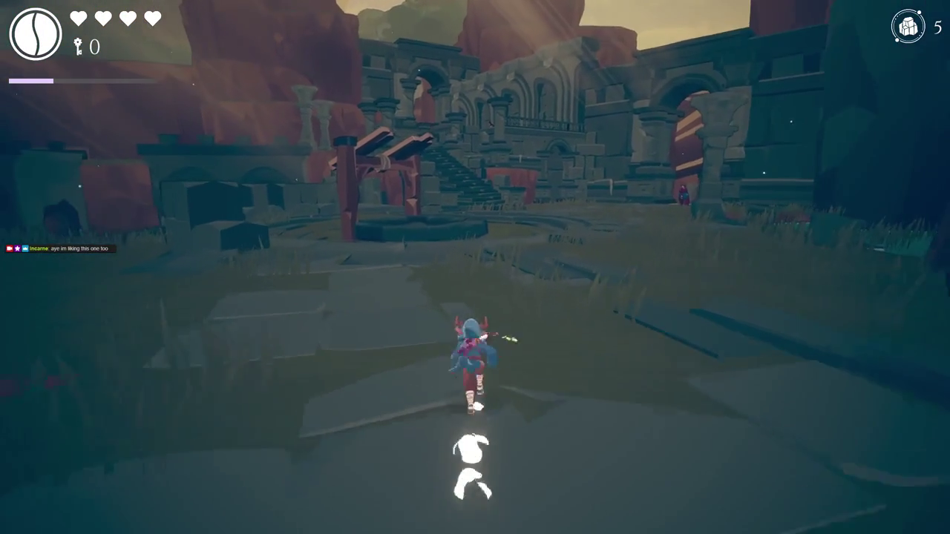
pyautogui.press('w')
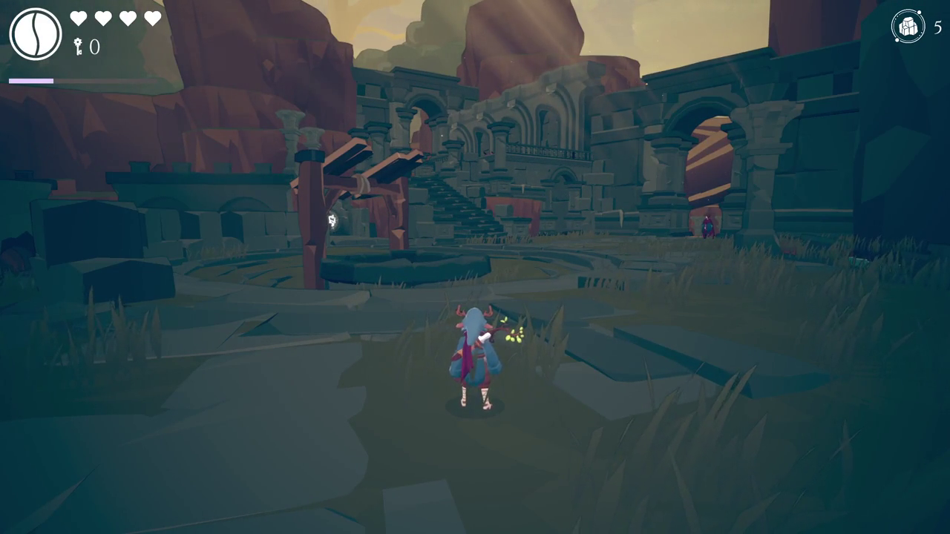
pyautogui.press('Escape')
pyautogui.press('F11')
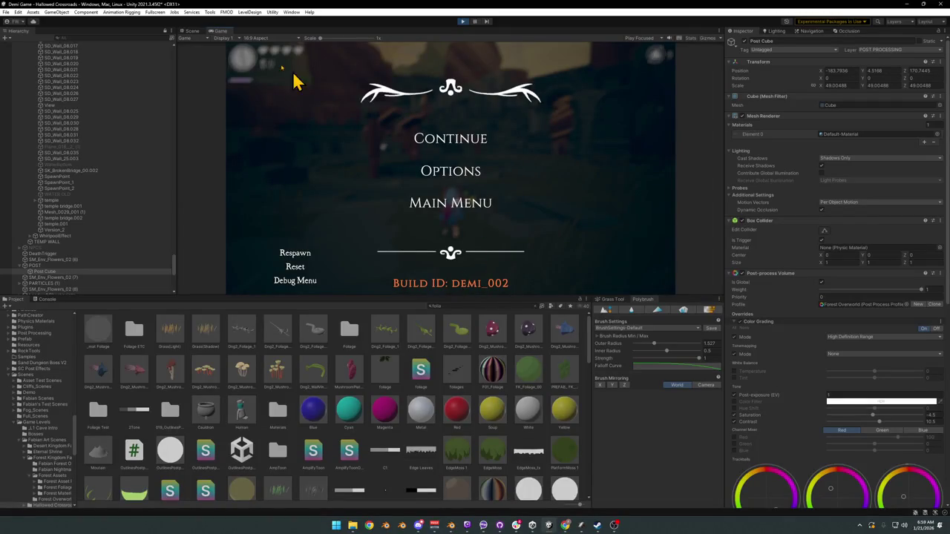
pyautogui.click(199, 32)
# Fly the Scene camera to the well and deactivate the well mesh Plane.007.
pyautogui.press('w')
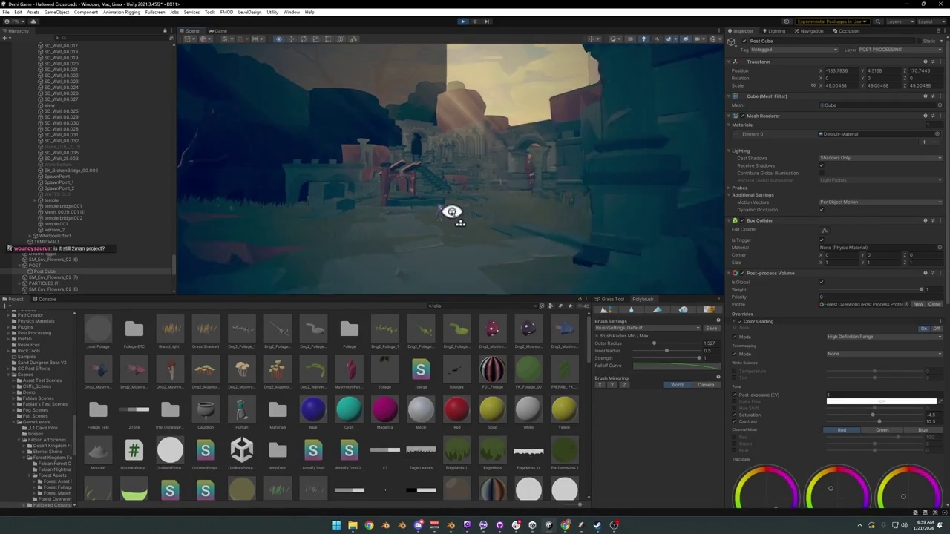
pyautogui.press('w')
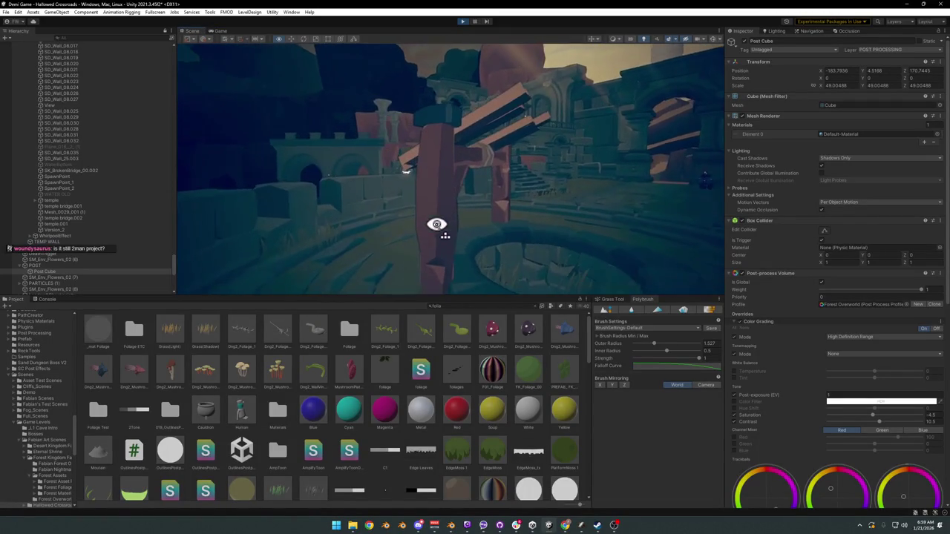
pyautogui.click(444, 264)
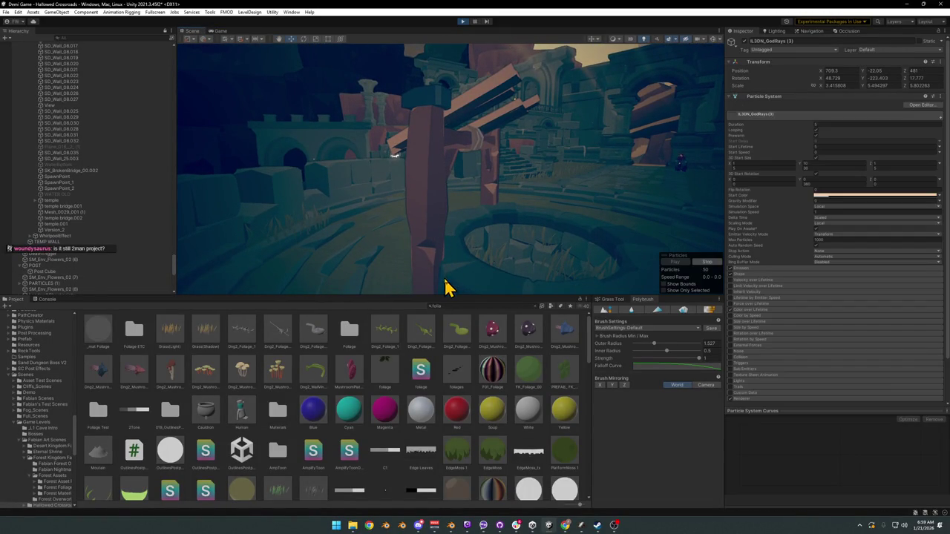
pyautogui.keyDown('ctrl'); pyautogui.click(441, 266); pyautogui.keyUp('ctrl')
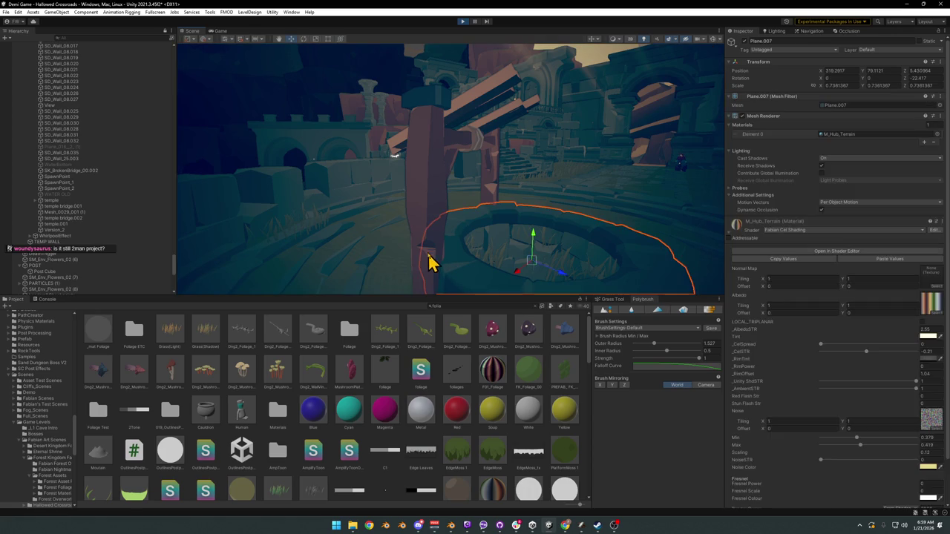
pyautogui.moveTo(523, 205); pyautogui.dragTo(540, 233)
pyautogui.click(541, 233)
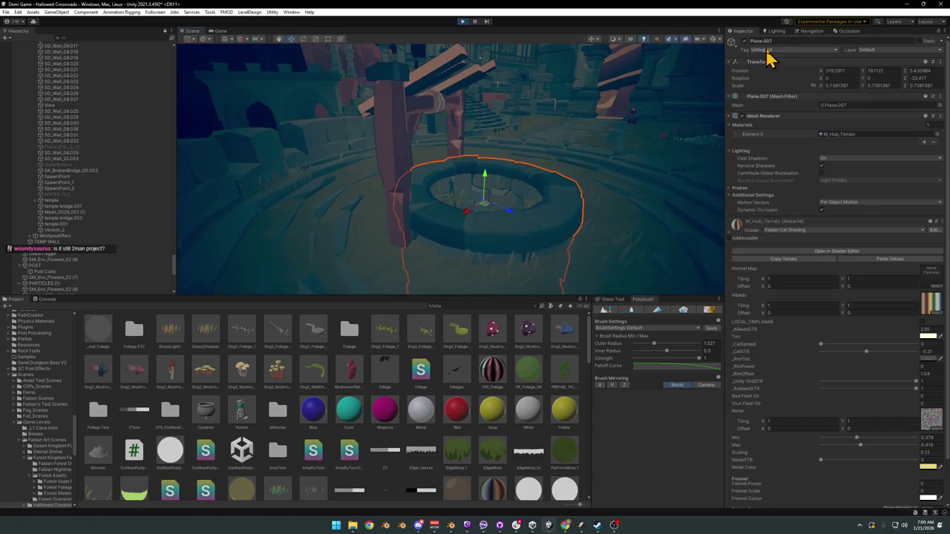
pyautogui.click(744, 41)
# Deactivate the crate pillar SD_Crate_00.004, then return to fullscreen play and continue.
pyautogui.click(393, 156)
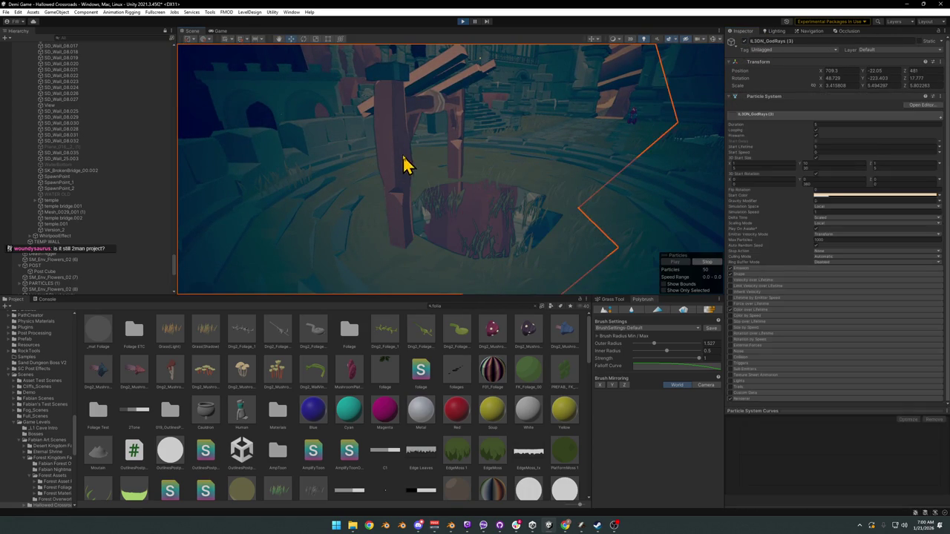
pyautogui.click(408, 165)
pyautogui.click(743, 41)
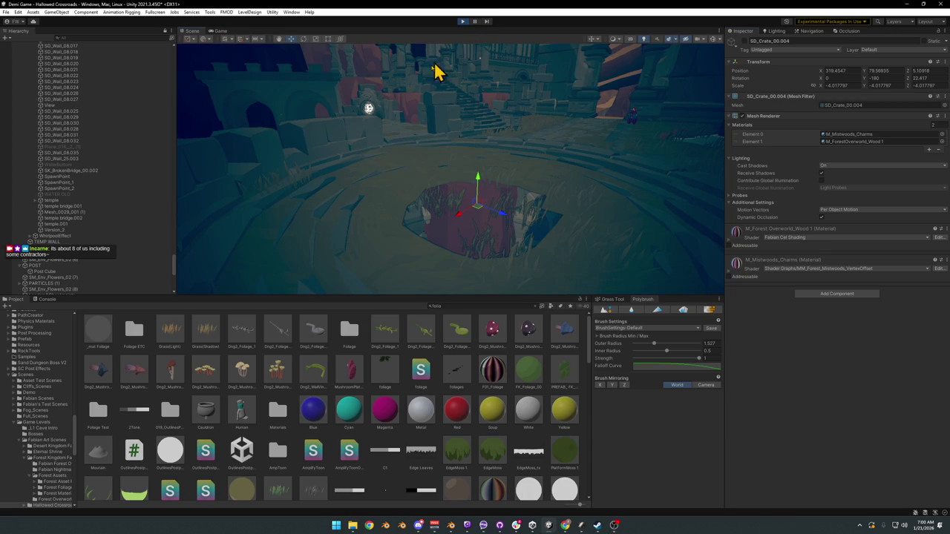
pyautogui.press('F10')
pyautogui.click(454, 207)
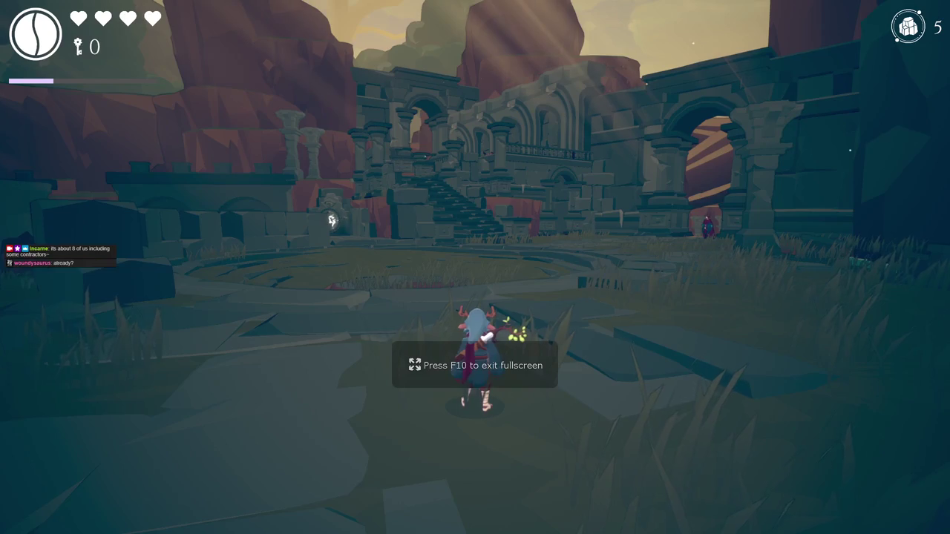
# Run toward the ruins with a dash to the right, then pause the game.
pyautogui.press('w')
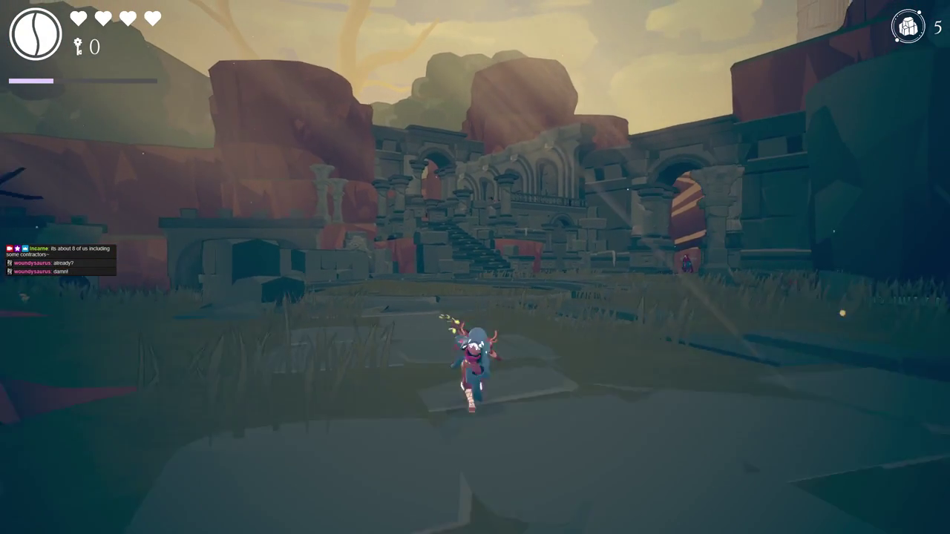
pyautogui.press('shift')
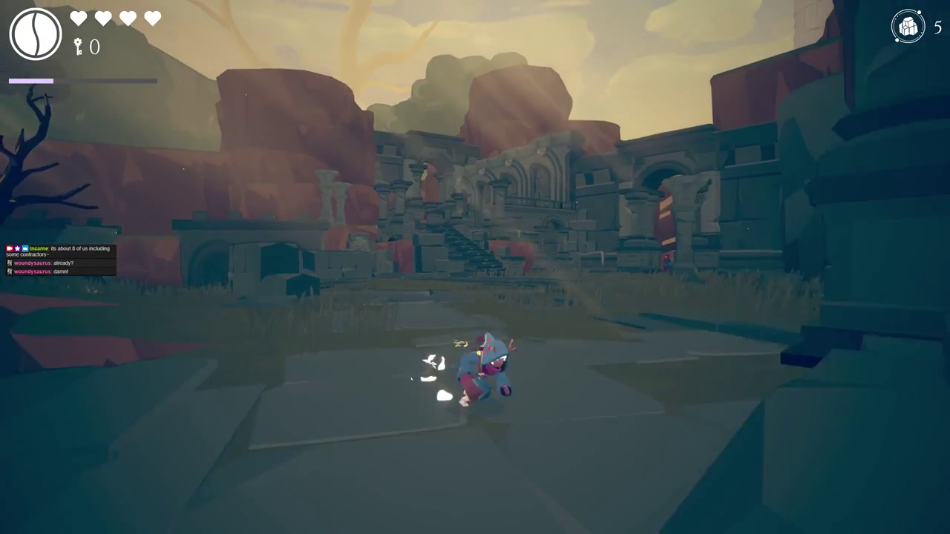
pyautogui.press('w')
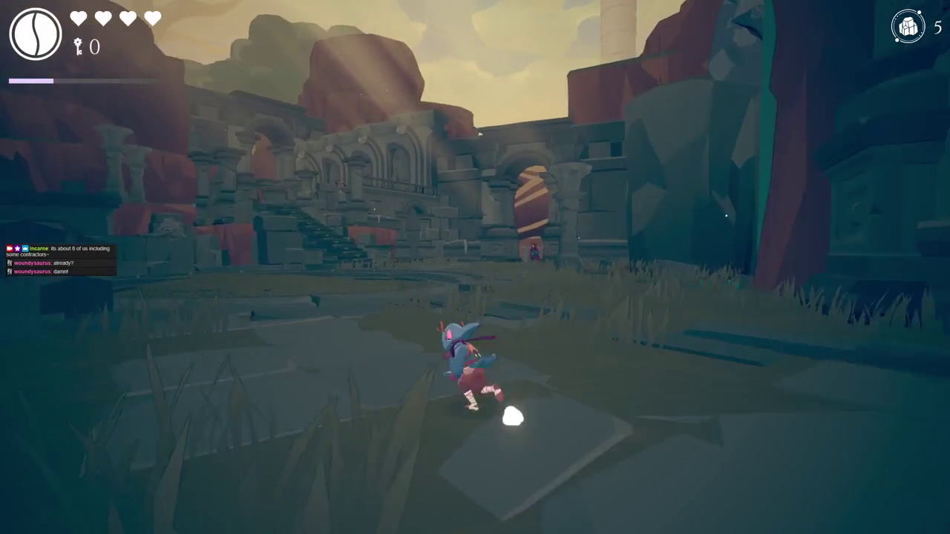
pyautogui.press('Escape')
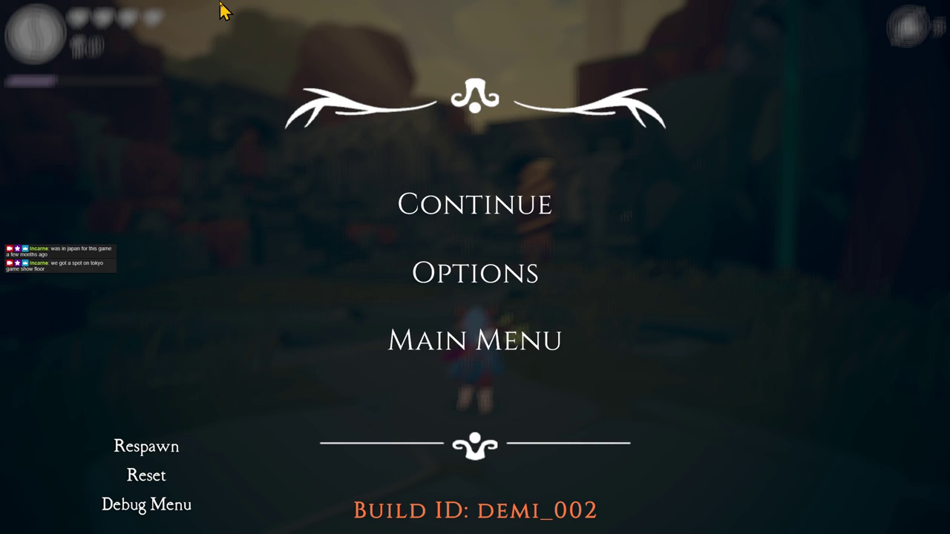
# Resume, pause and resume again, then run and dodge-roll into the circular arena.
pyautogui.click(479, 207)
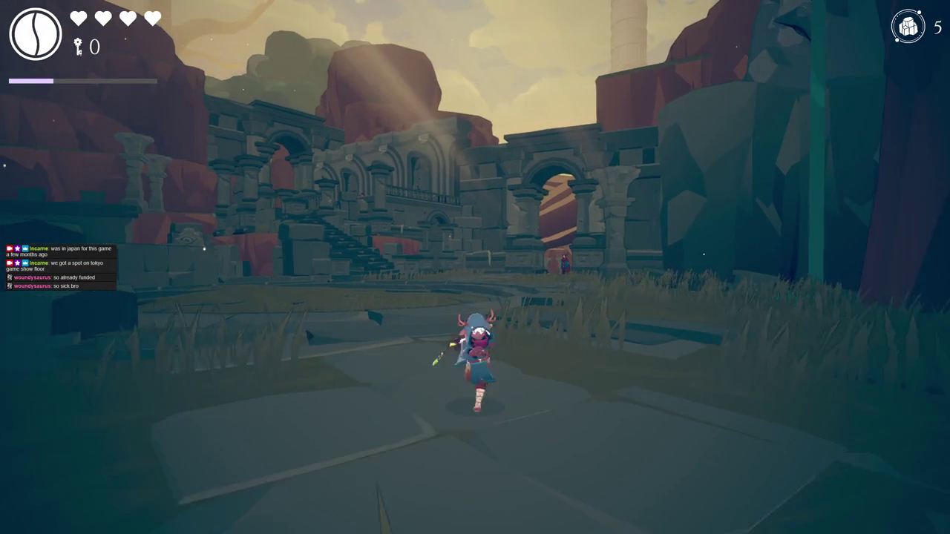
pyautogui.press('Escape')
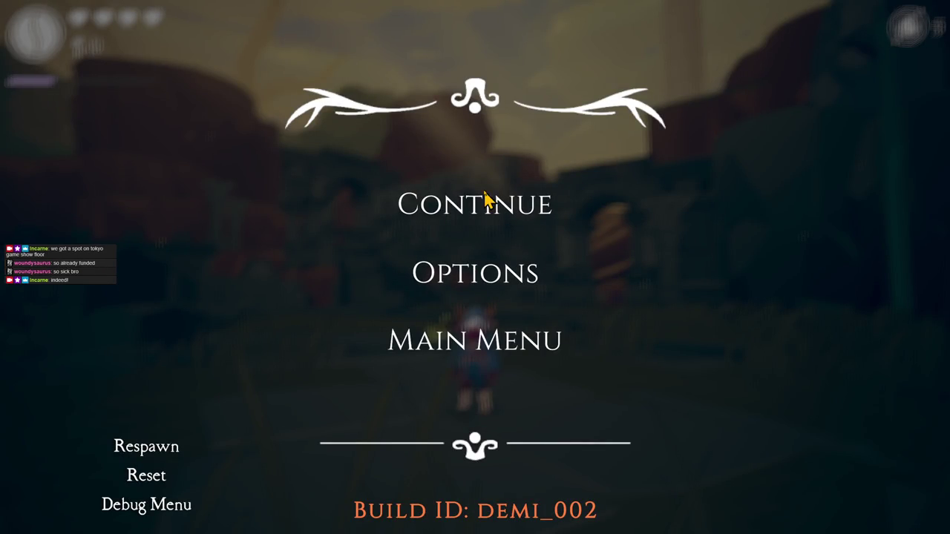
pyautogui.click(473, 213)
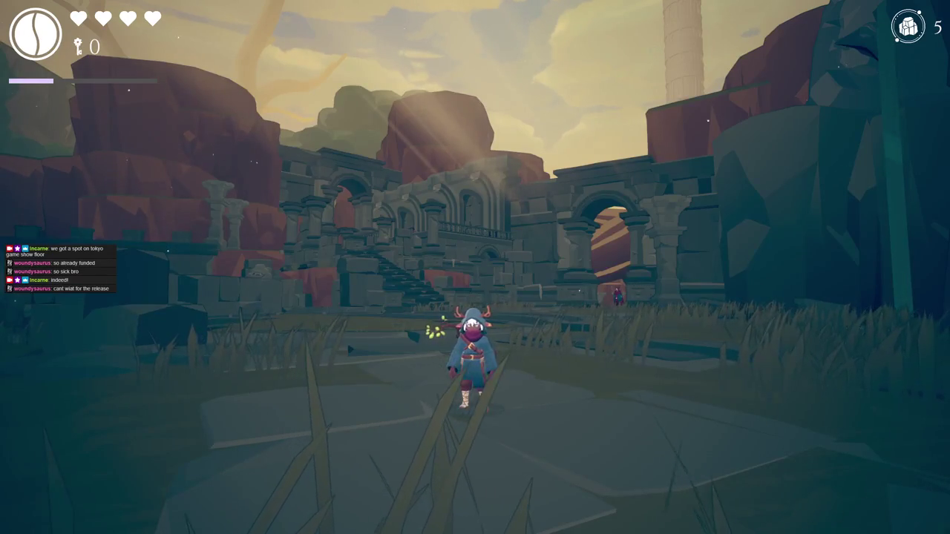
pyautogui.press('w')
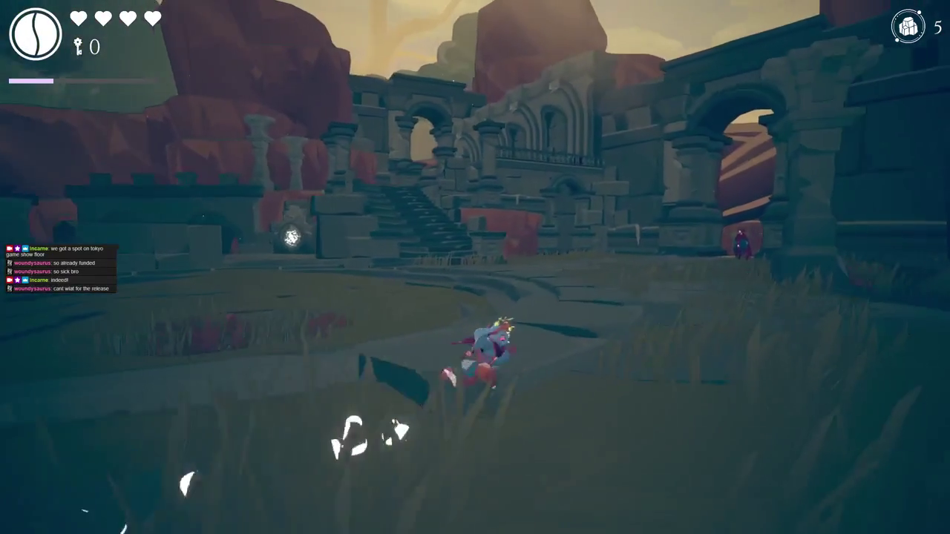
pyautogui.press('a')
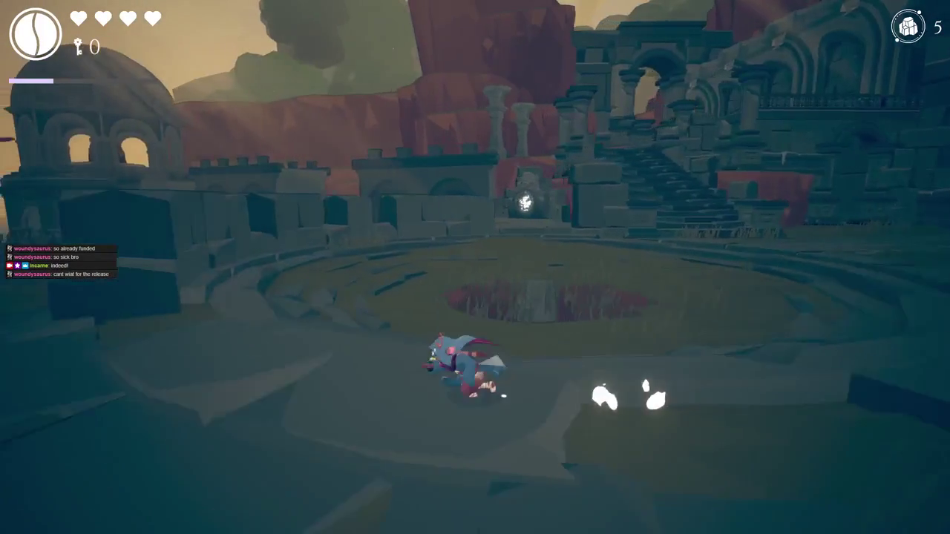
pyautogui.press('w')
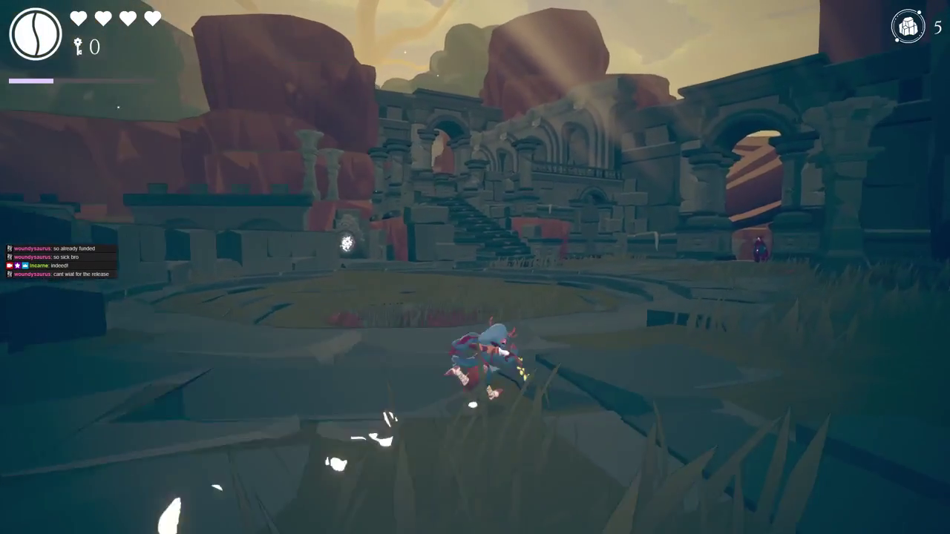
# Run across the arena toward the domed and arched ruins, then pause and stop play mode.
pyautogui.press('w')
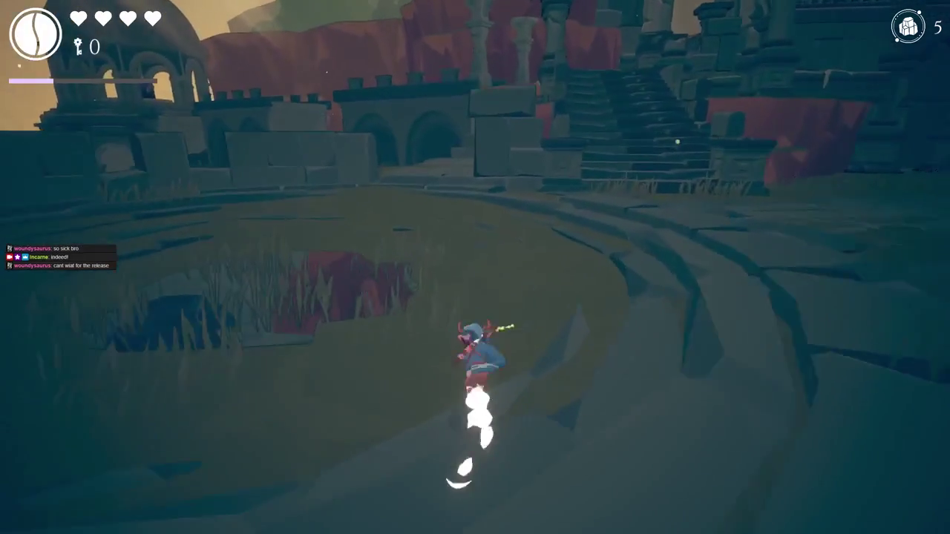
pyautogui.press('w')
pyautogui.press('w')
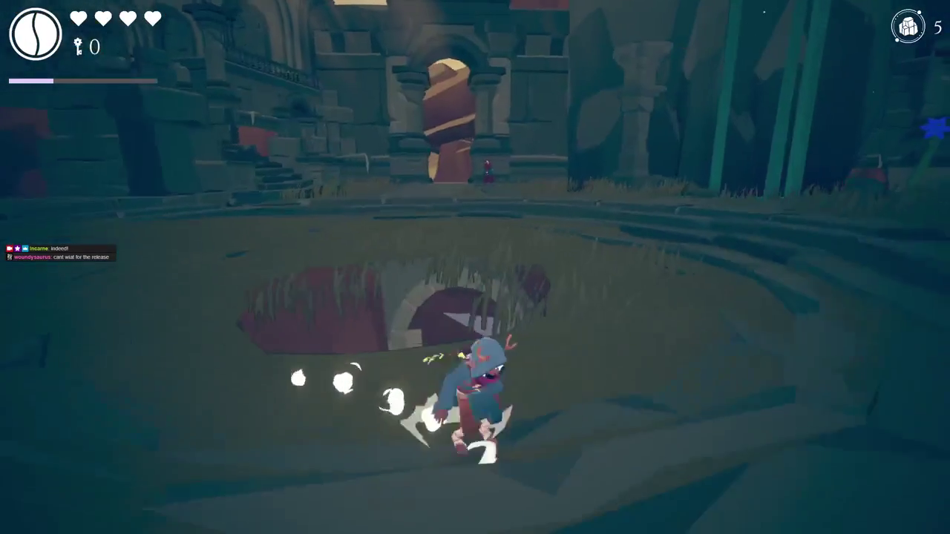
pyautogui.press('w')
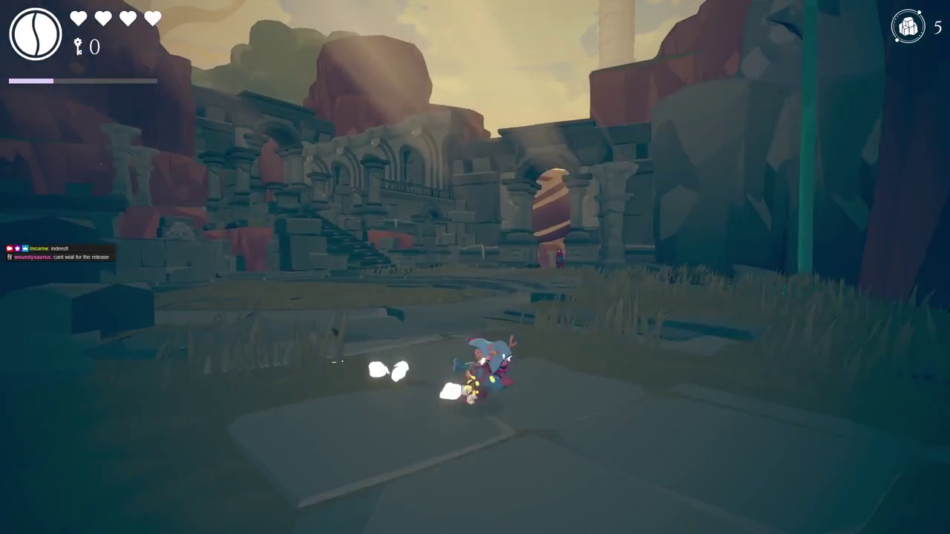
pyautogui.press('w')
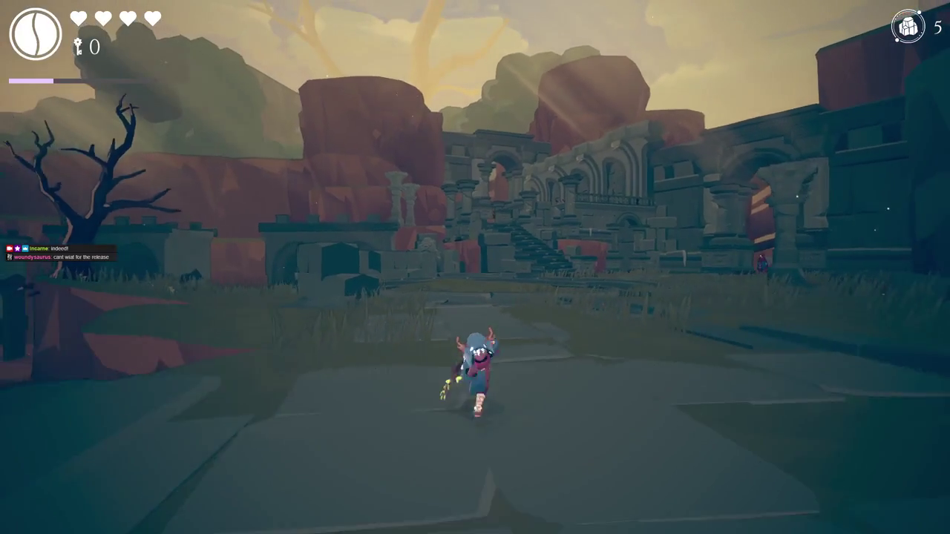
pyautogui.press('w')
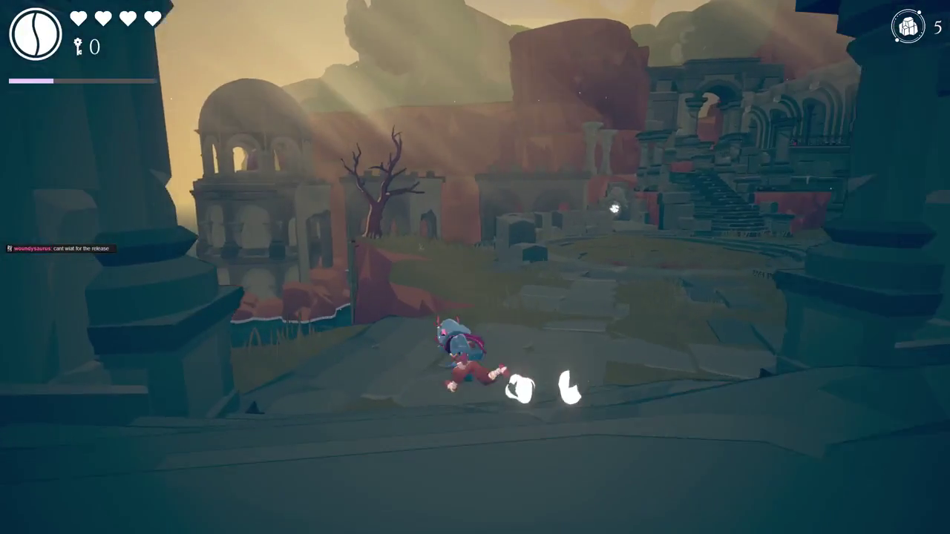
pyautogui.press('w')
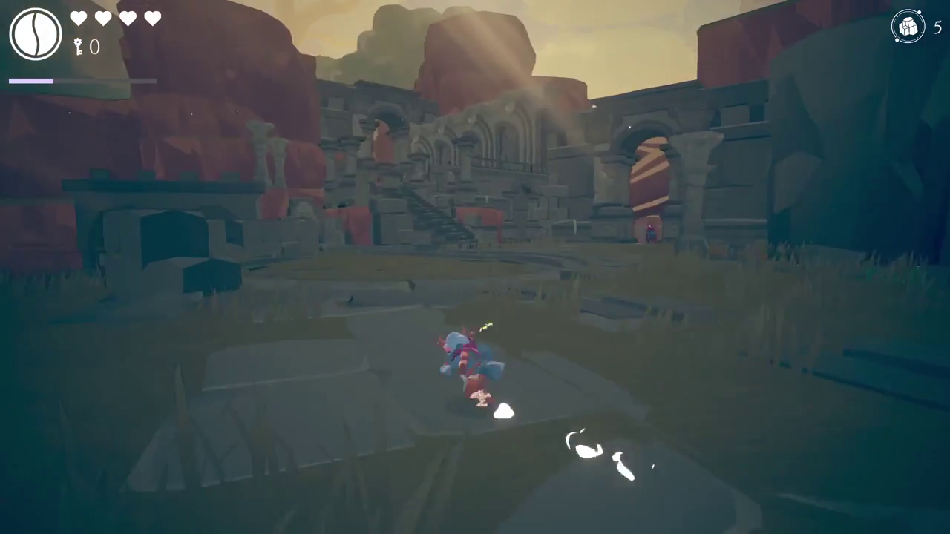
pyautogui.press('w')
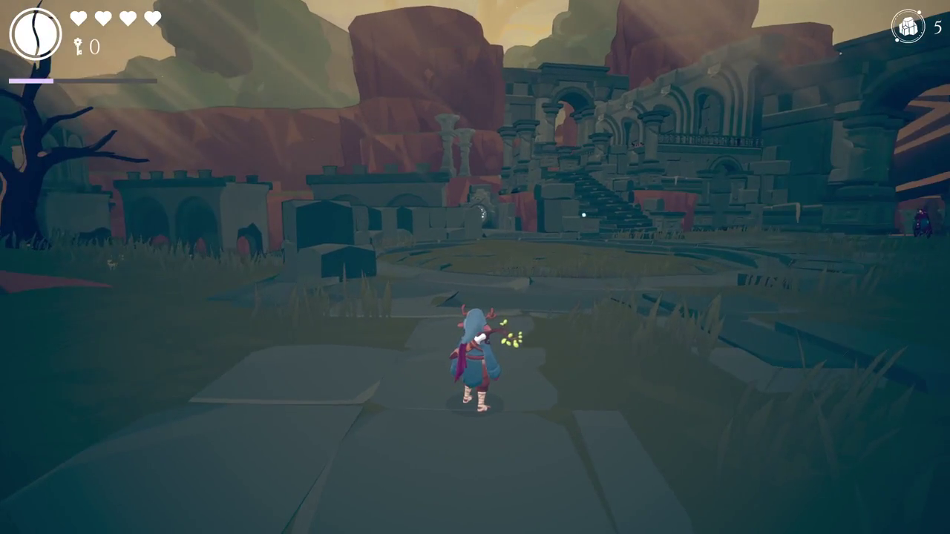
pyautogui.press('Escape')
pyautogui.hotkey('ctrl', 'p')
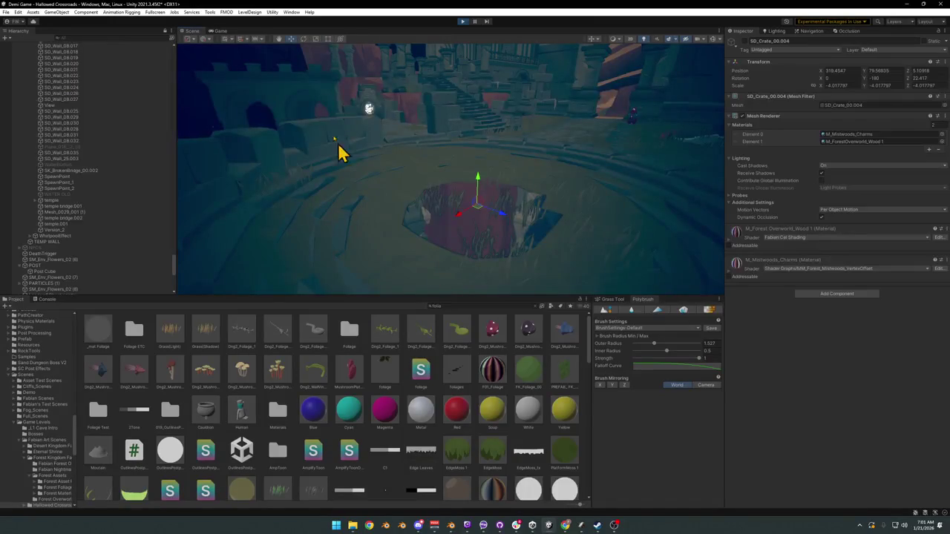
# Select the courtyard wall Plane.040 to view its M_Hub_Terrain material, and orbit the courtyard.
pyautogui.click(308, 152)
pyautogui.click(319, 163)
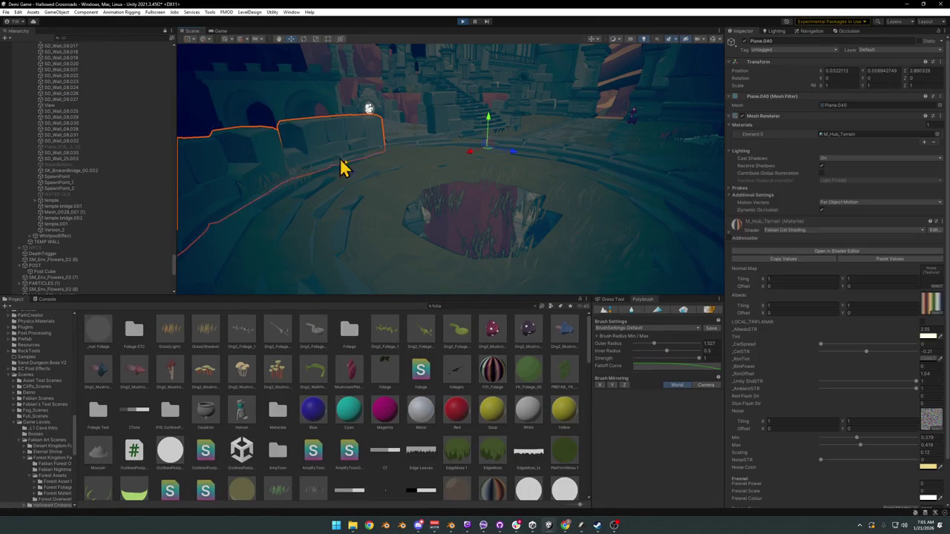
pyautogui.moveTo(348, 145); pyautogui.dragTo(368, 139)
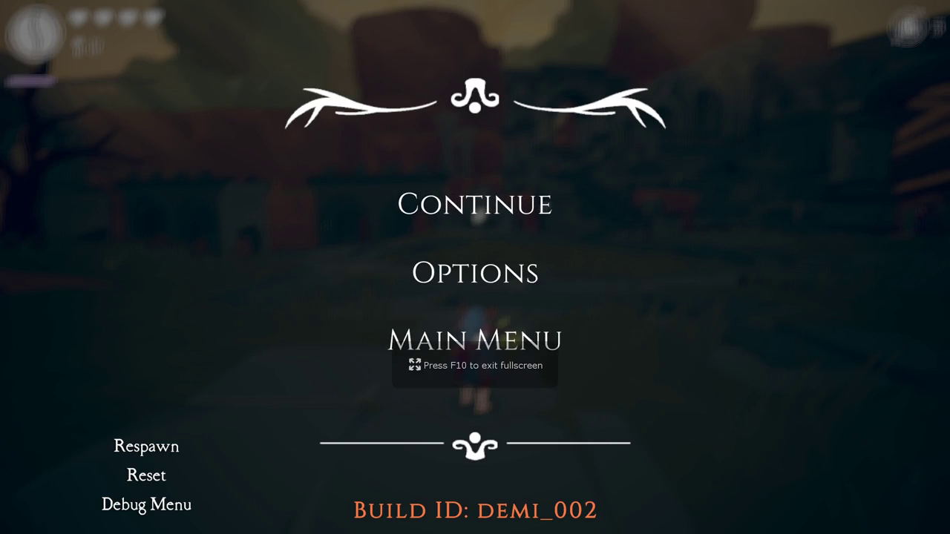
# Resume play and run through the courtyard, dashing along the curved path toward the ruins.
pyautogui.click(514, 245)
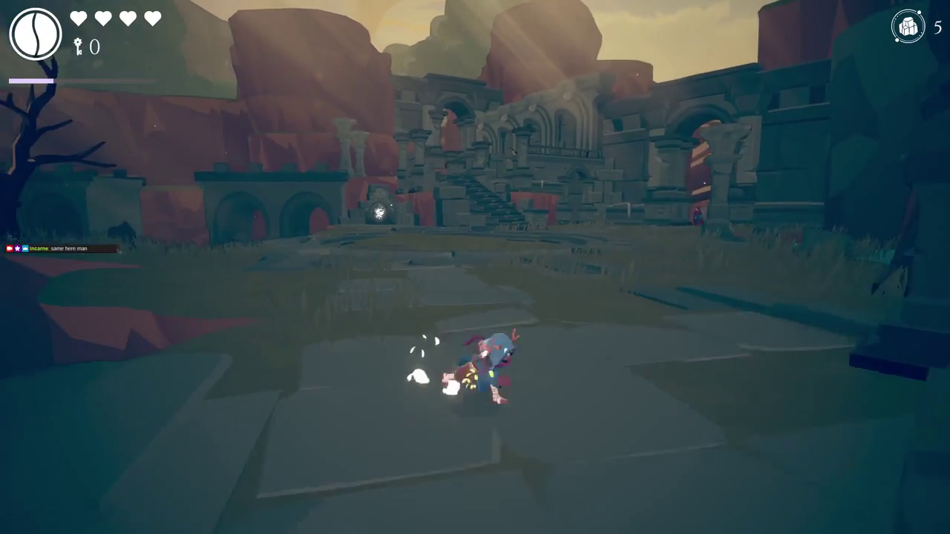
pyautogui.press('s')
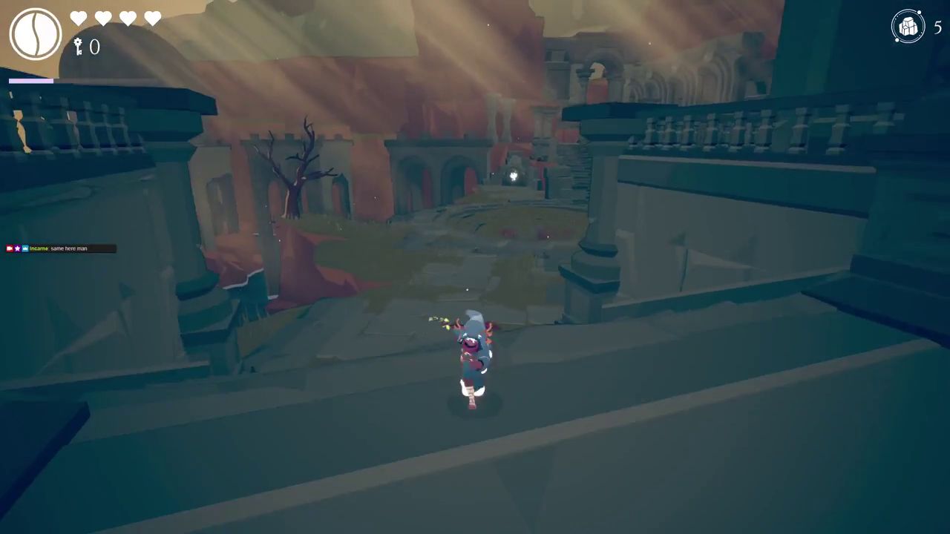
pyautogui.press('w')
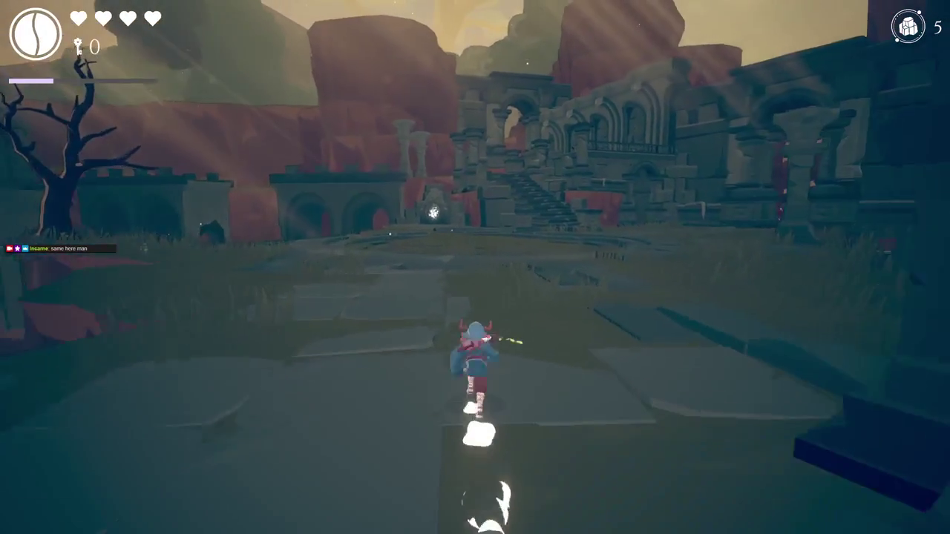
pyautogui.press('s')
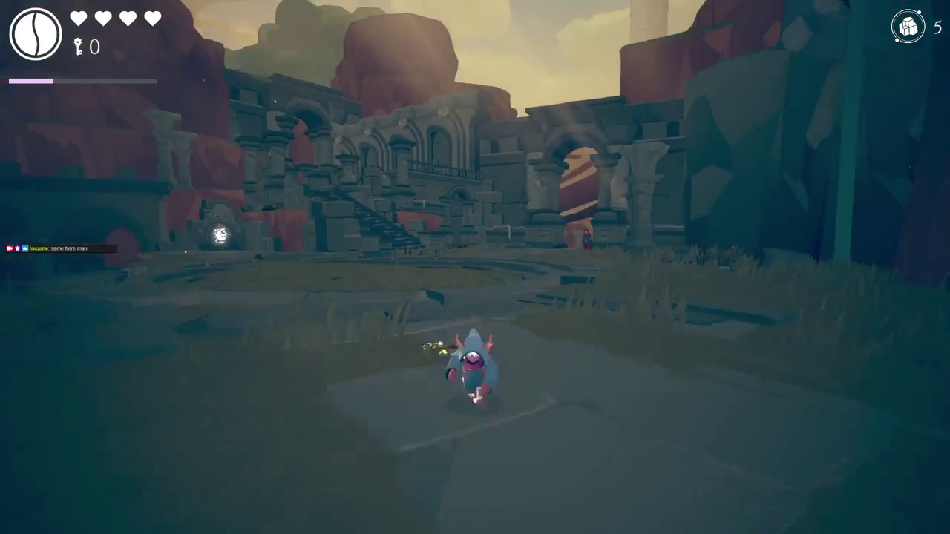
pyautogui.press('w')
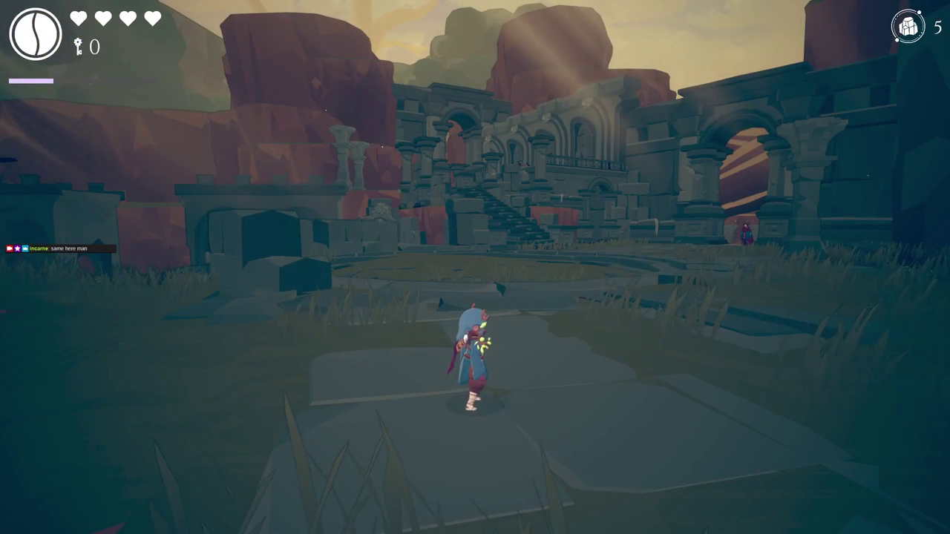
pyautogui.press('a')
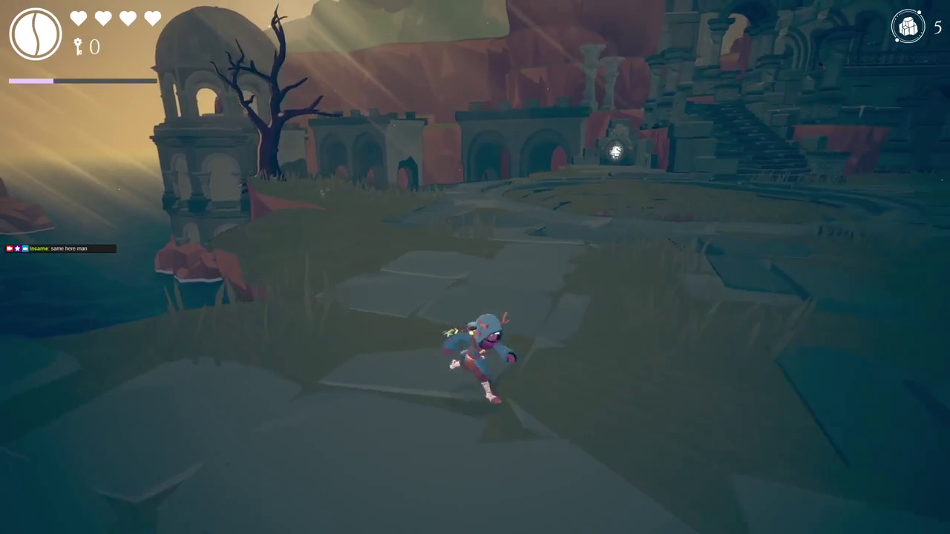
pyautogui.press('w')
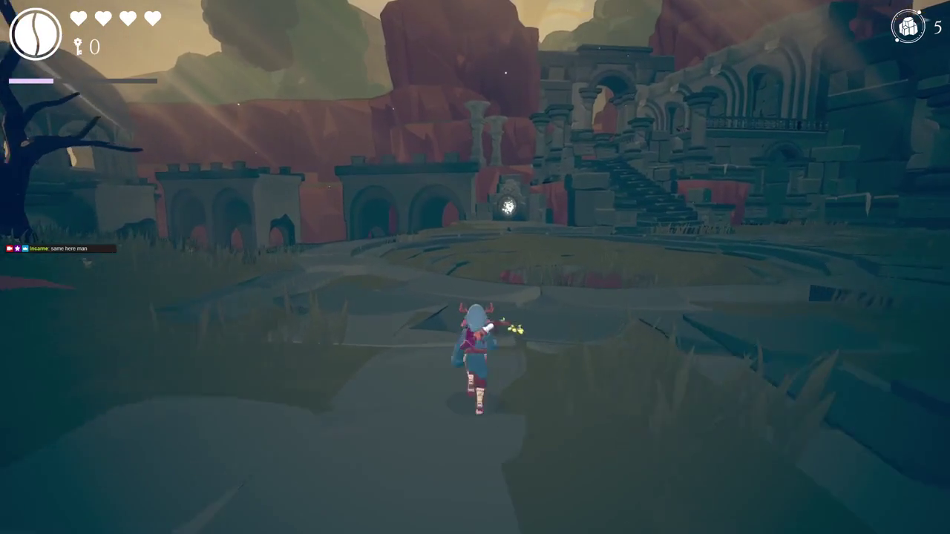
pyautogui.press('w')
pyautogui.press('space')
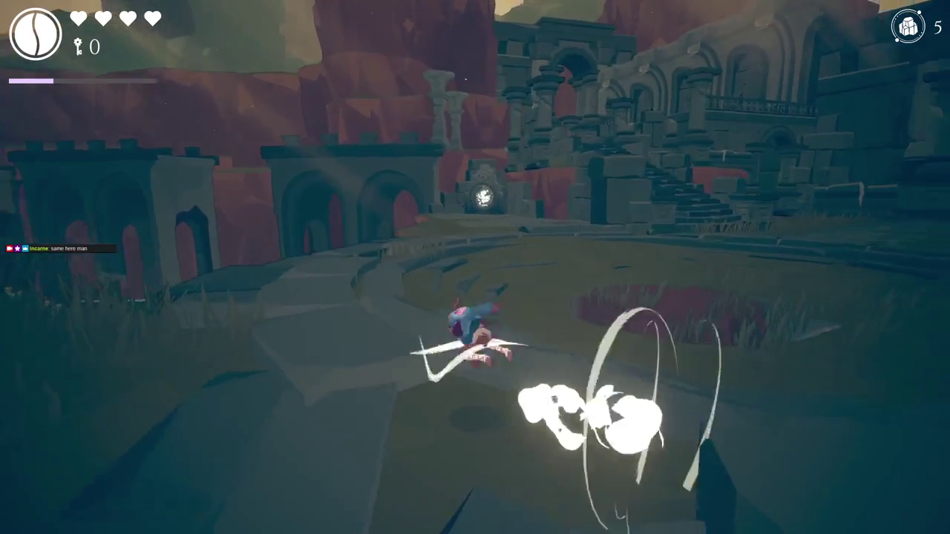
pyautogui.press('w')
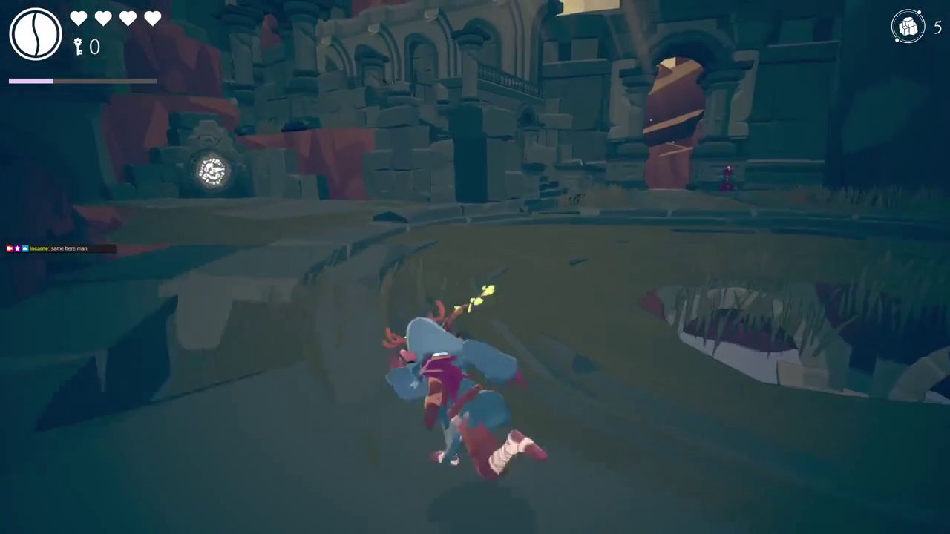
# Dash past the glowing glyph door into the arena, along the ledge and toward the arch.
pyautogui.press('w')
pyautogui.press('w')
pyautogui.press('space')
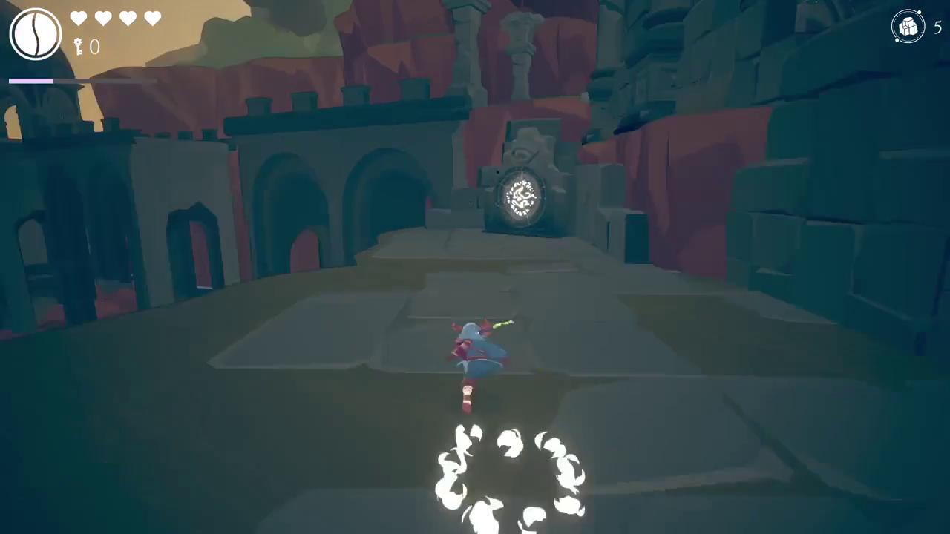
pyautogui.press('w')
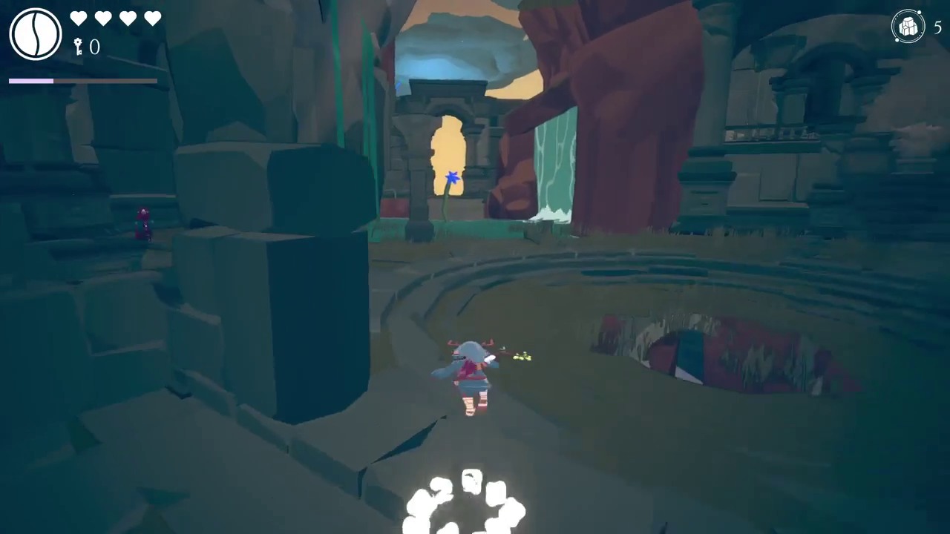
pyautogui.press('w')
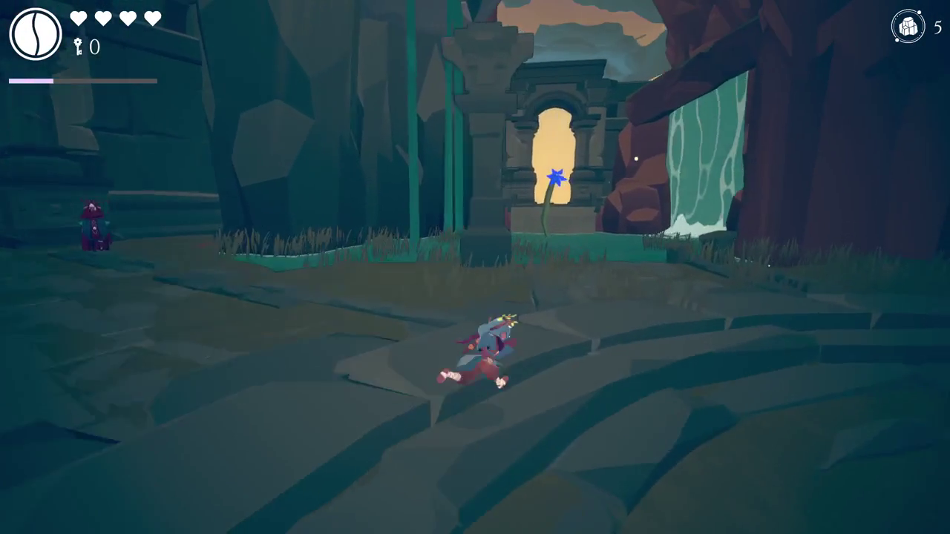
pyautogui.press('a')
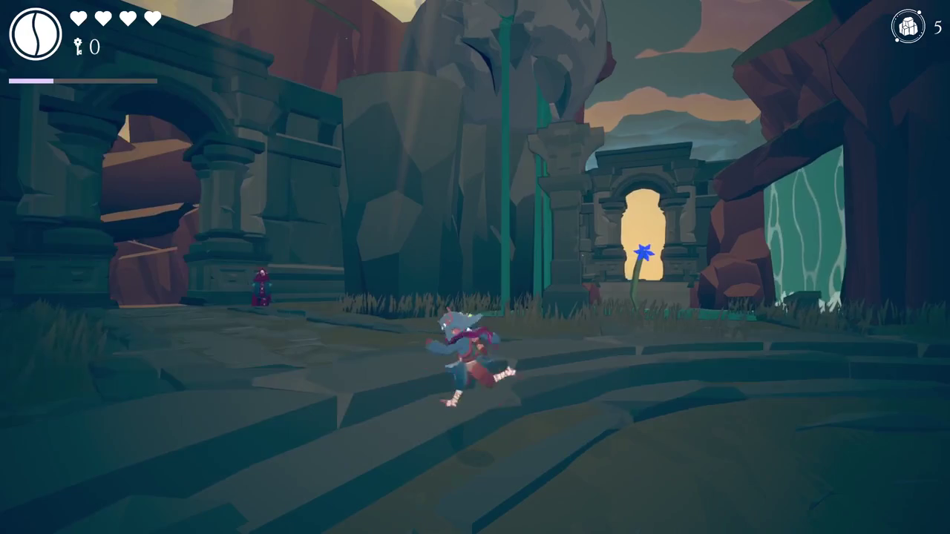
pyautogui.press('a')
pyautogui.press('shift')
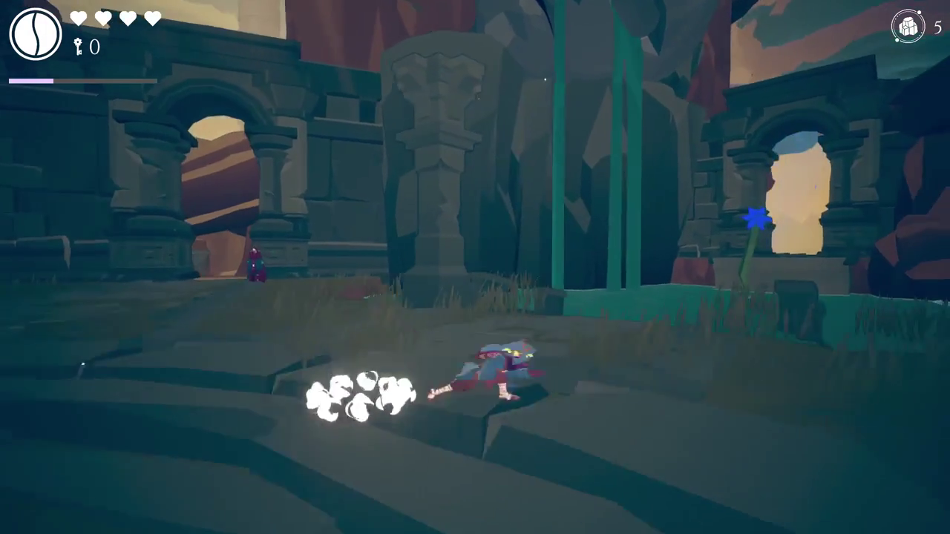
pyautogui.press('w')
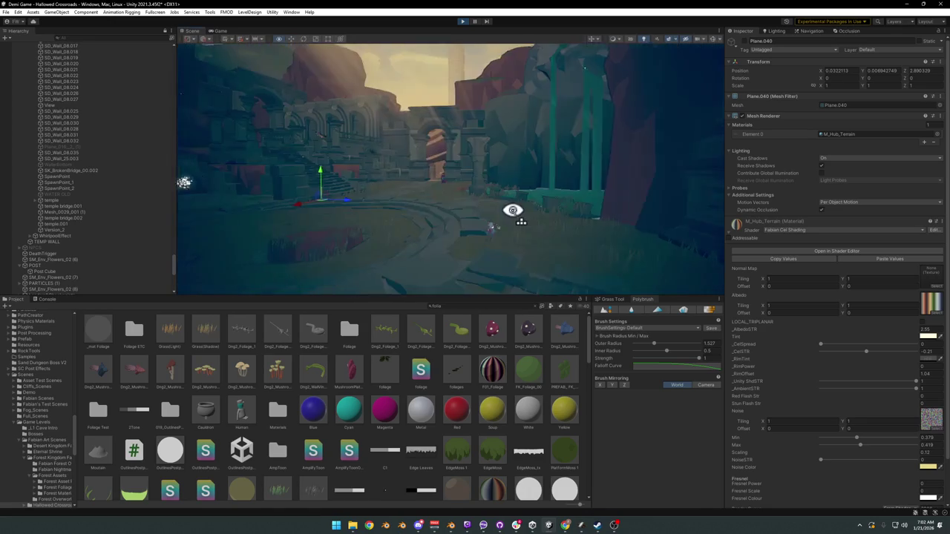
pyautogui.click(496, 182)
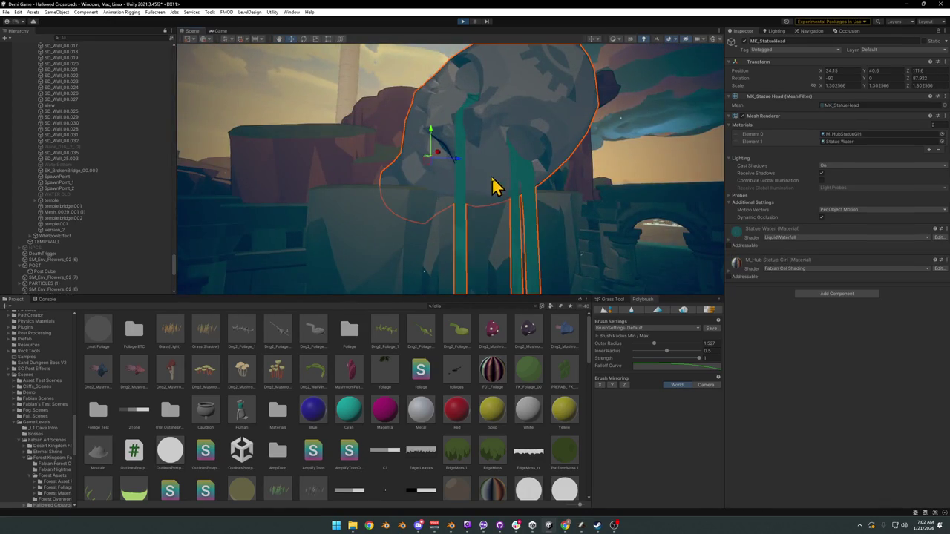
pyautogui.moveTo(498, 236)
pyautogui.mouseDown()
pyautogui.moveTo(506, 235)
pyautogui.moveTo(500, 163)
pyautogui.mouseUp()
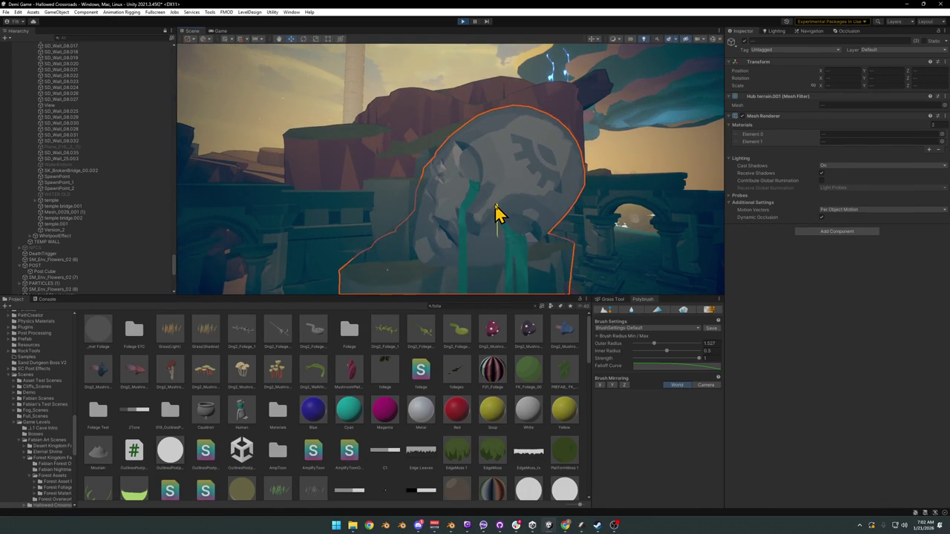
pyautogui.moveTo(494, 226)
pyautogui.mouseDown()
pyautogui.moveTo(487, 214)
pyautogui.moveTo(528, 212)
pyautogui.moveTo(471, 212)
pyautogui.moveTo(468, 225)
pyautogui.moveTo(399, 215)
pyautogui.moveTo(398, 201)
pyautogui.moveTo(399, 236)
pyautogui.mouseUp()
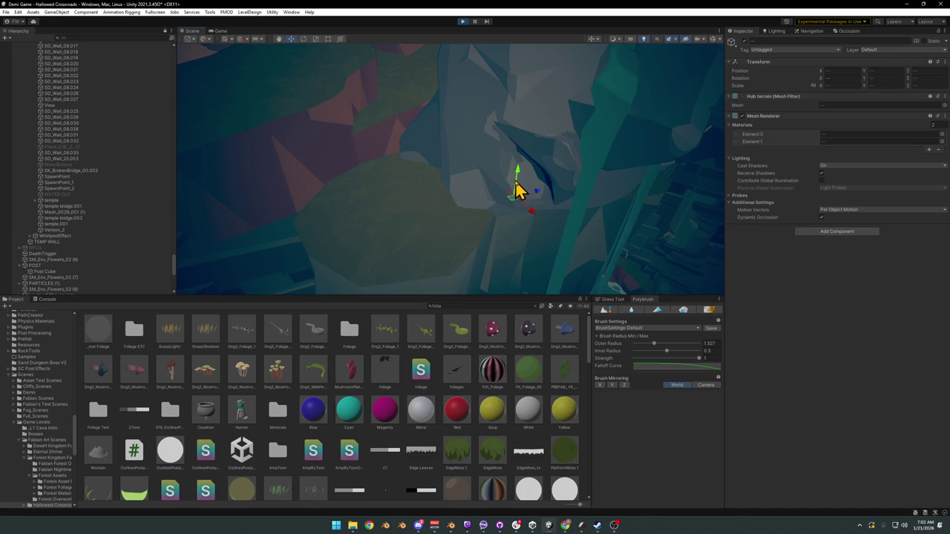
pyautogui.moveTo(501, 285); pyautogui.dragTo(489, 148)
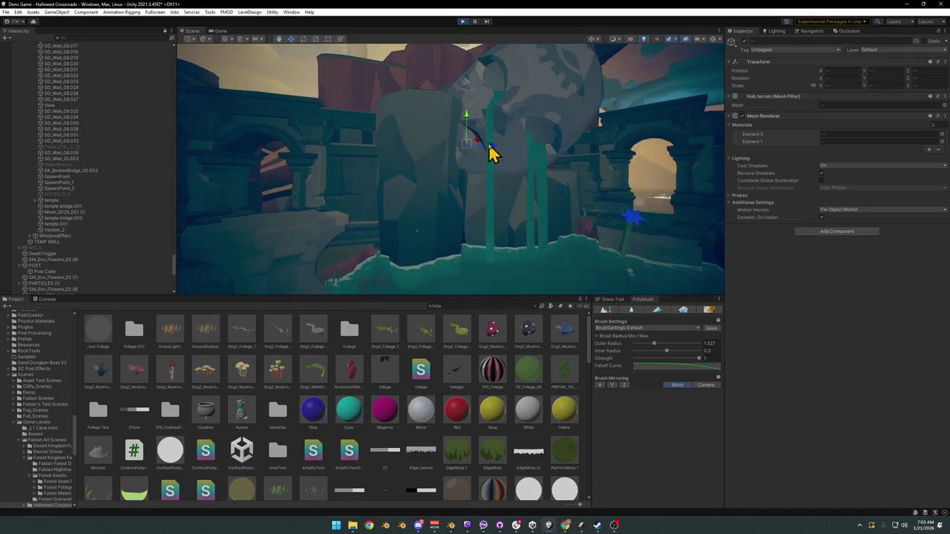
pyautogui.click(435, 135)
pyautogui.moveTo(413, 102); pyautogui.dragTo(412, 170)
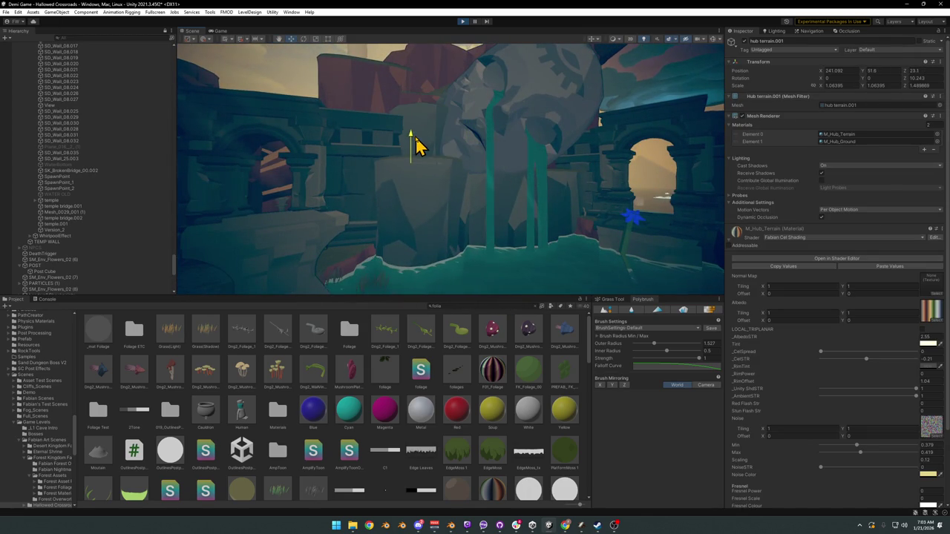
pyautogui.click(422, 132)
pyautogui.click(421, 141)
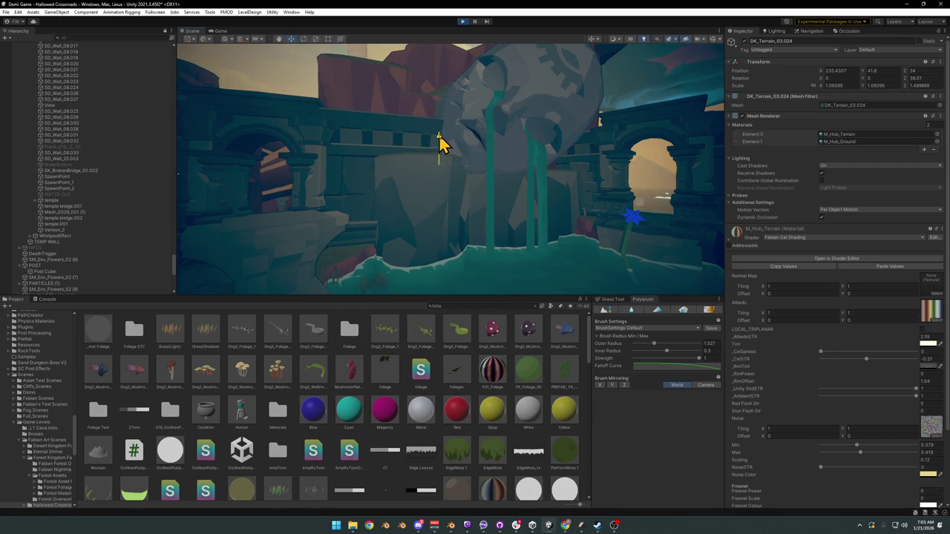
pyautogui.moveTo(440, 137)
pyautogui.mouseDown()
pyautogui.moveTo(509, 176)
pyautogui.moveTo(417, 176)
pyautogui.mouseUp()
pyautogui.click(336, 190)
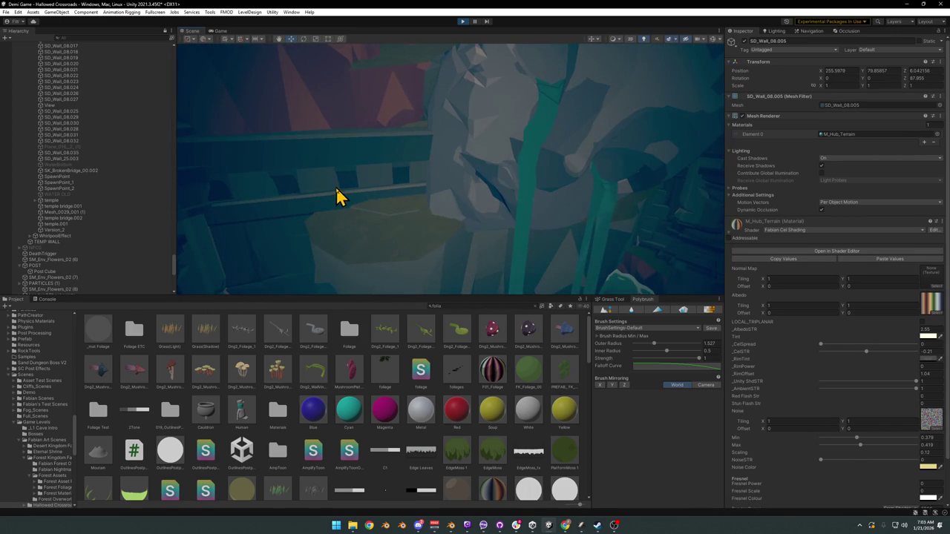
pyautogui.moveTo(336, 190)
pyautogui.mouseDown()
pyautogui.moveTo(294, 206)
pyautogui.moveTo(359, 201)
pyautogui.mouseUp()
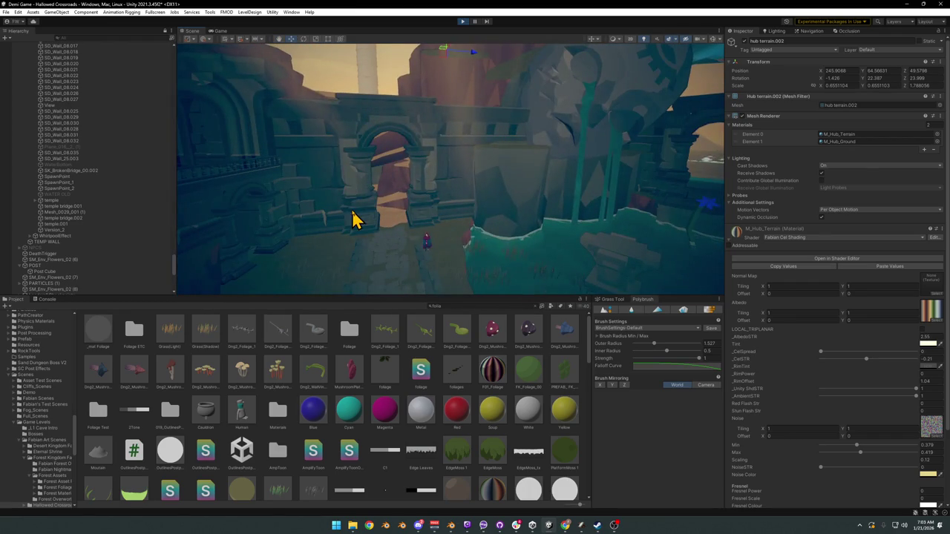
pyautogui.click(351, 232)
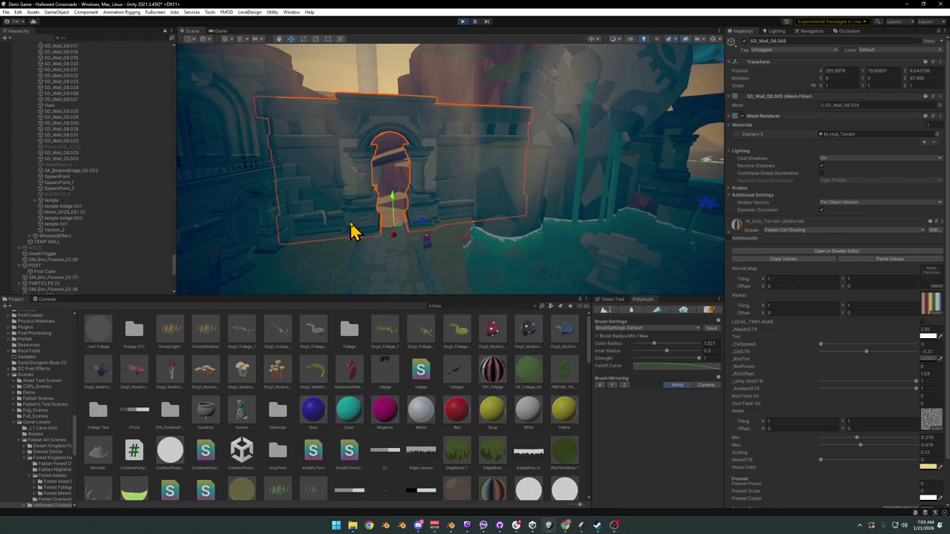
pyautogui.click(745, 41)
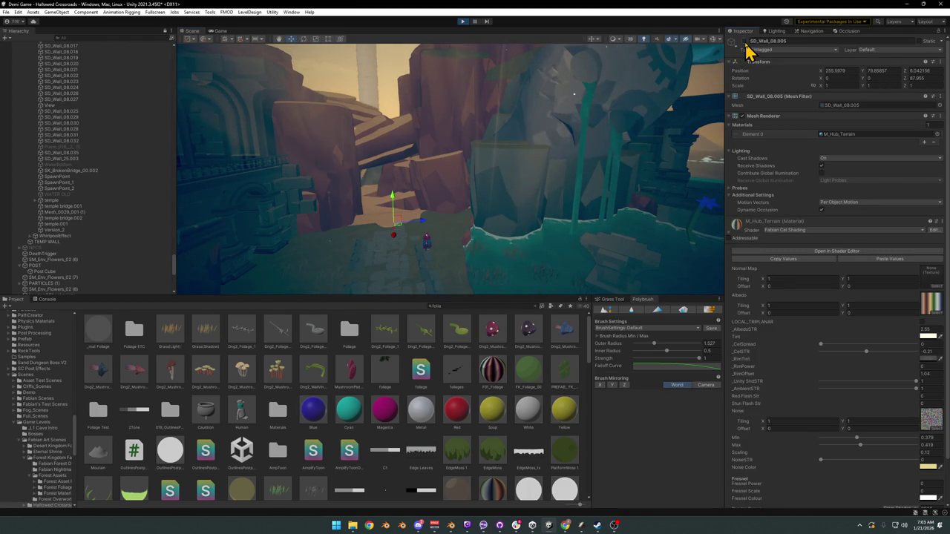
pyautogui.hotkey('ctrl', 'z')
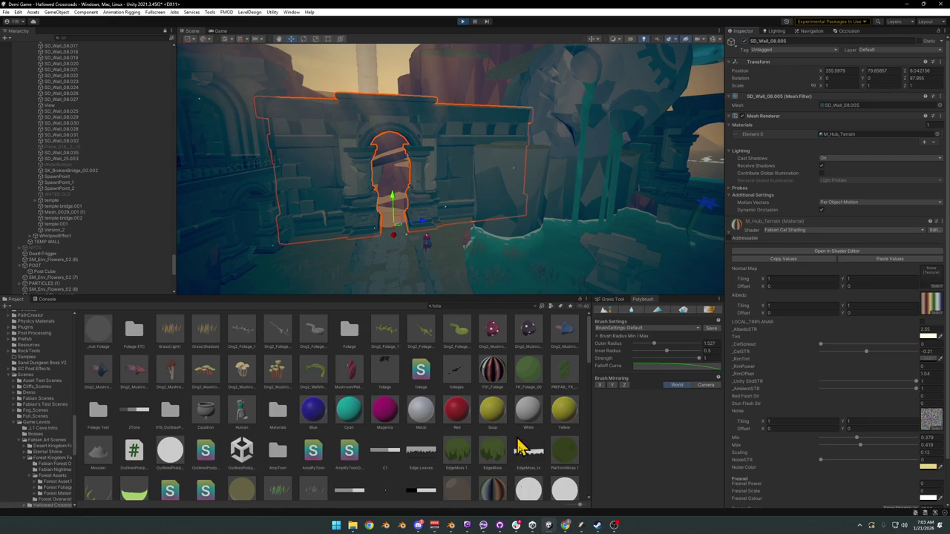
# Deactivate archway wall SD_Wall_08.005, inspect the Edge Moss material, then return to fullscreen play.
pyautogui.click(512, 468)
pyautogui.hotkey('ctrl', 'z')
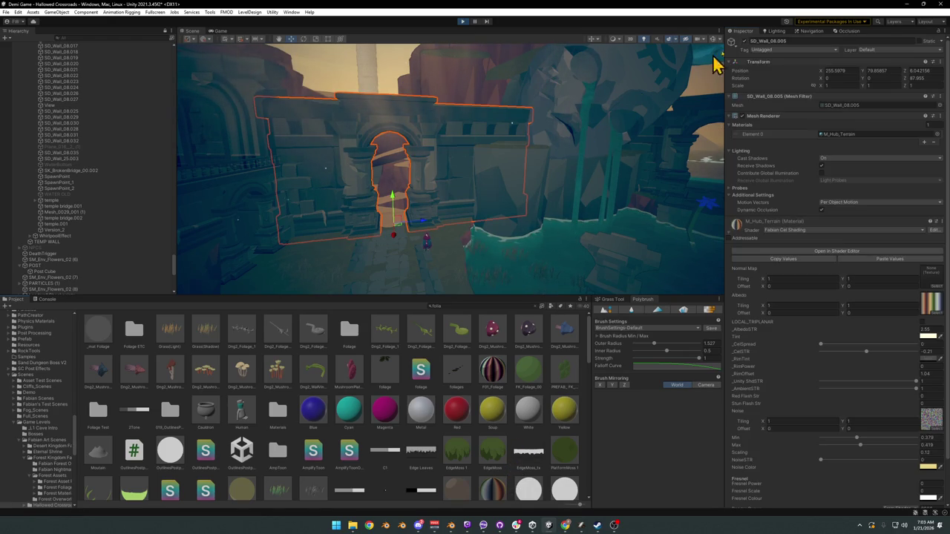
pyautogui.click(754, 41)
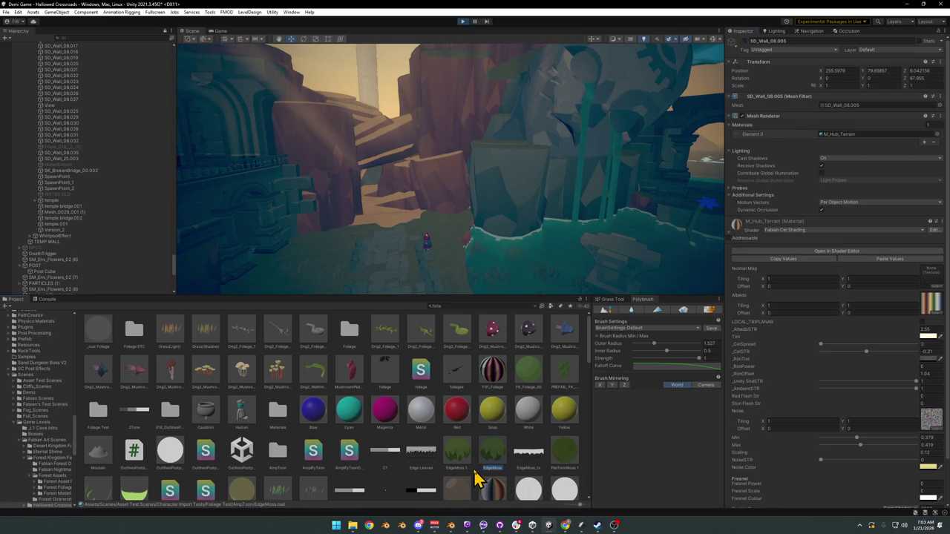
pyautogui.click(478, 478)
pyautogui.moveTo(492, 205); pyautogui.dragTo(411, 183)
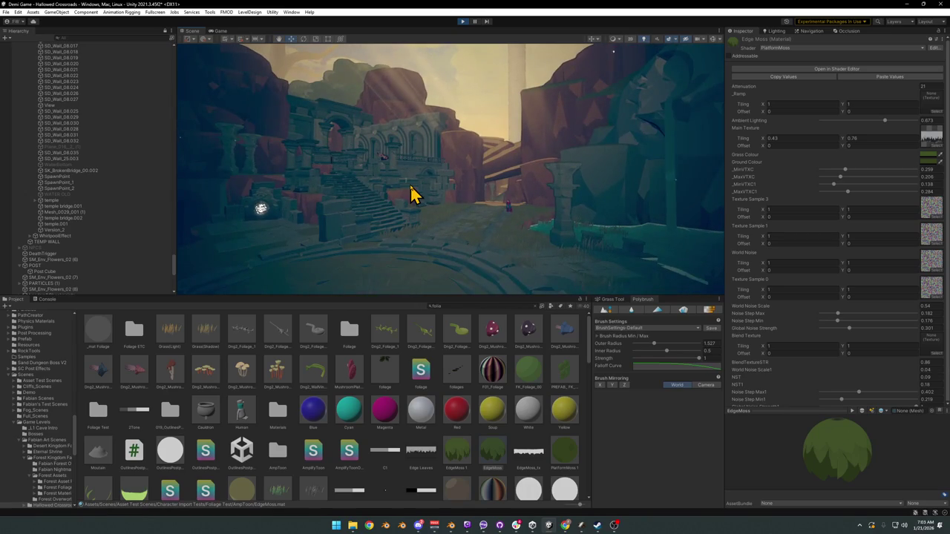
pyautogui.press('F10')
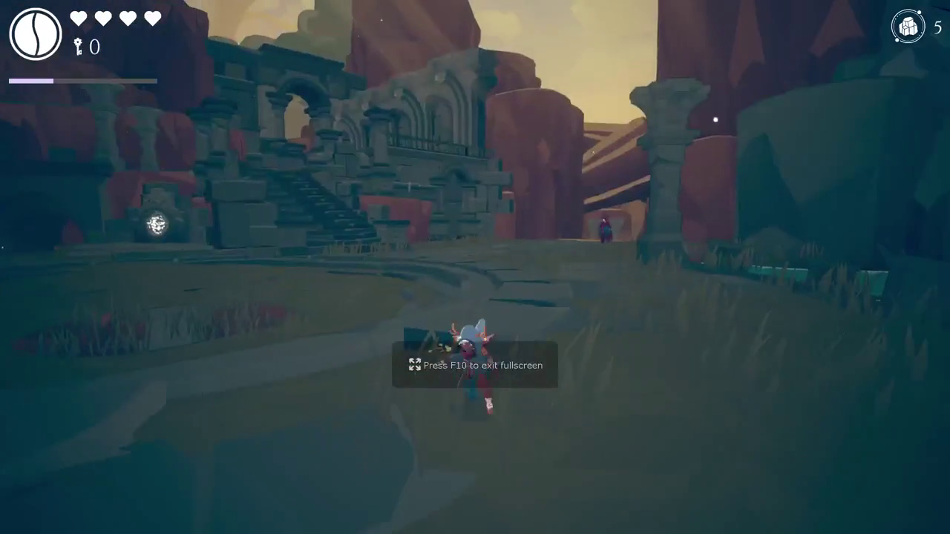
# Run the character toward the temple ruins and archway, dodge-rolling into the grass.
pyautogui.press('w')
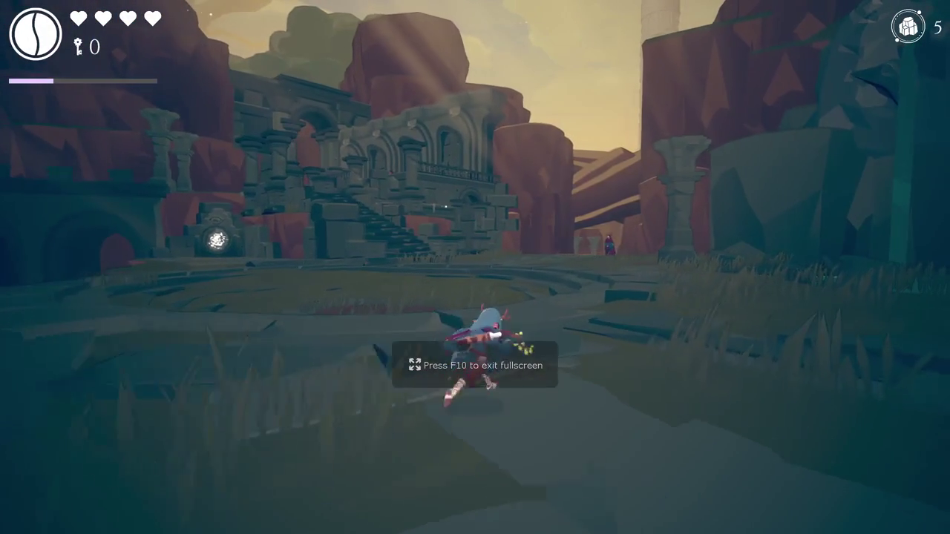
pyautogui.press('w')
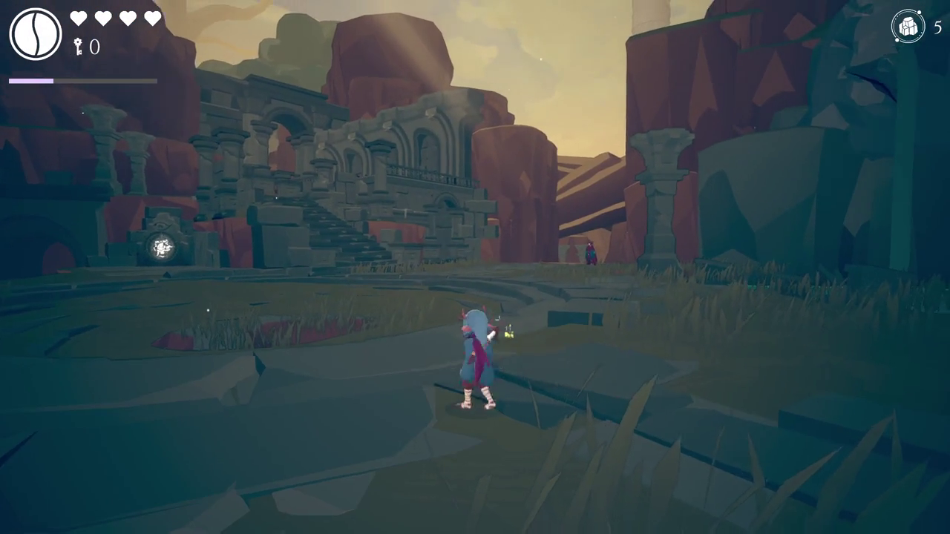
pyautogui.press('space')
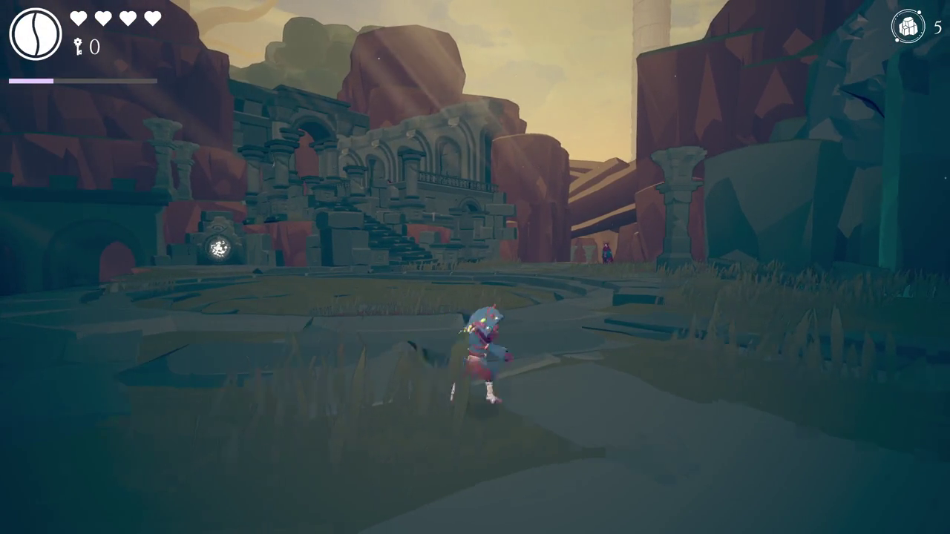
pyautogui.press('d')
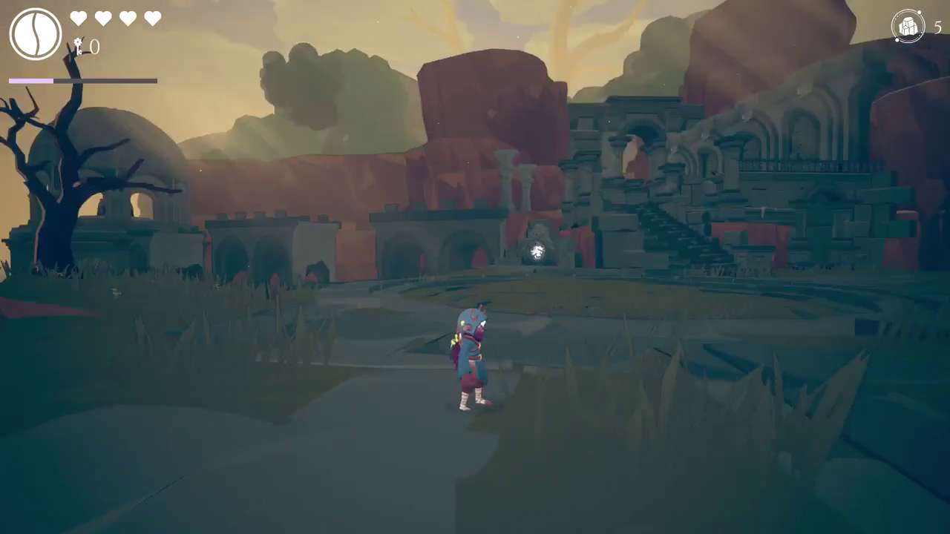
pyautogui.press('w')
pyautogui.press('d')
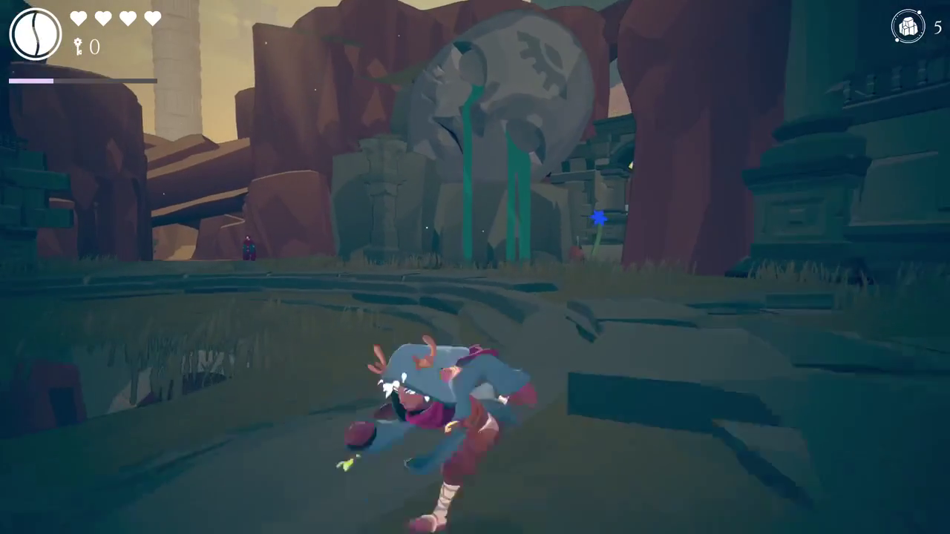
pyautogui.press('w')
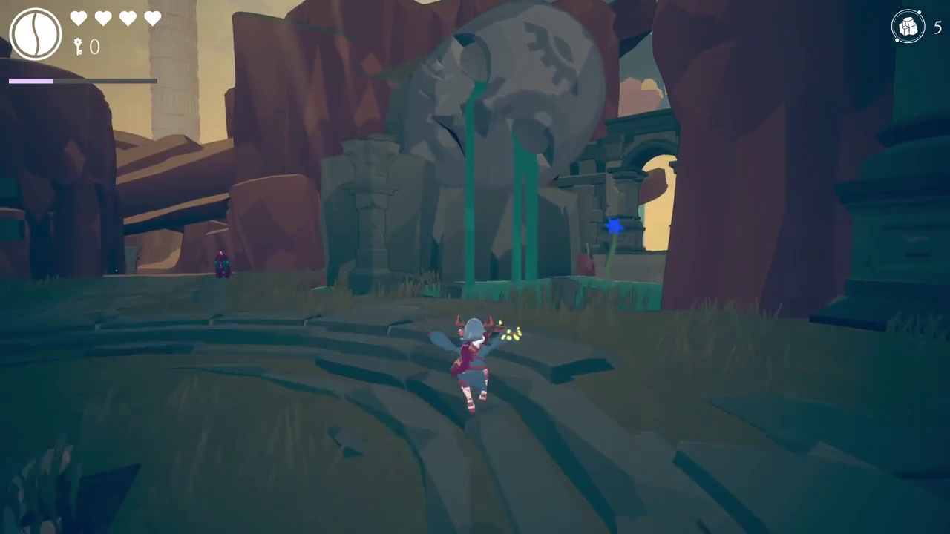
# Run across the stone path, dash to the staircase, exit fullscreen and select the god rays.
pyautogui.press('a')
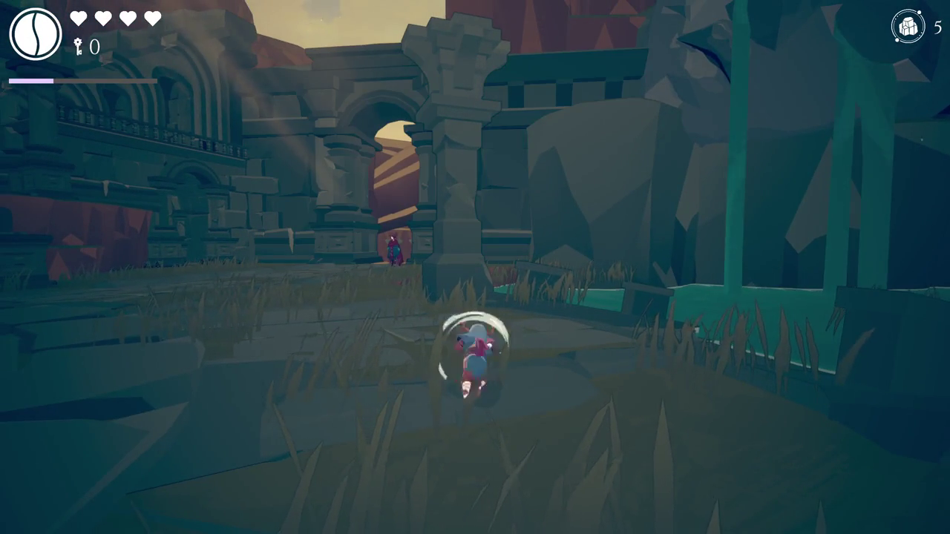
pyautogui.press('s')
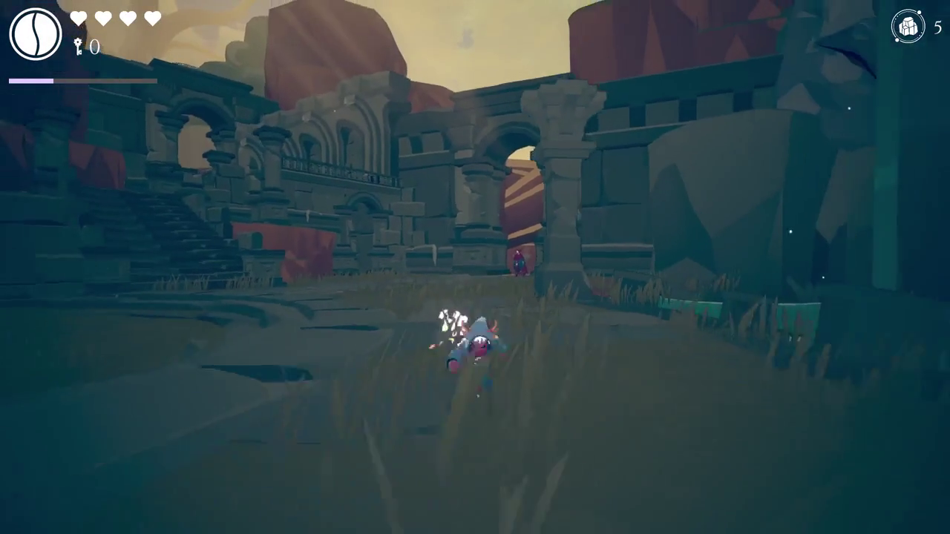
pyautogui.press('w')
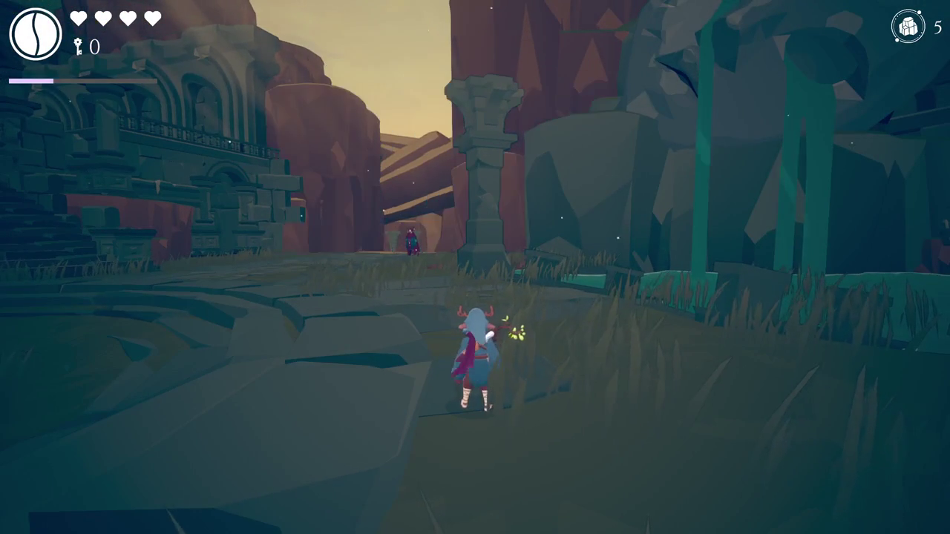
pyautogui.press('d')
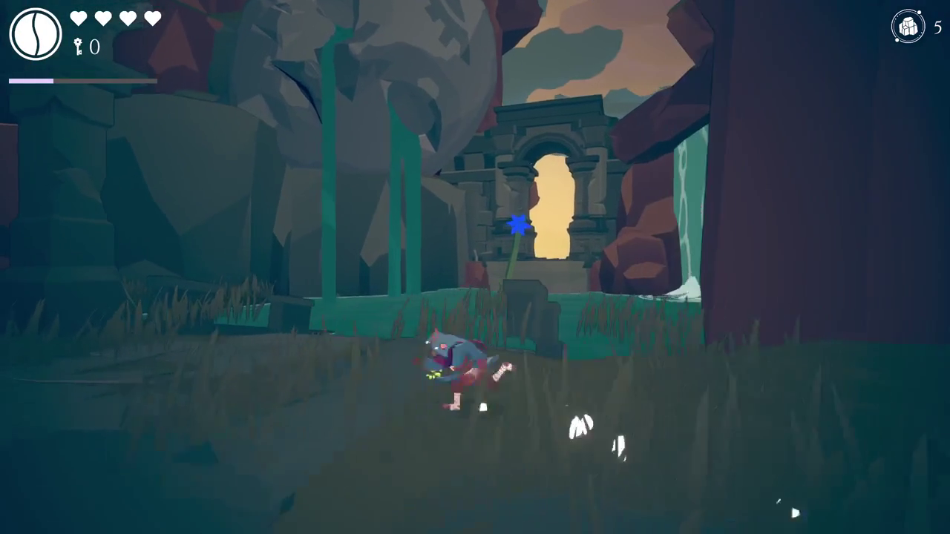
pyautogui.press('a')
pyautogui.press('a')
pyautogui.press('space')
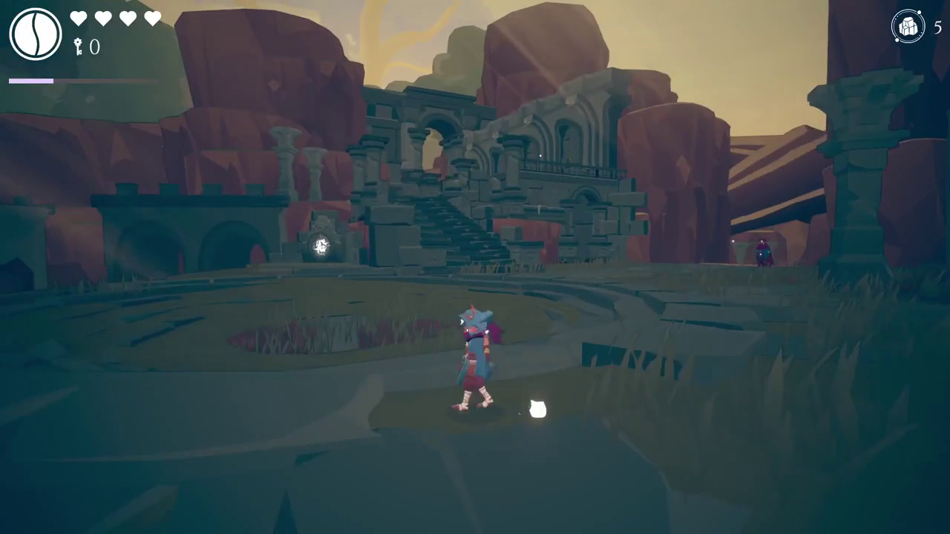
pyautogui.press('F11')
pyautogui.click(327, 140)
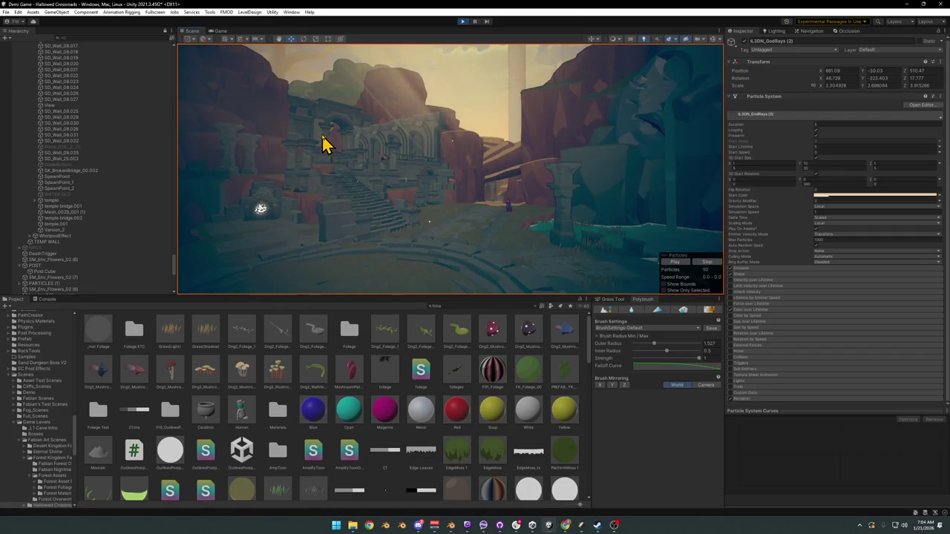
pyautogui.click(326, 121)
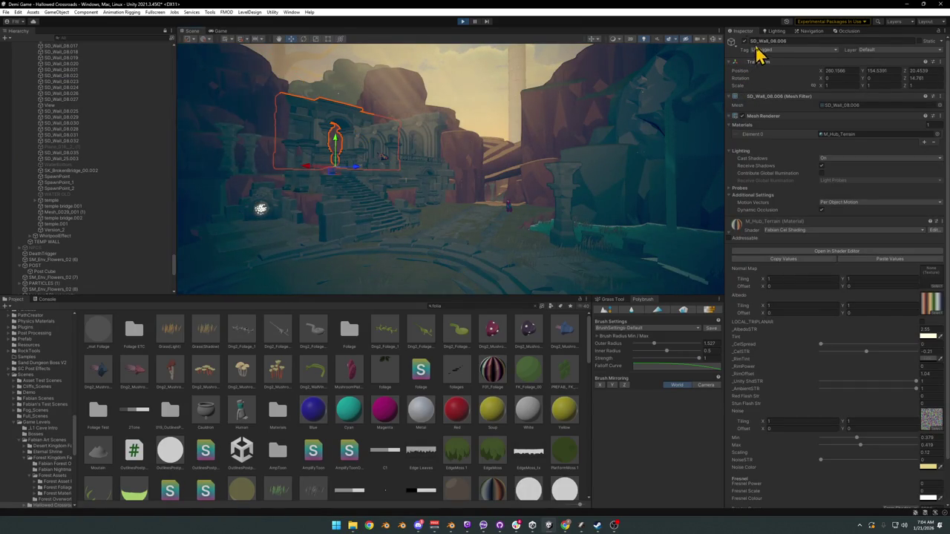
pyautogui.click(398, 486)
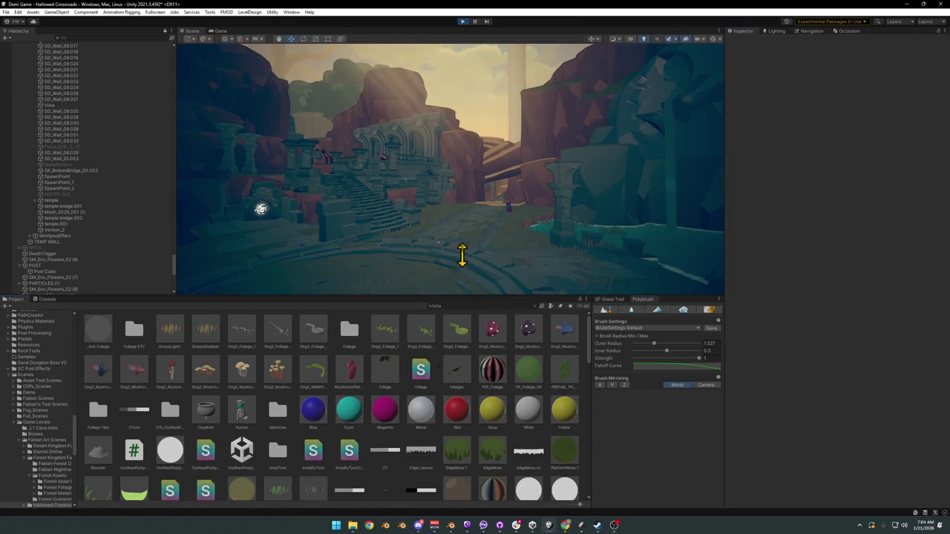
pyautogui.moveTo(446, 202)
pyautogui.mouseDown()
pyautogui.moveTo(430, 219)
pyautogui.moveTo(449, 200)
pyautogui.moveTo(572, 206)
pyautogui.moveTo(626, 196)
pyautogui.moveTo(537, 201)
pyautogui.mouseUp()
pyautogui.click(497, 195)
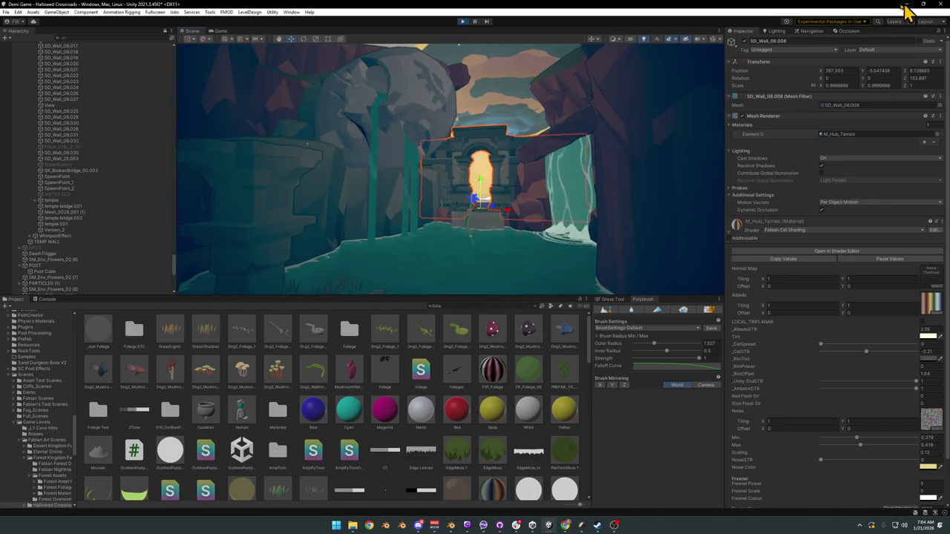
pyautogui.click(439, 438)
pyautogui.moveTo(532, 182); pyautogui.dragTo(433, 190)
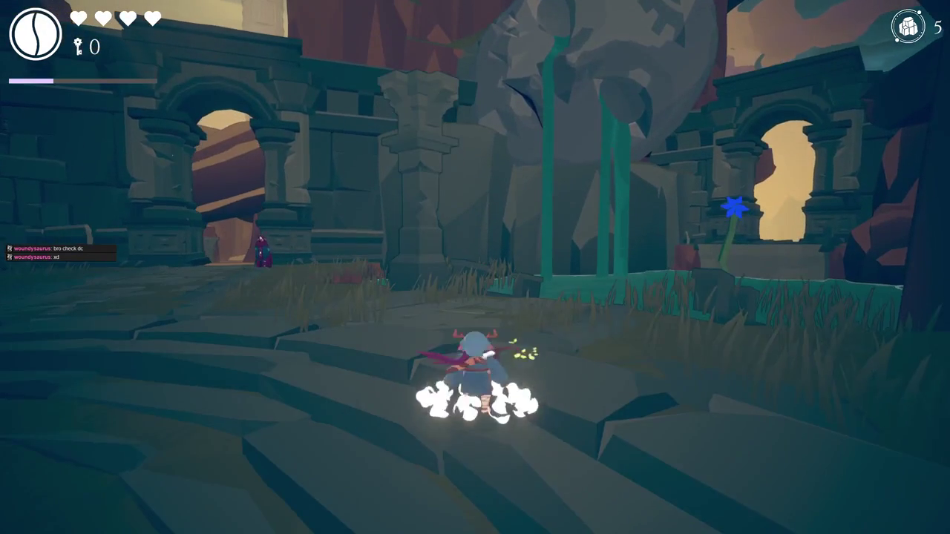
pyautogui.press('super')
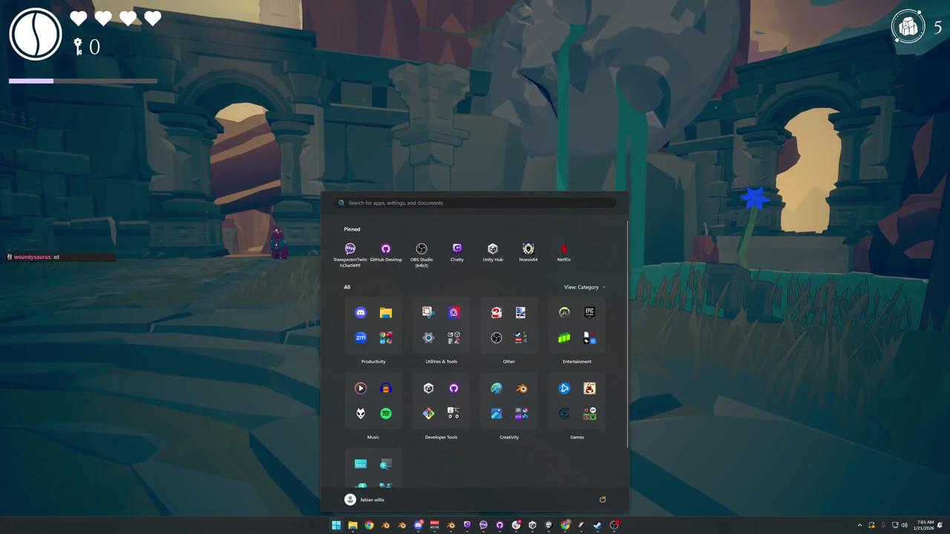
pyautogui.press('super')
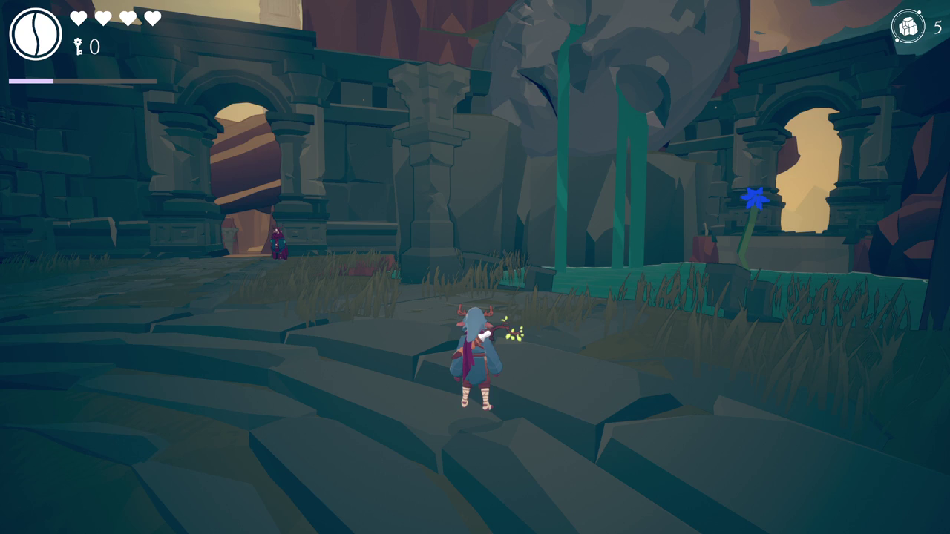
pyautogui.press('s')
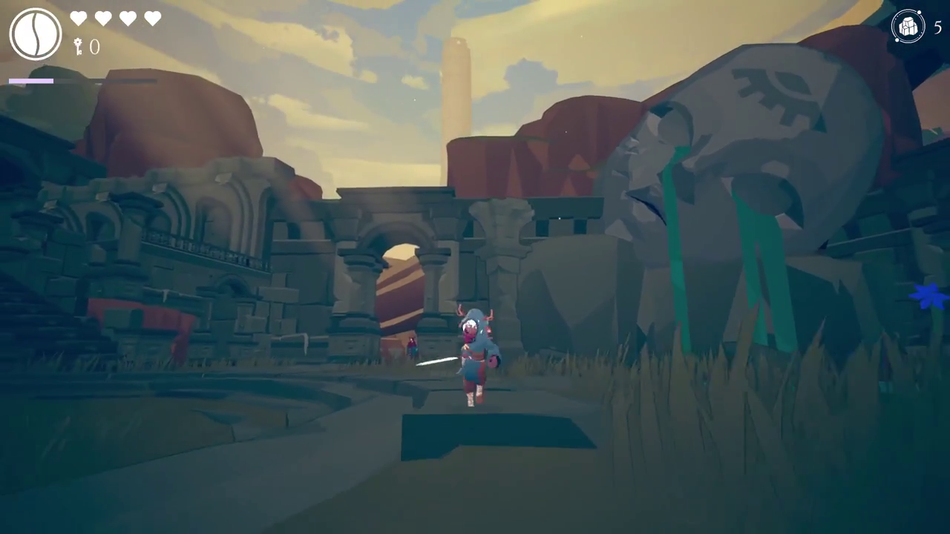
# Run into the staircase arena, spin-attack, and dash toward the canyon.
pyautogui.press('w')
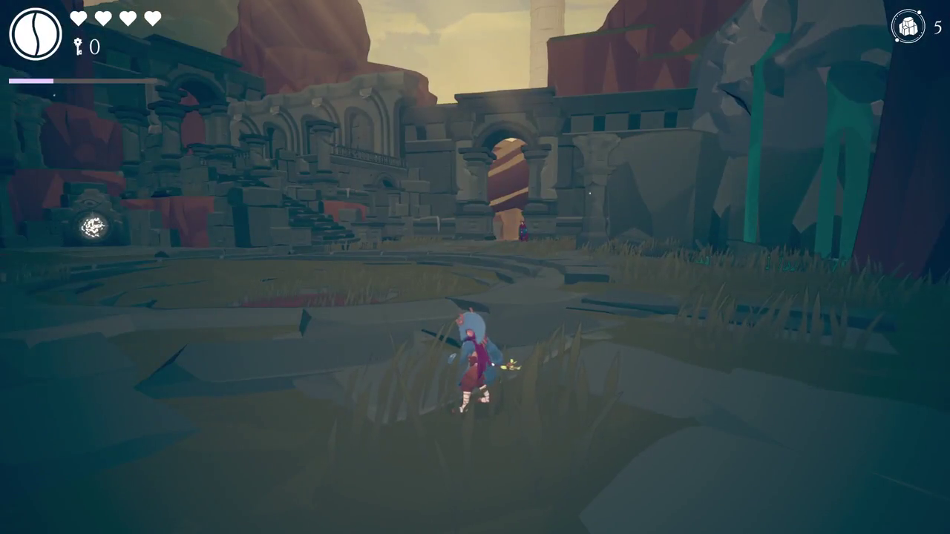
pyautogui.press('w')
pyautogui.press('s')
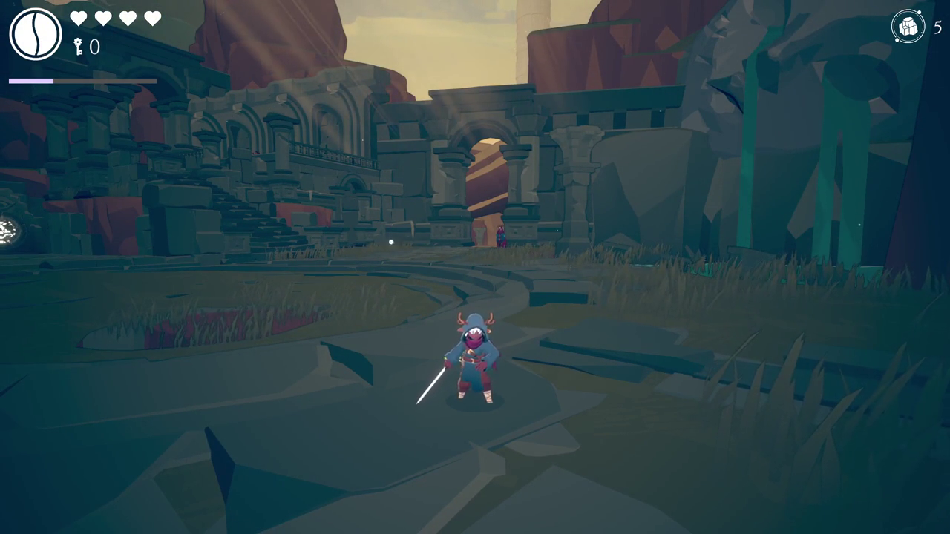
pyautogui.press('w')
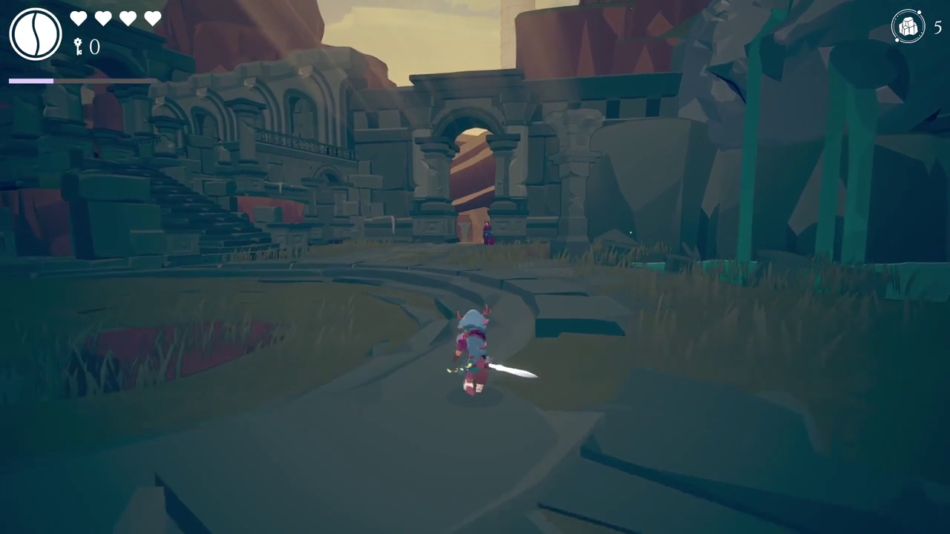
pyautogui.press('a')
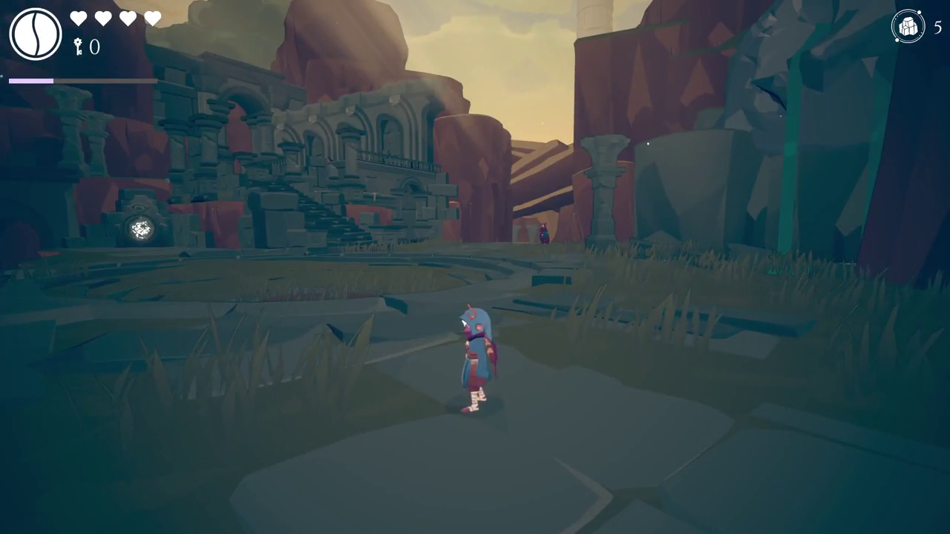
pyautogui.press('space')
pyautogui.press('w')
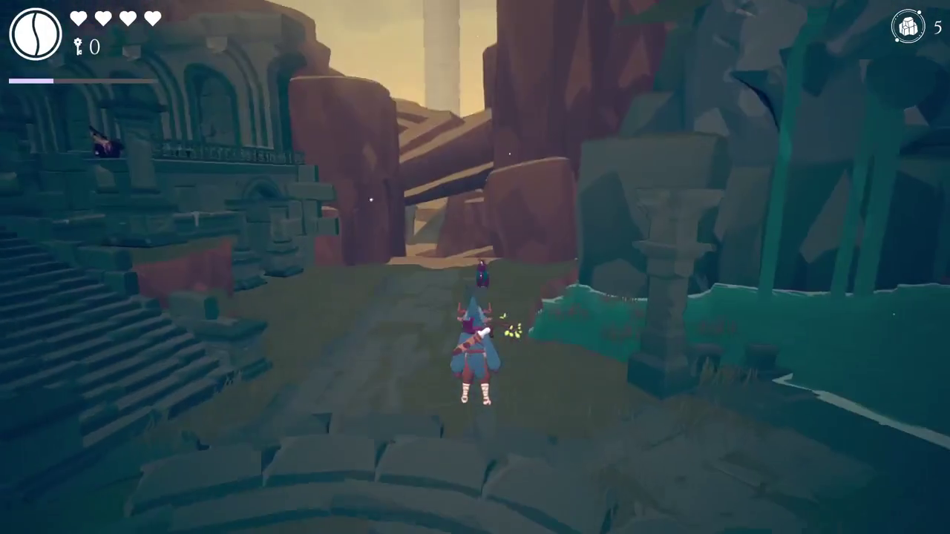
# Dash up the sandy canyon path past the waterfall to the ruined arch.
pyautogui.press('w')
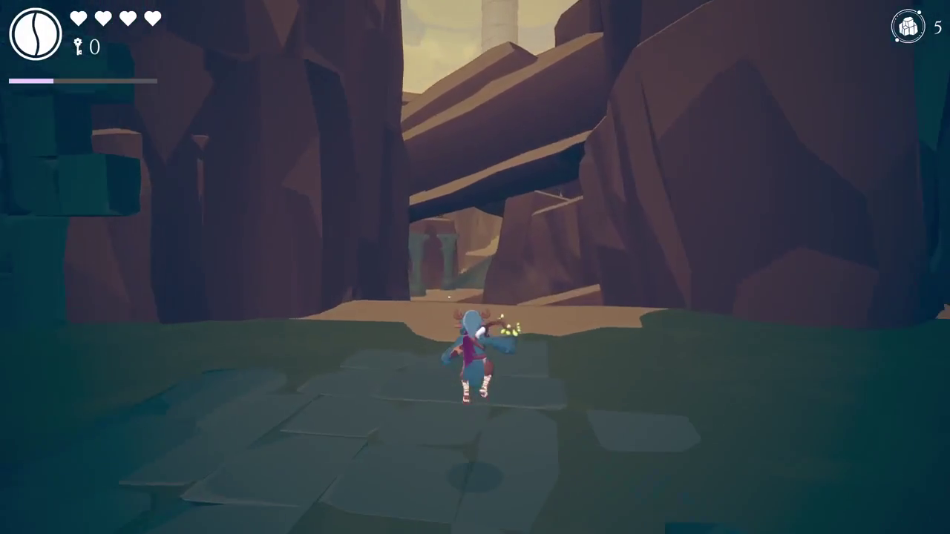
pyautogui.press('space')
pyautogui.press('w')
pyautogui.press('w')
pyautogui.press('space')
pyautogui.press('w')
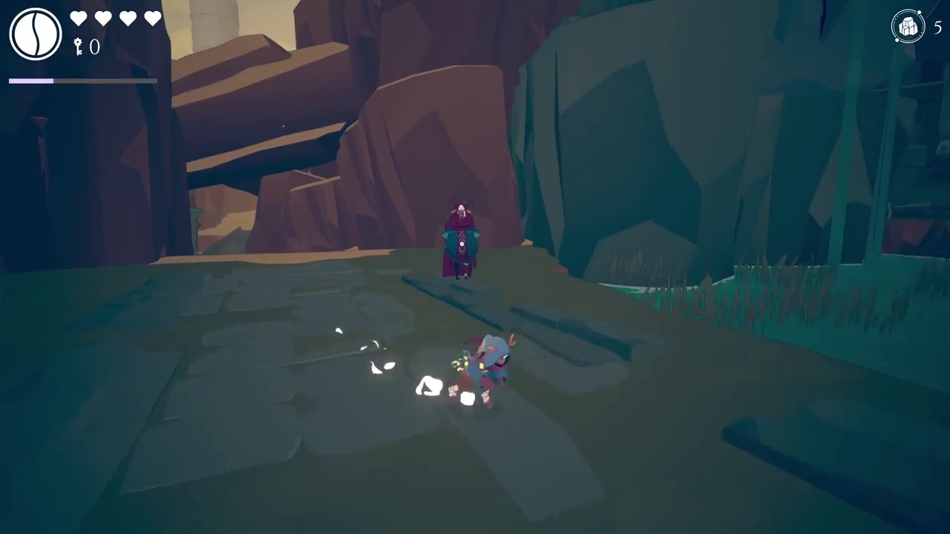
pyautogui.press('d')
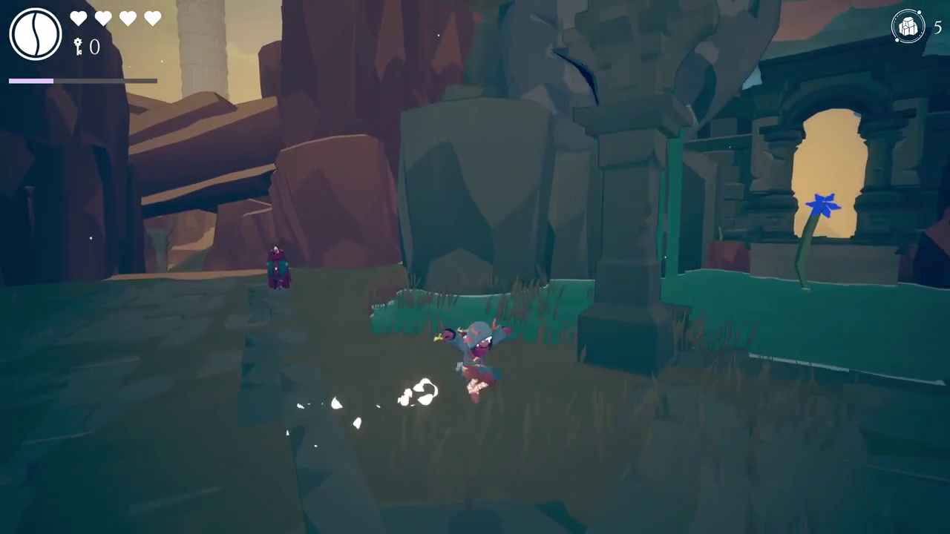
pyautogui.press('a')
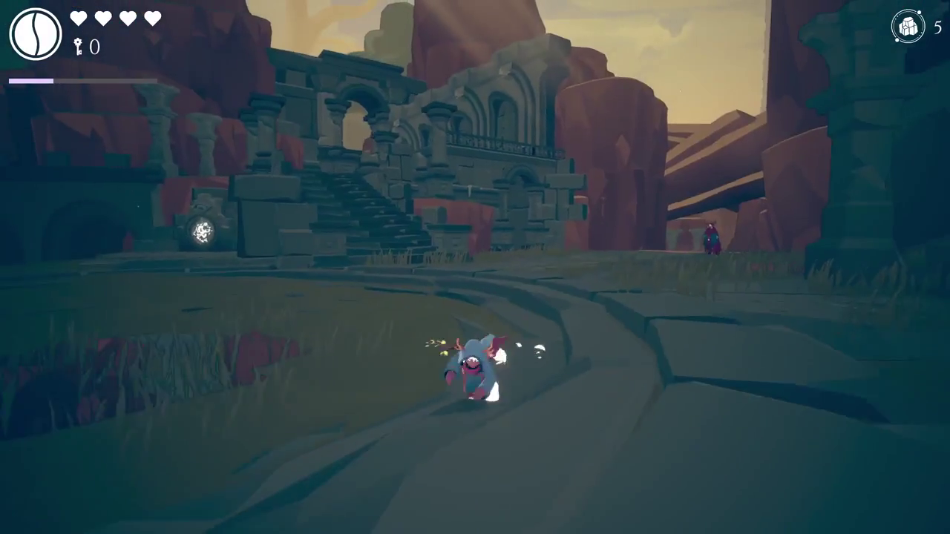
# Run back across the grass toward the archway, performing a spinning slash.
pyautogui.press('s')
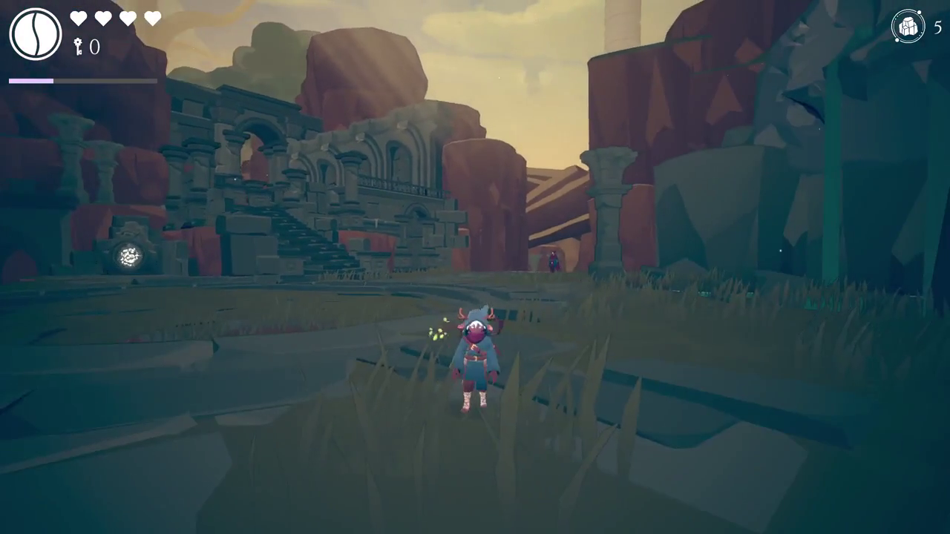
pyautogui.press('w')
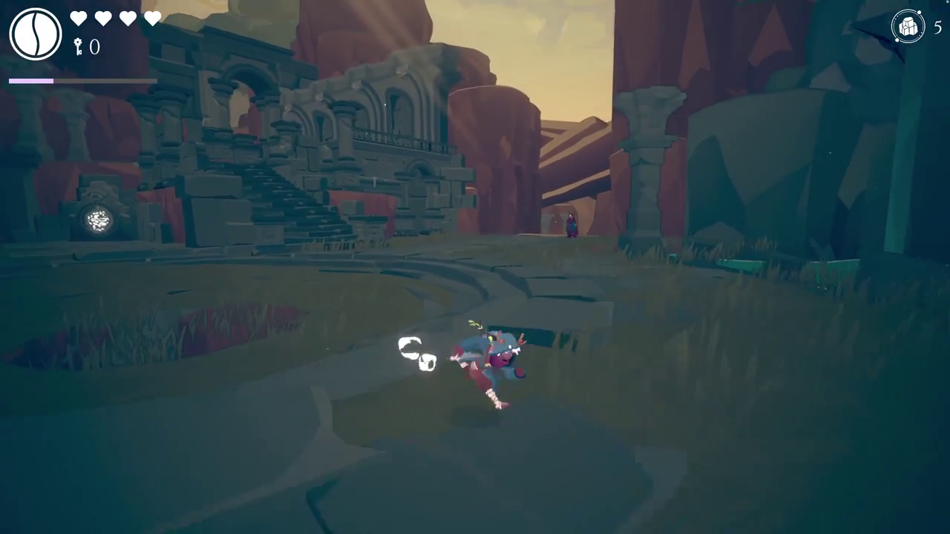
pyautogui.press('d')
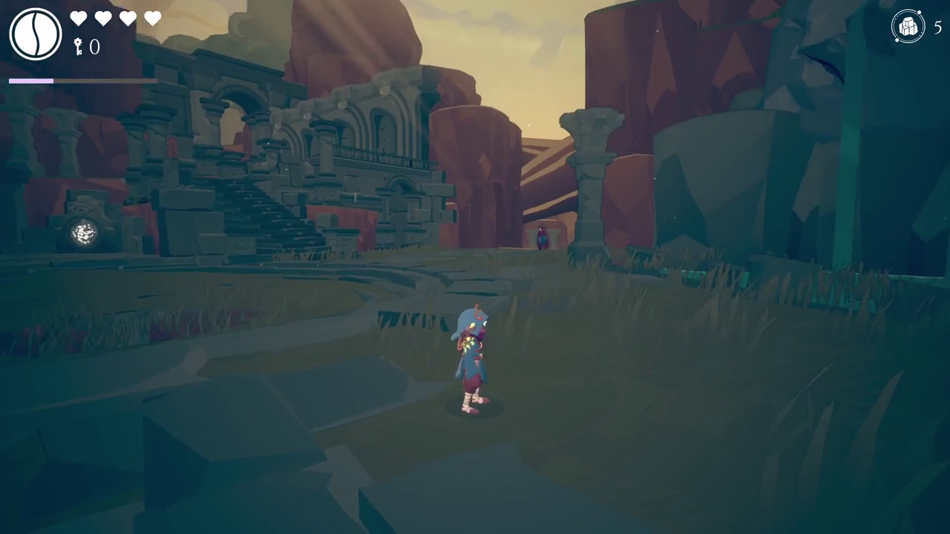
pyautogui.press('w')
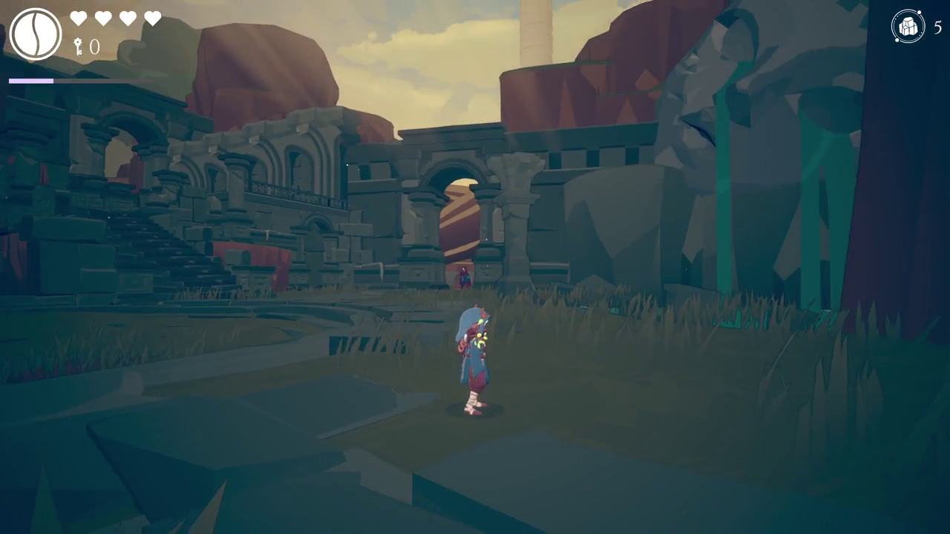
pyautogui.press('a')
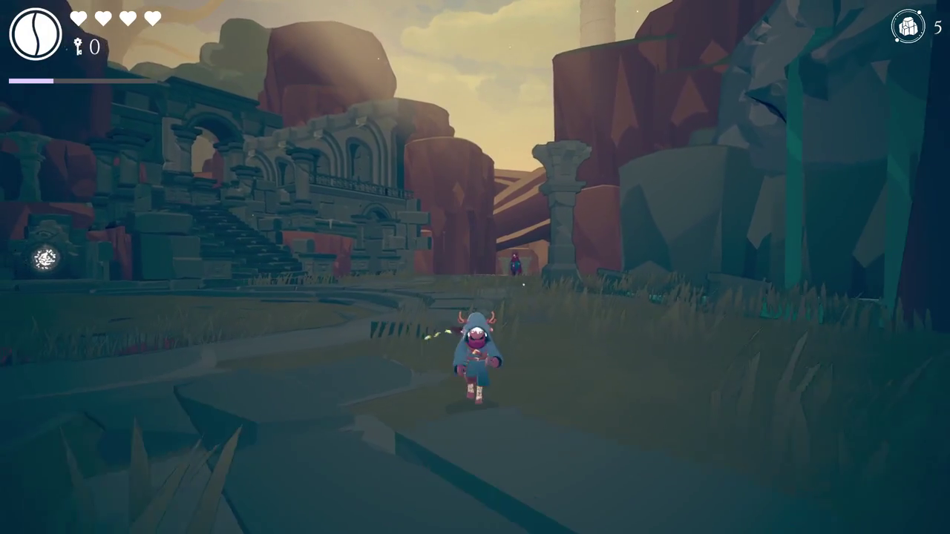
pyautogui.press('j')
pyautogui.press('w')
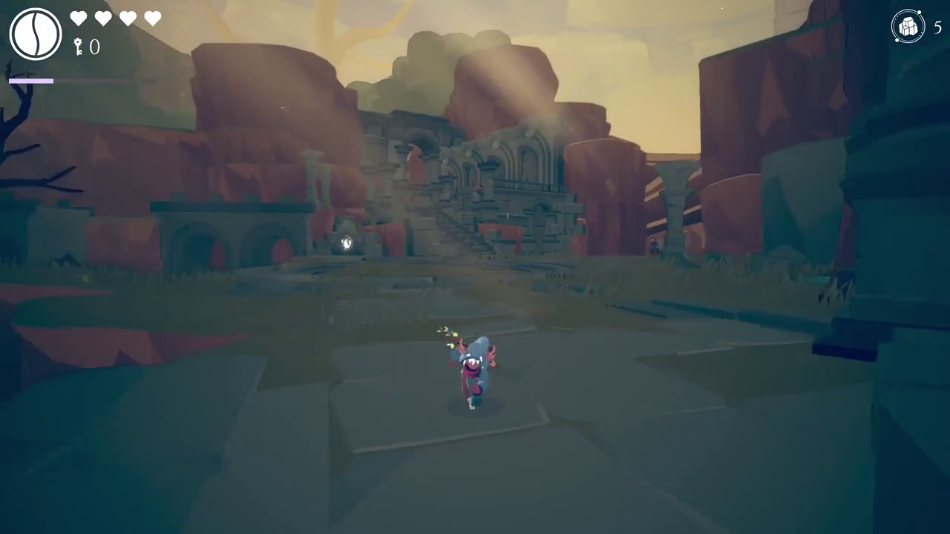
# Run onto the stone circle toward the statue head, then pause the game.
pyautogui.press('s')
pyautogui.press('w')
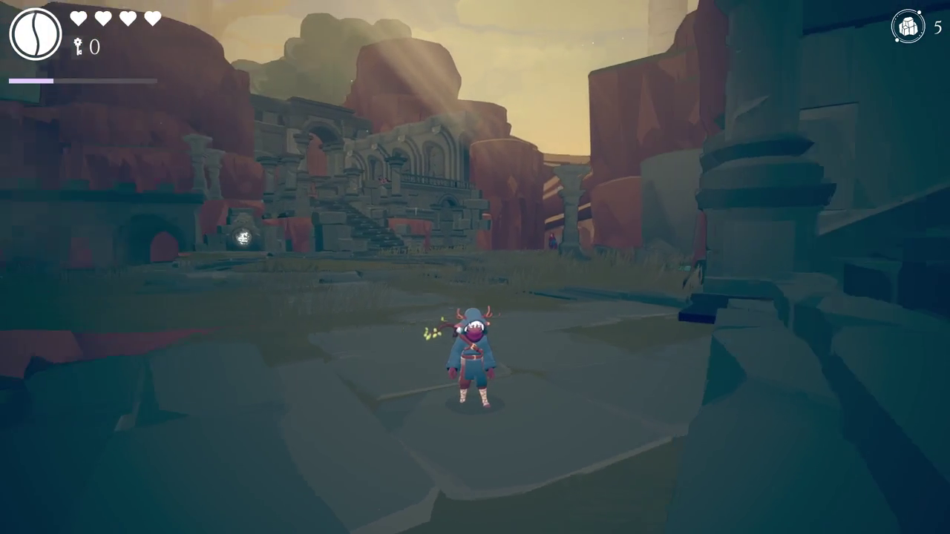
pyautogui.press('w')
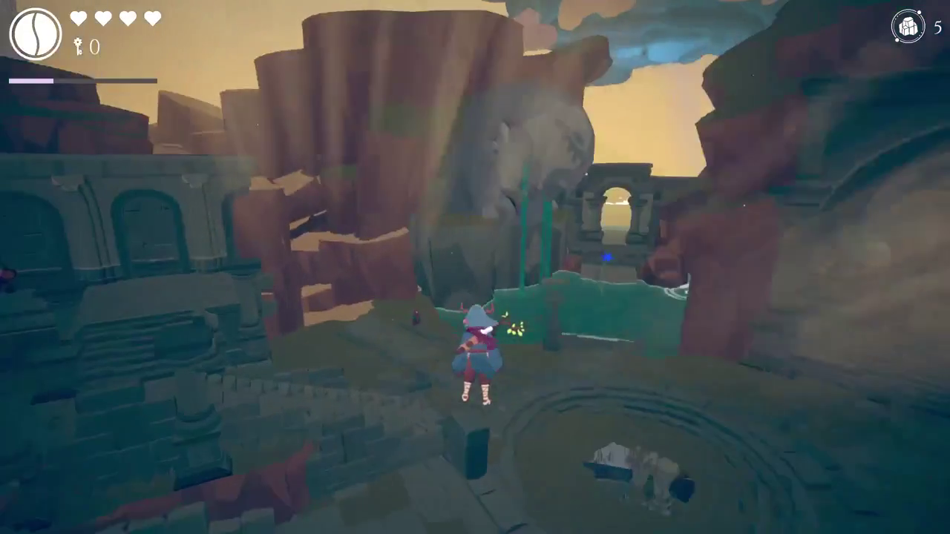
pyautogui.press('w')
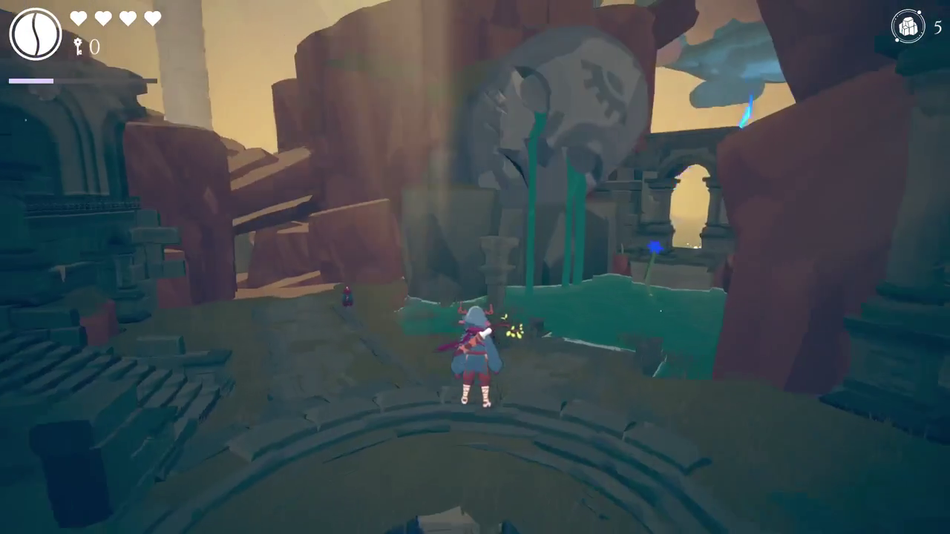
pyautogui.press('w')
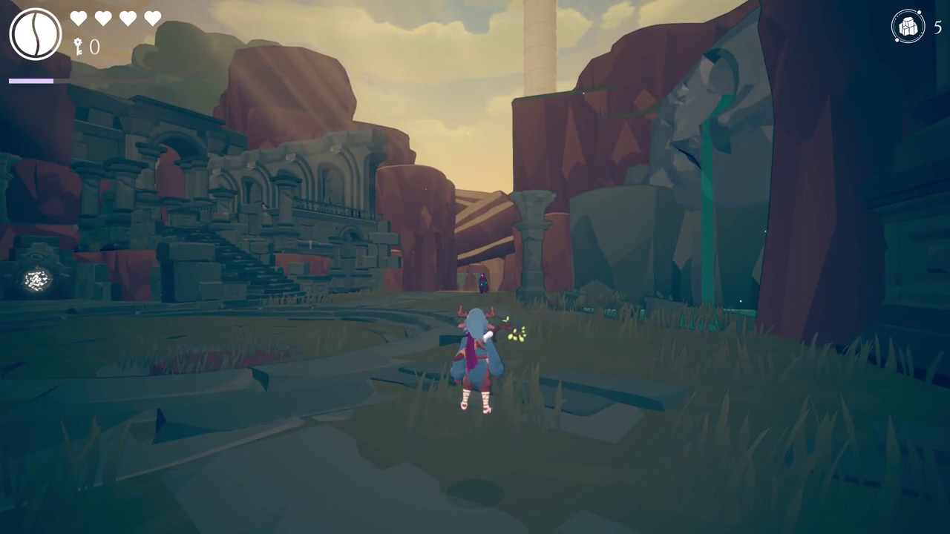
pyautogui.press('Escape')
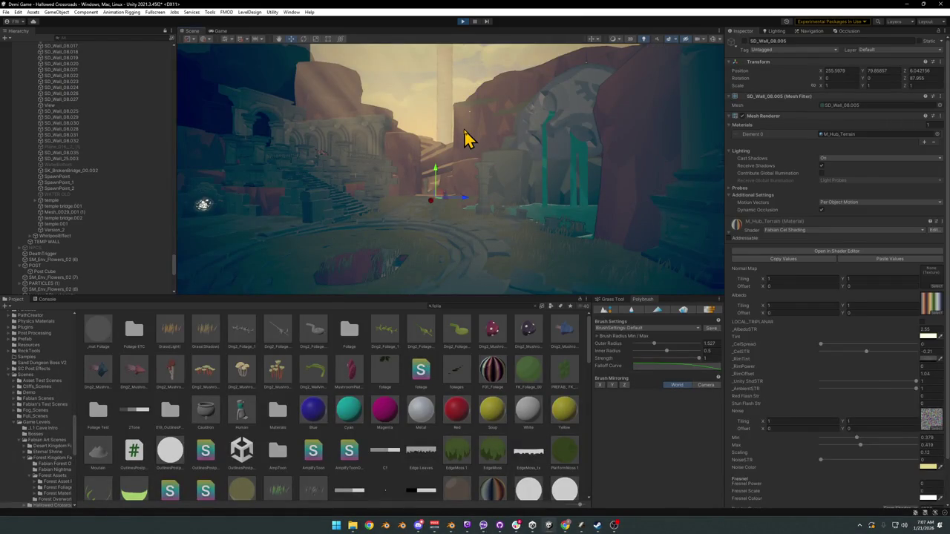
# Select the hub terrain.002 piece and orbit the Scene view closer to it.
pyautogui.click(465, 139)
pyautogui.click(465, 138)
pyautogui.click(465, 137)
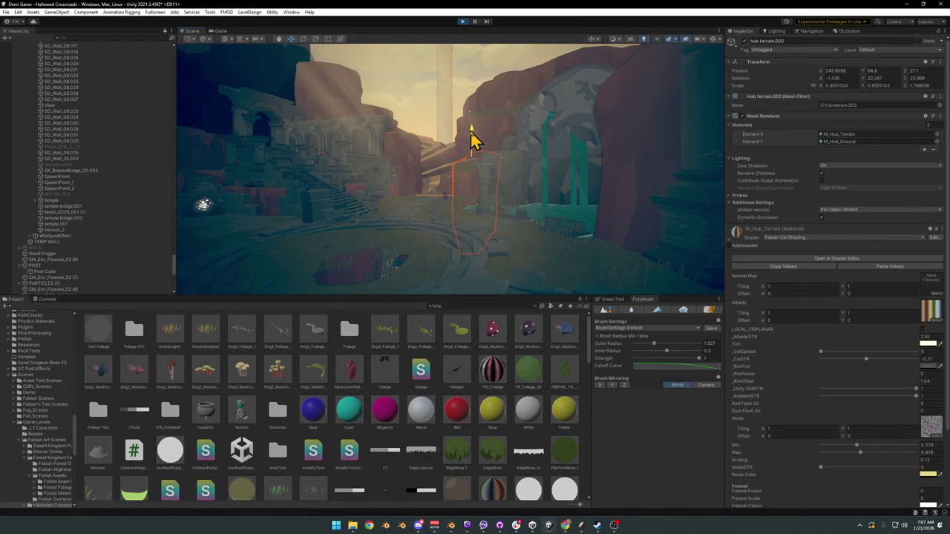
pyautogui.moveTo(475, 133)
pyautogui.mouseDown()
pyautogui.moveTo(496, 138)
pyautogui.moveTo(478, 137)
pyautogui.mouseUp()
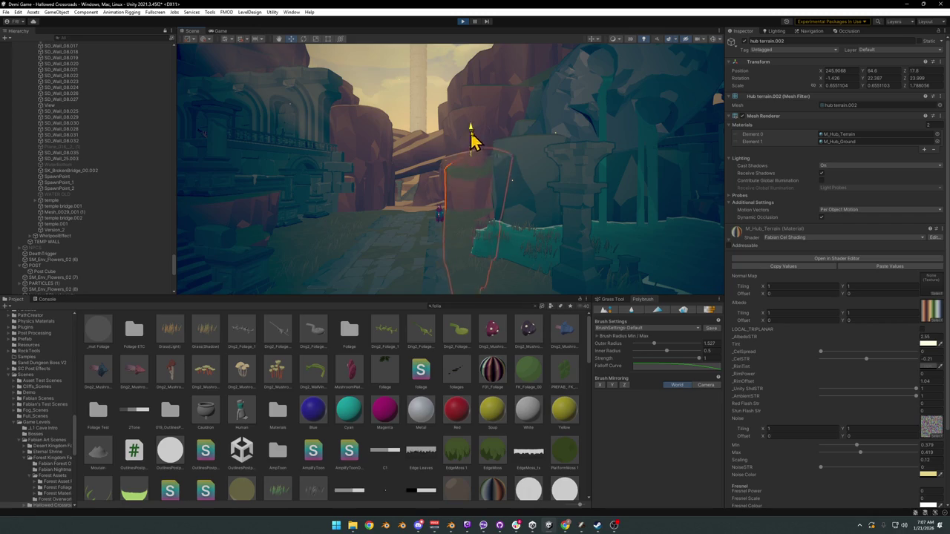
pyautogui.moveTo(477, 189)
pyautogui.mouseDown()
pyautogui.moveTo(504, 185)
pyautogui.moveTo(547, 206)
pyautogui.moveTo(535, 230)
pyautogui.mouseUp()
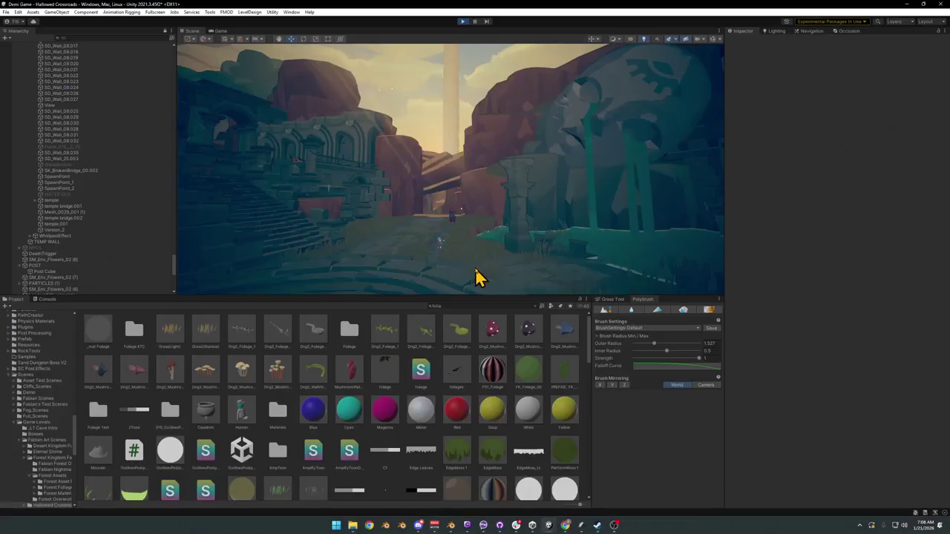
# Deactivate the Fk_Cliff Grass 4.001 piece, then reselect the cliff grass behind the god rays.
pyautogui.click(445, 186)
pyautogui.click(445, 185)
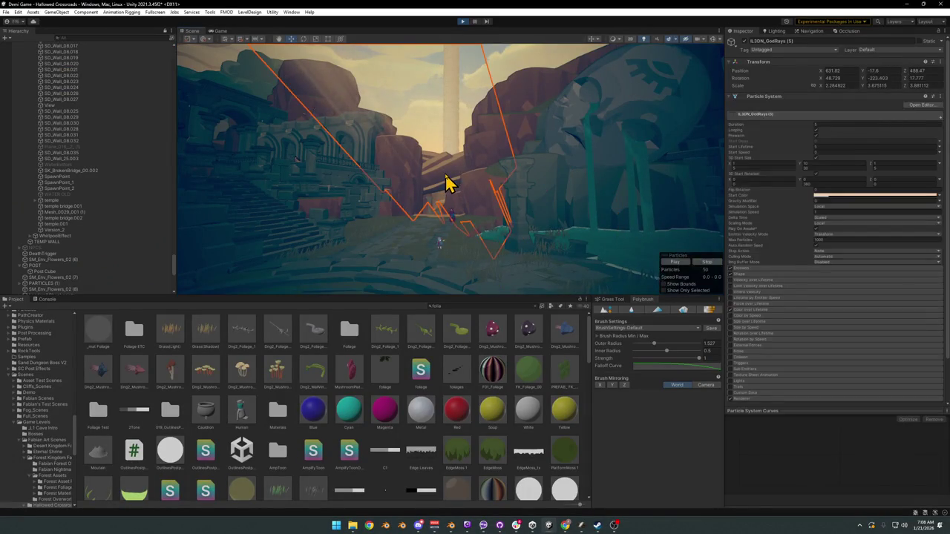
pyautogui.click(445, 186)
pyautogui.click(745, 42)
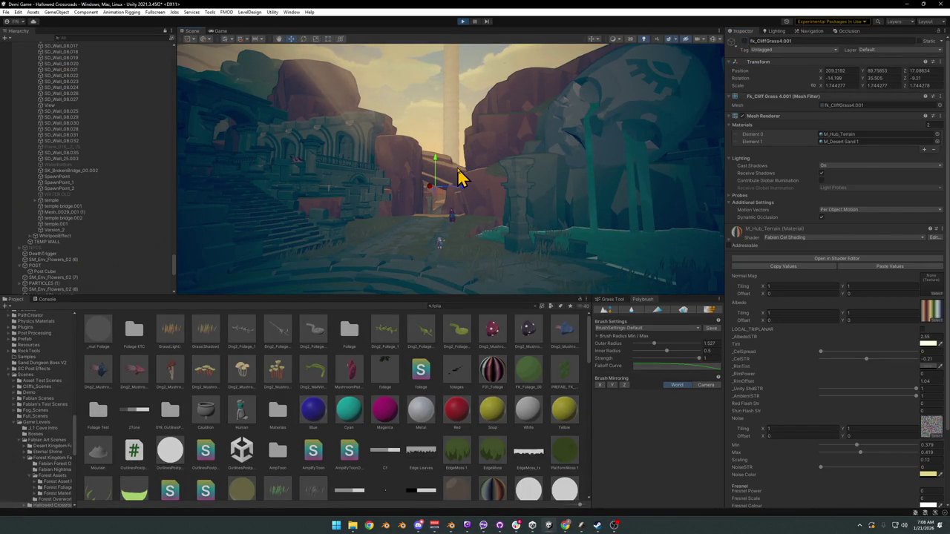
pyautogui.click(458, 180)
pyautogui.click(457, 178)
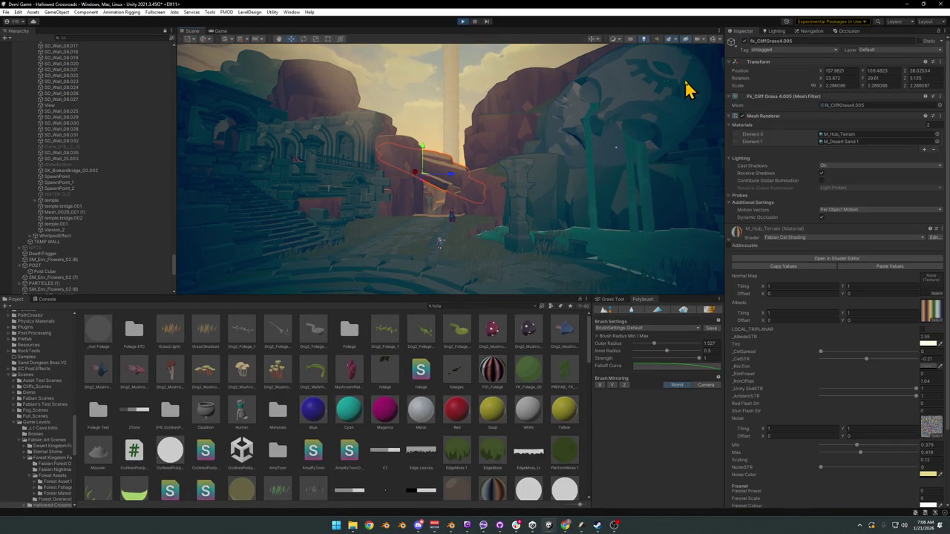
# Fly into the canyon, inspect the Metal material, and resume fullscreen play with F10.
pyautogui.moveTo(523, 147); pyautogui.dragTo(430, 195)
pyautogui.click(438, 425)
pyautogui.moveTo(443, 245); pyautogui.dragTo(438, 248)
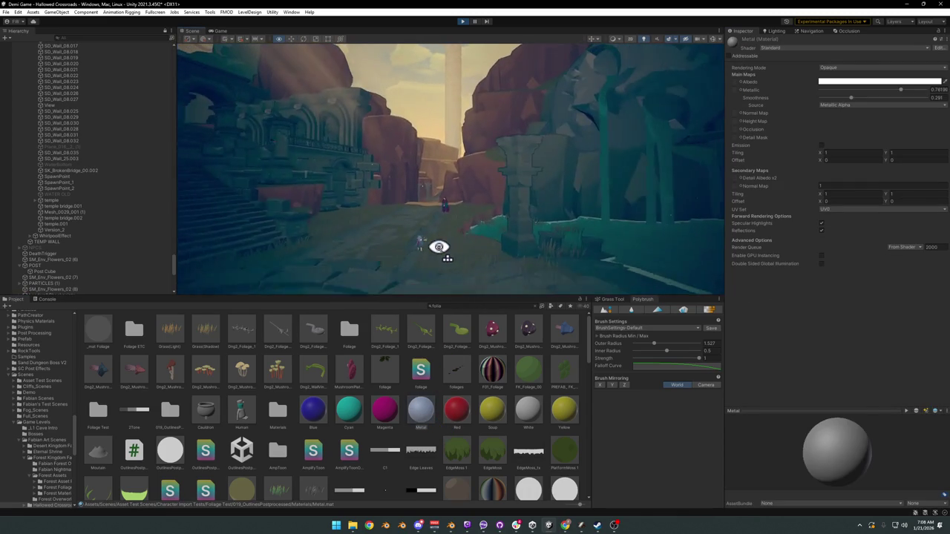
pyautogui.press('F10')
# Slash and run the character up the path toward the ruins.
pyautogui.press('w')
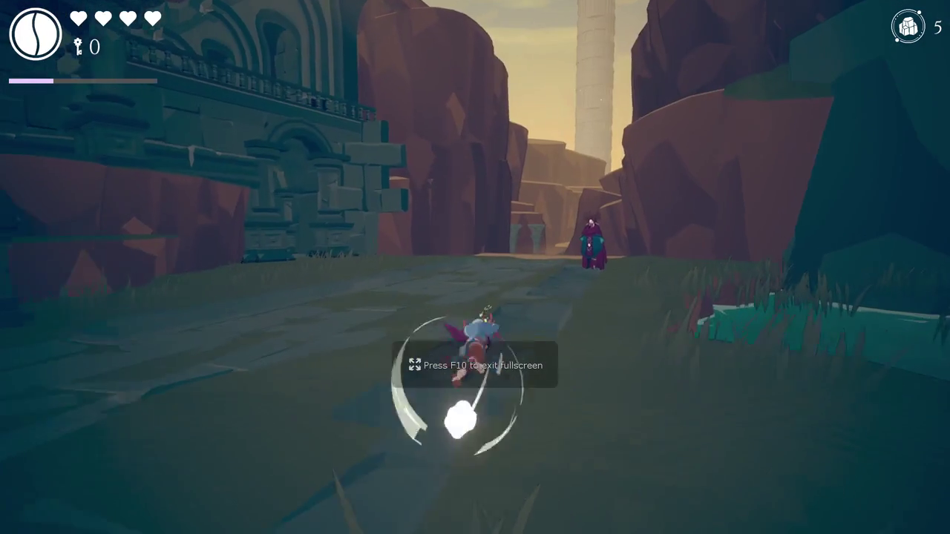
pyautogui.press('w')
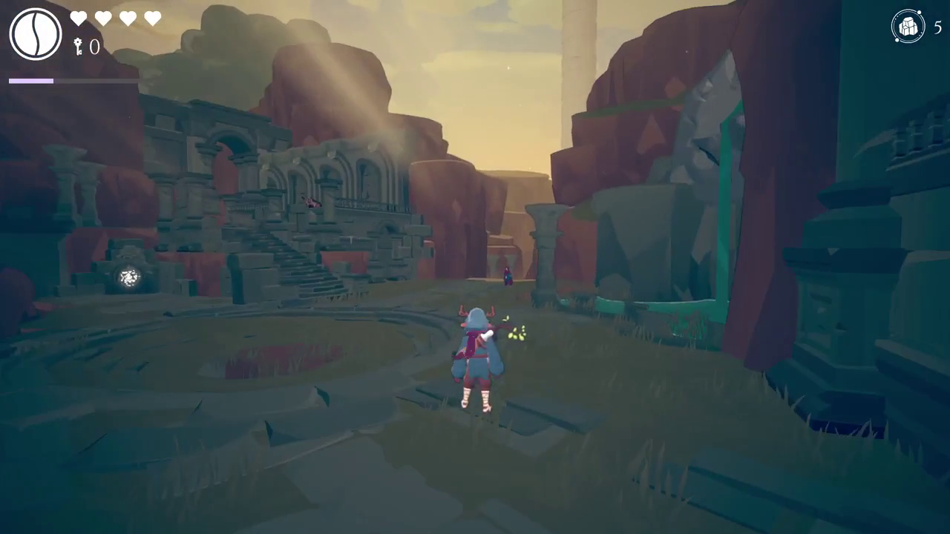
pyautogui.press('s')
pyautogui.press('w')
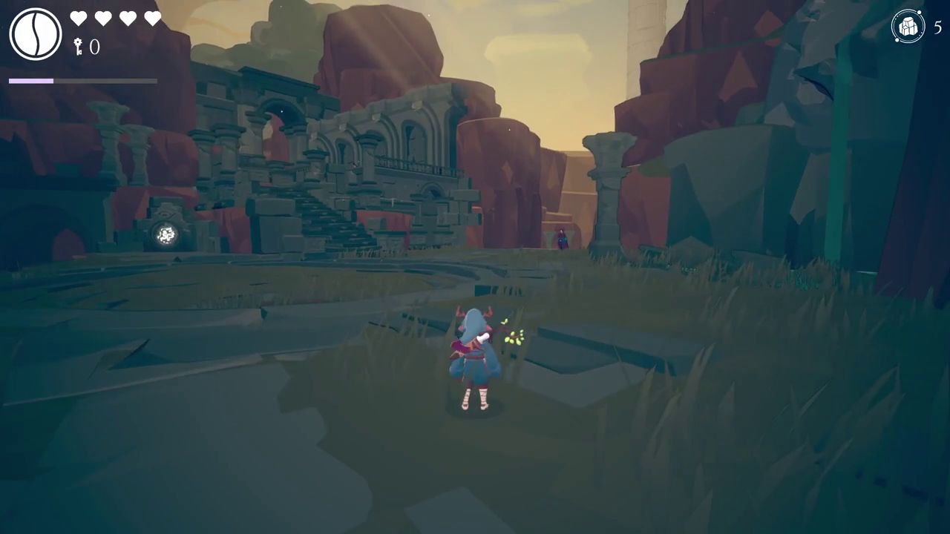
pyautogui.press('s')
pyautogui.press('w')
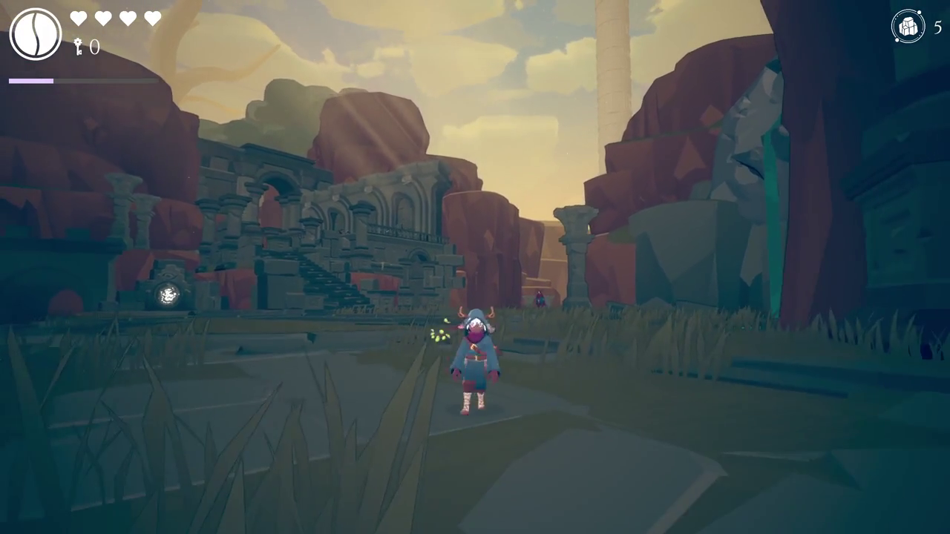
pyautogui.press('w')
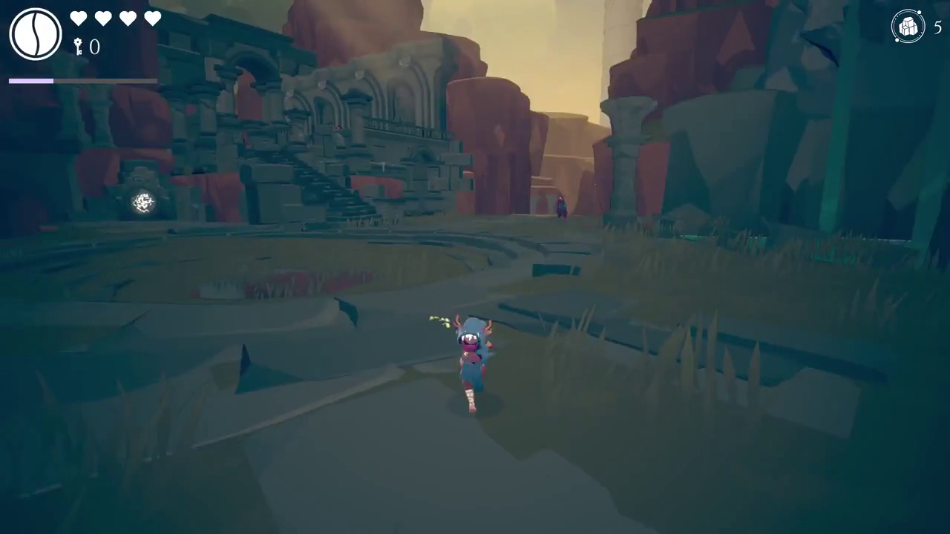
pyautogui.press('w')
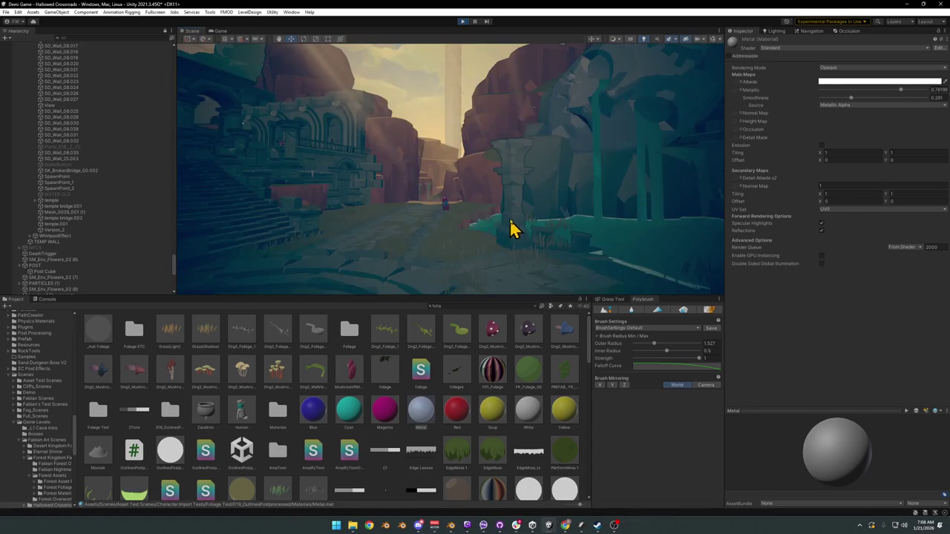
# Deactivate the stone hub pillar and restart the playtest with Ctrl+P.
pyautogui.click(511, 222)
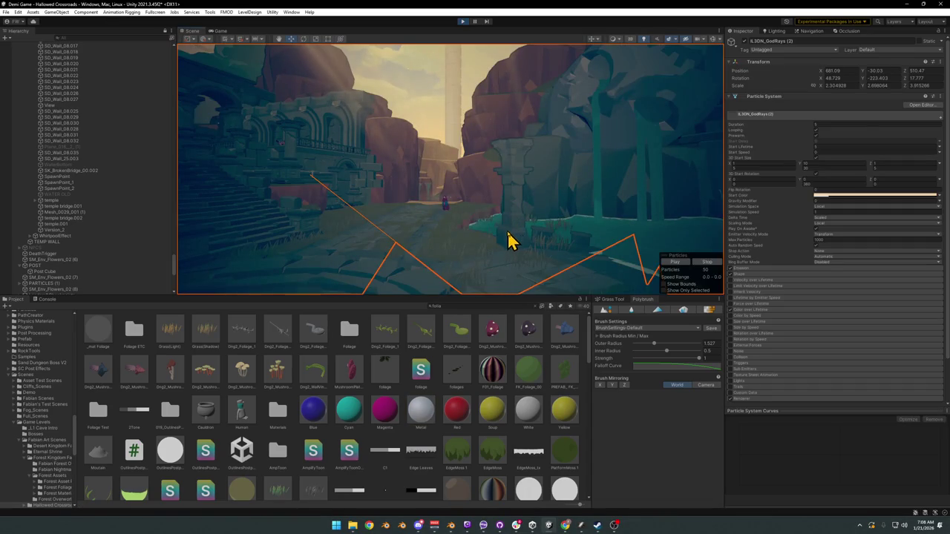
pyautogui.click(744, 40)
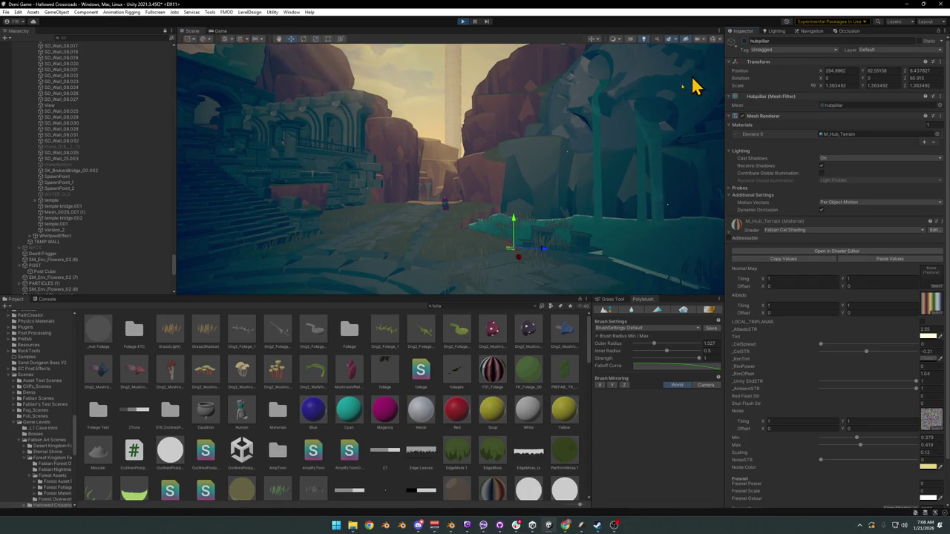
pyautogui.click(401, 480)
pyautogui.click(515, 282)
pyautogui.hotkey('ctrl', 'p')
# Run the character toward the ruins, turn back, then head away again.
pyautogui.press('w')
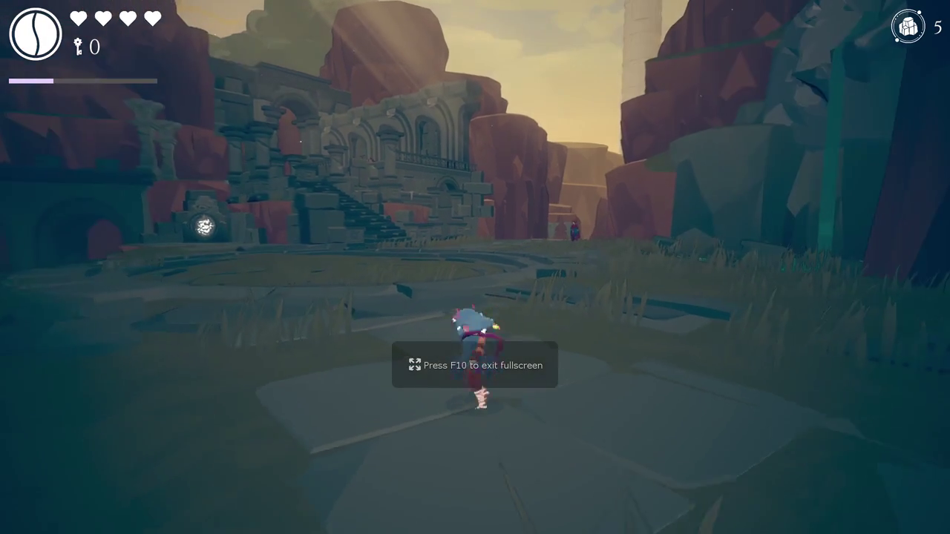
pyautogui.press('w')
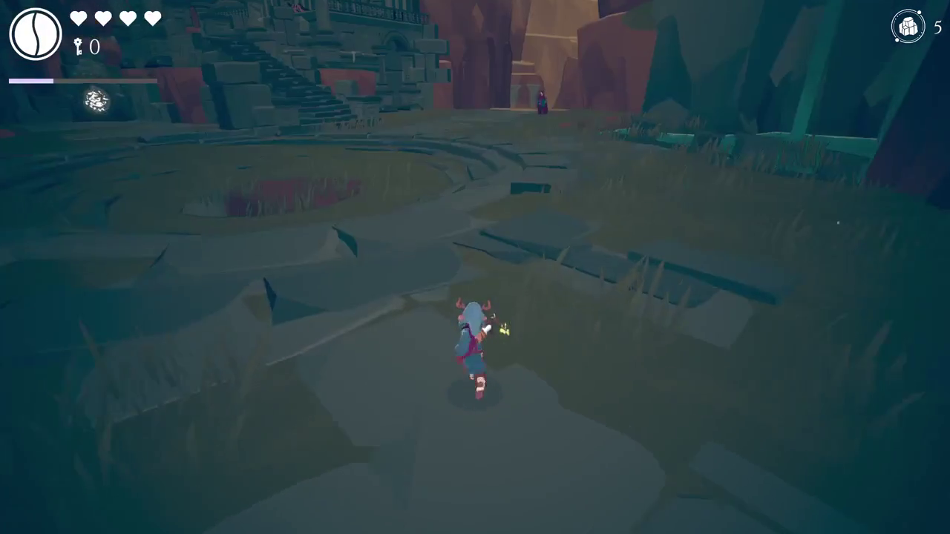
pyautogui.press('s')
pyautogui.press('w')
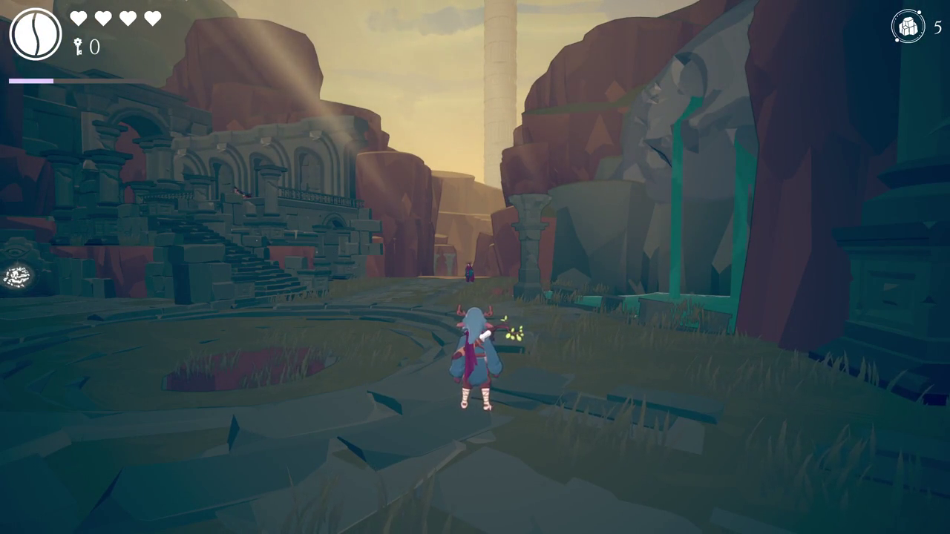
# Run along the stone path to the fallen statue head, then leave fullscreen play.
pyautogui.press('w')
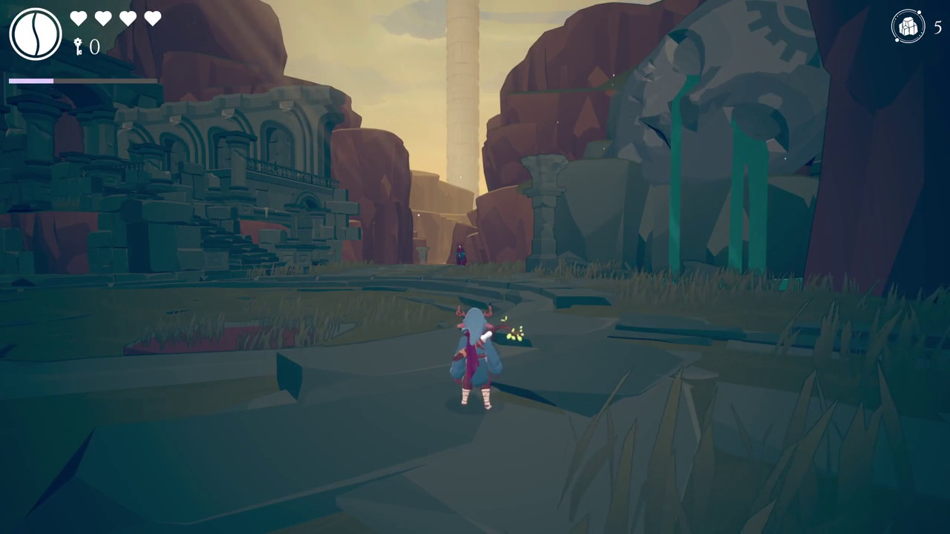
pyautogui.press('d')
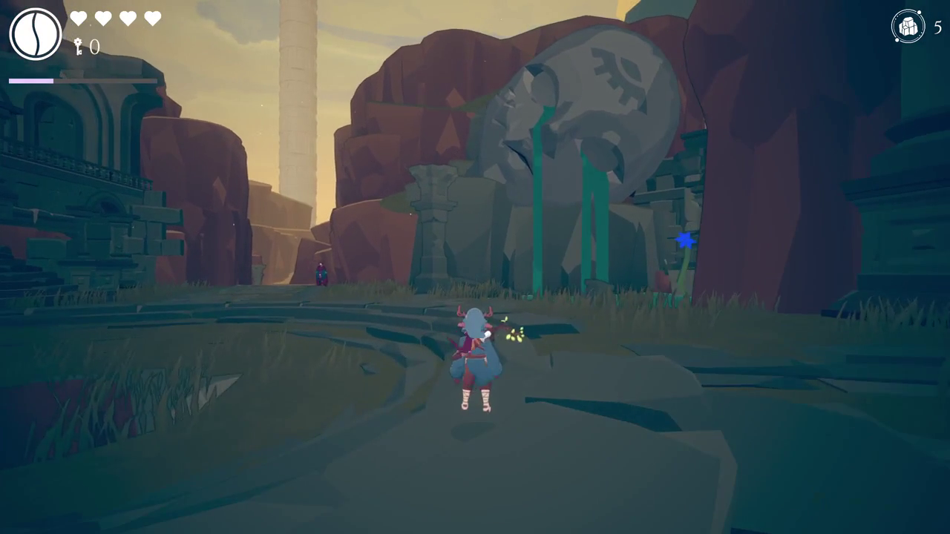
pyautogui.press('a')
pyautogui.press('Escape')
pyautogui.press('Escape')
pyautogui.press('F11')
pyautogui.press('super')
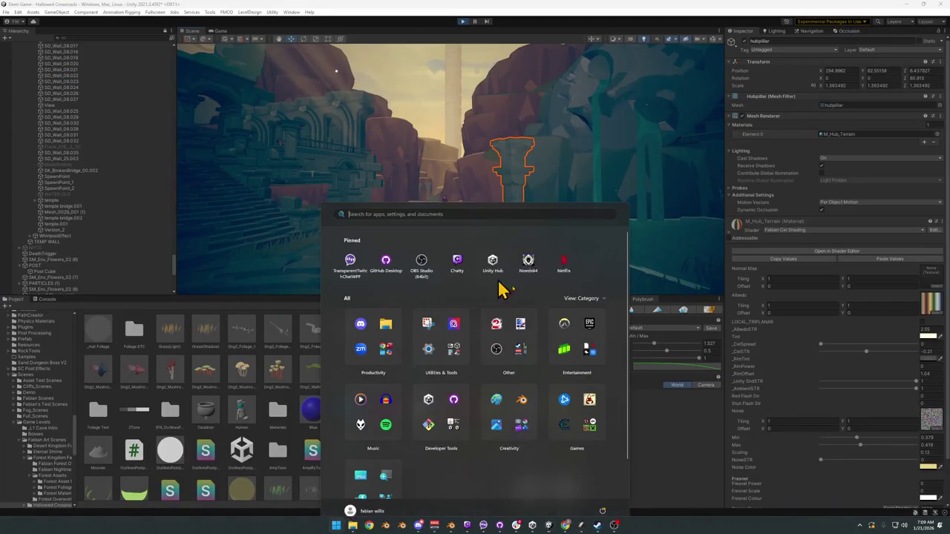
# Dismiss the Start menu, select the statue head, and open its Statue Girl tint colour.
pyautogui.press('super')
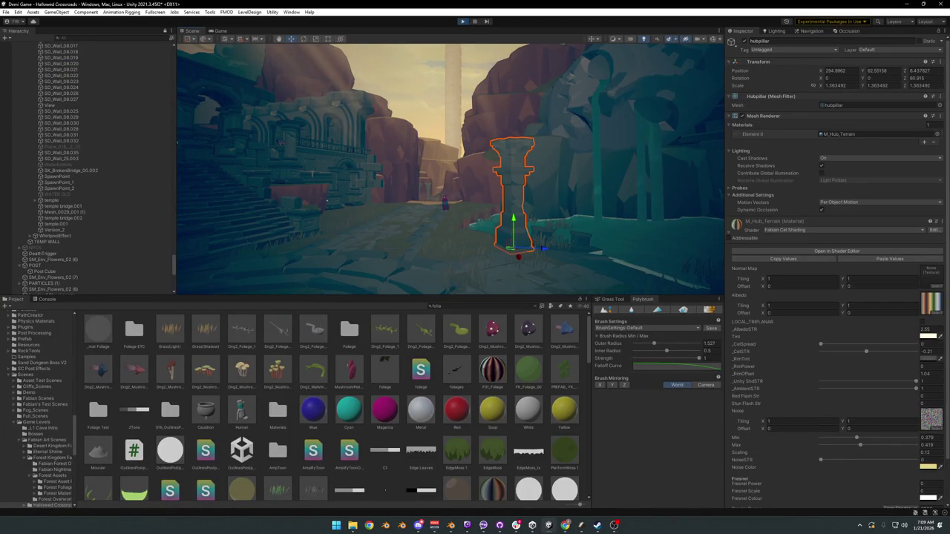
pyautogui.press('super')
pyautogui.click(558, 249)
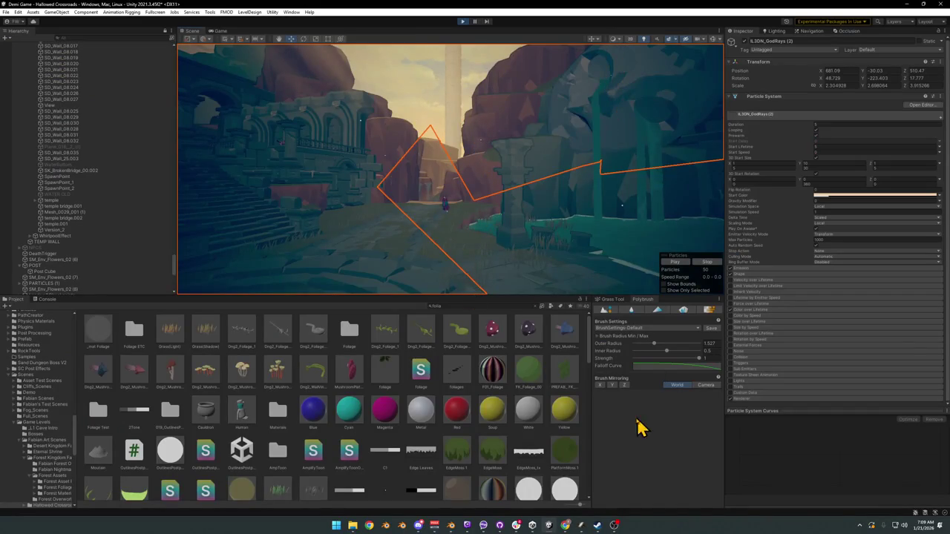
pyautogui.click(559, 128)
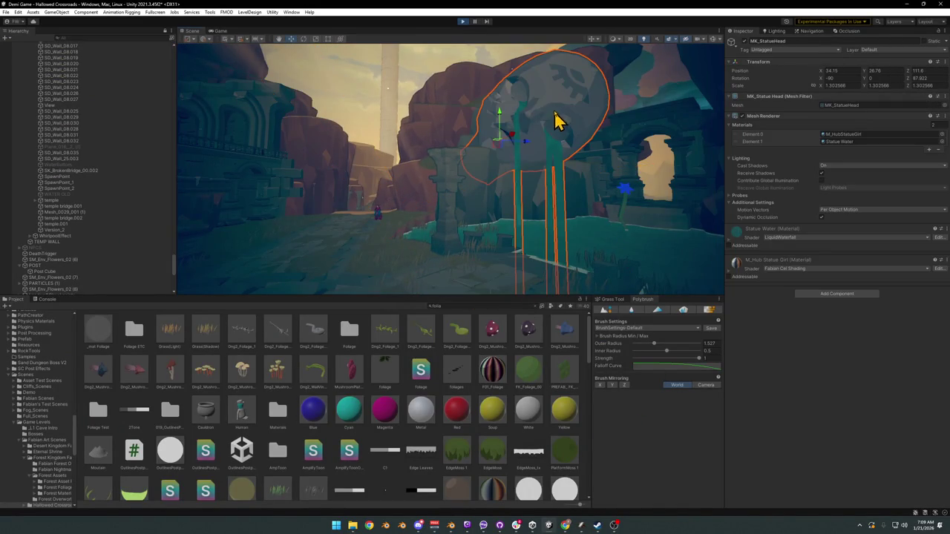
pyautogui.click(728, 273)
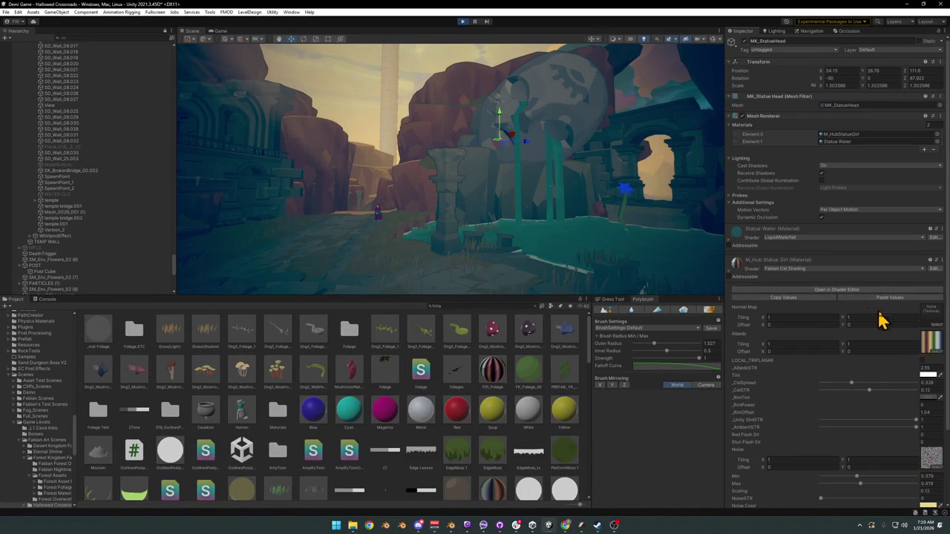
pyautogui.click(926, 376)
pyautogui.moveTo(886, 379); pyautogui.dragTo(890, 381)
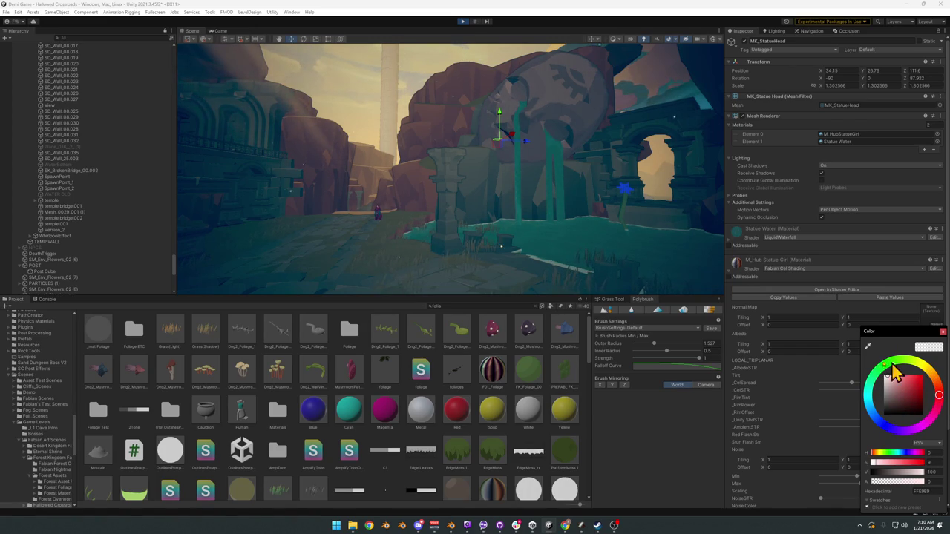
# Select terrain piece DK_Terrain_03.084 and copy its M_Hub_Terrain tint colour.
pyautogui.click(467, 204)
pyautogui.click(475, 210)
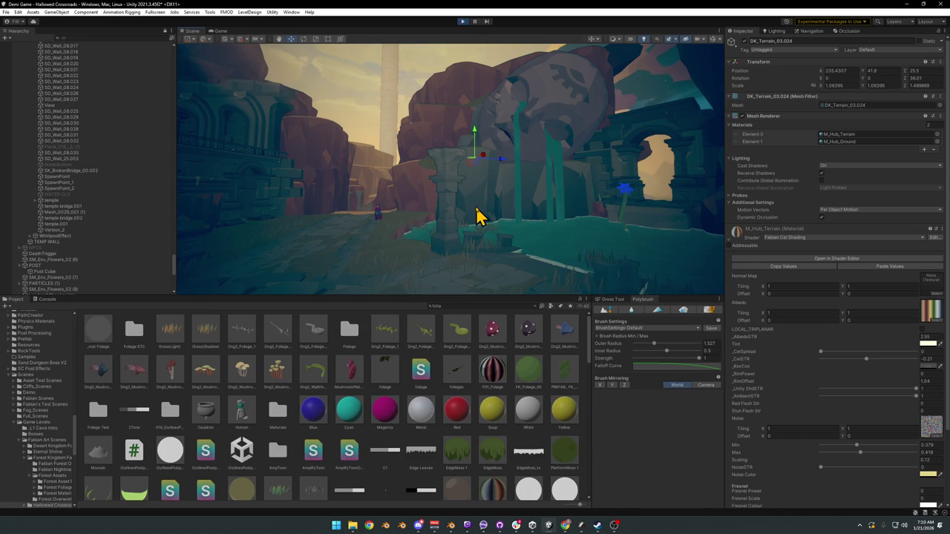
pyautogui.click(478, 258)
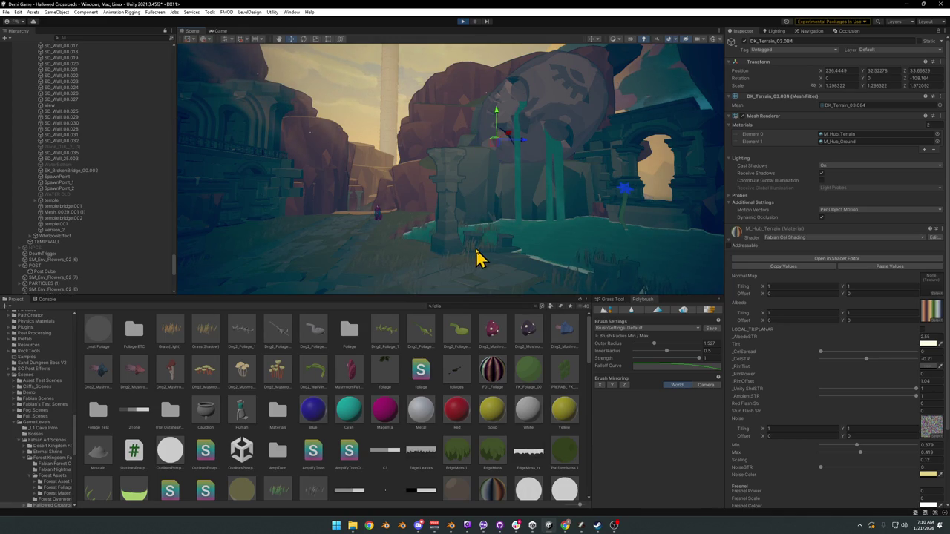
pyautogui.click(927, 345)
pyautogui.press('Escape')
pyautogui.rightClick(923, 344)
pyautogui.click(925, 353)
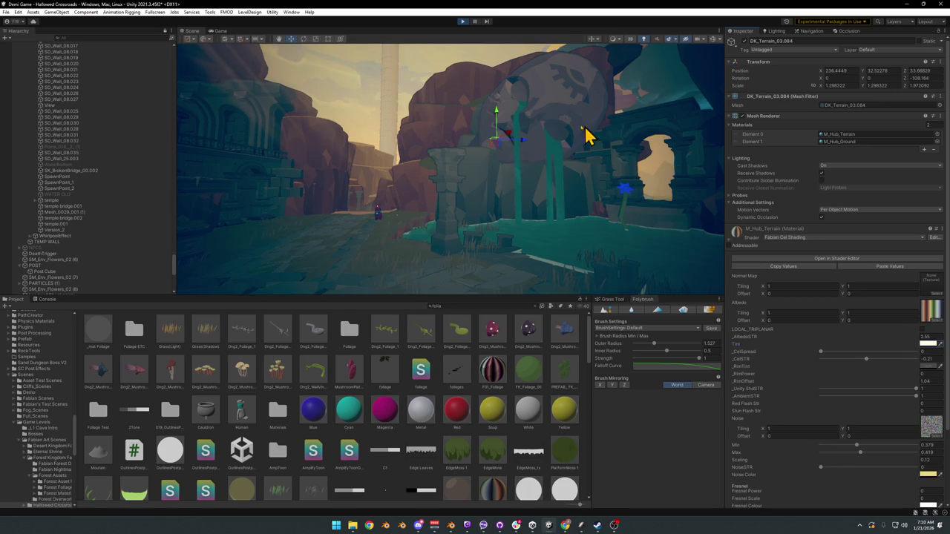
# Paste the terrain tint onto the statue head's Statue Girl material tint.
pyautogui.click(569, 124)
pyautogui.rightClick(927, 375)
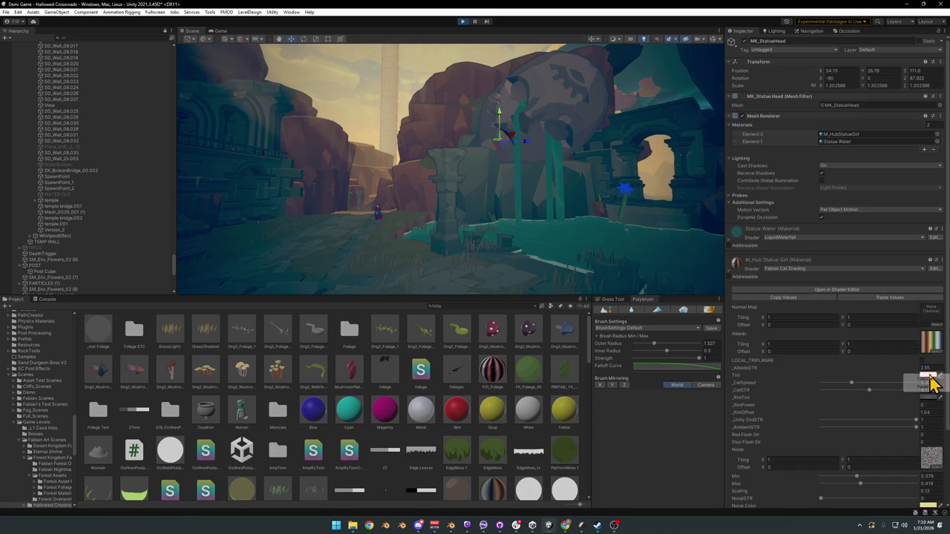
pyautogui.click(923, 388)
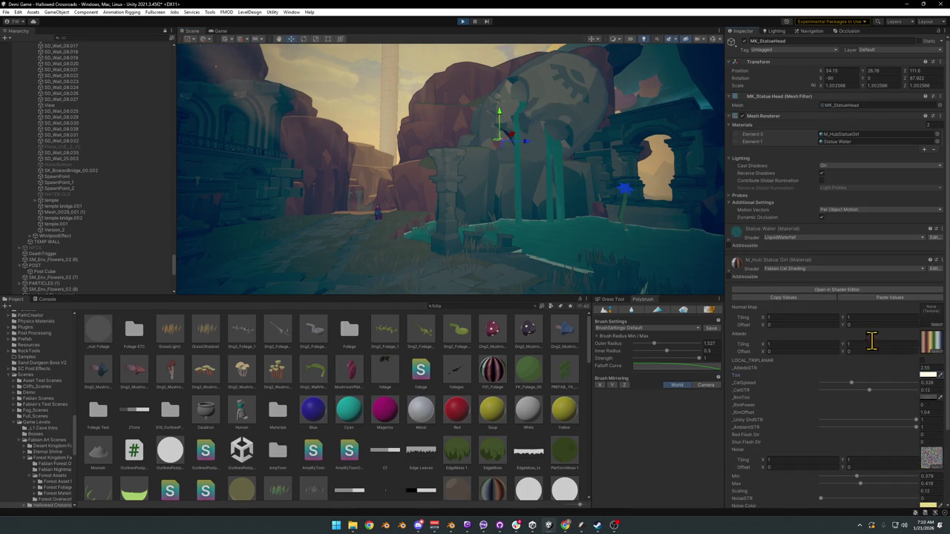
pyautogui.click(445, 442)
pyautogui.moveTo(486, 260)
pyautogui.mouseDown()
pyautogui.moveTo(492, 218)
pyautogui.moveTo(455, 217)
pyautogui.moveTo(464, 219)
pyautogui.mouseUp()
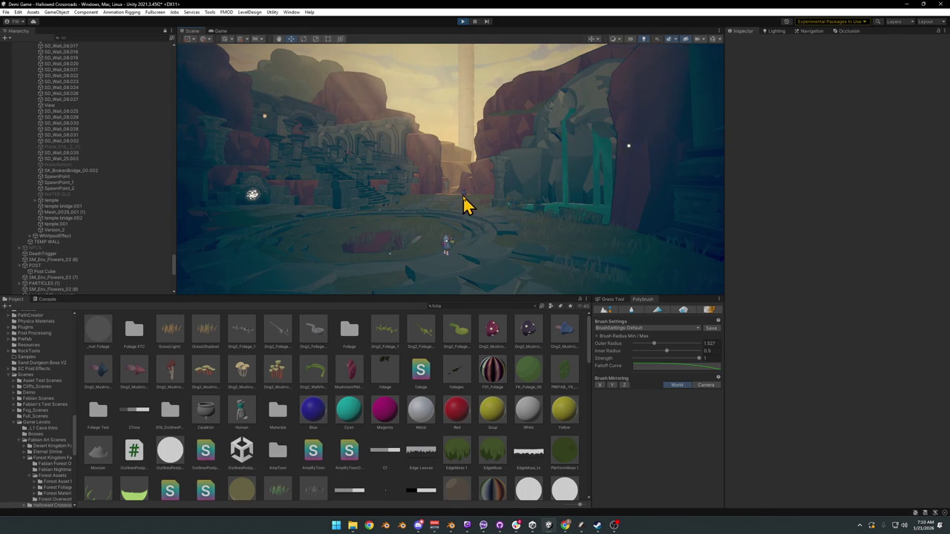
# Briefly play fullscreen, running the character forward, then return to the editor.
pyautogui.press('F10')
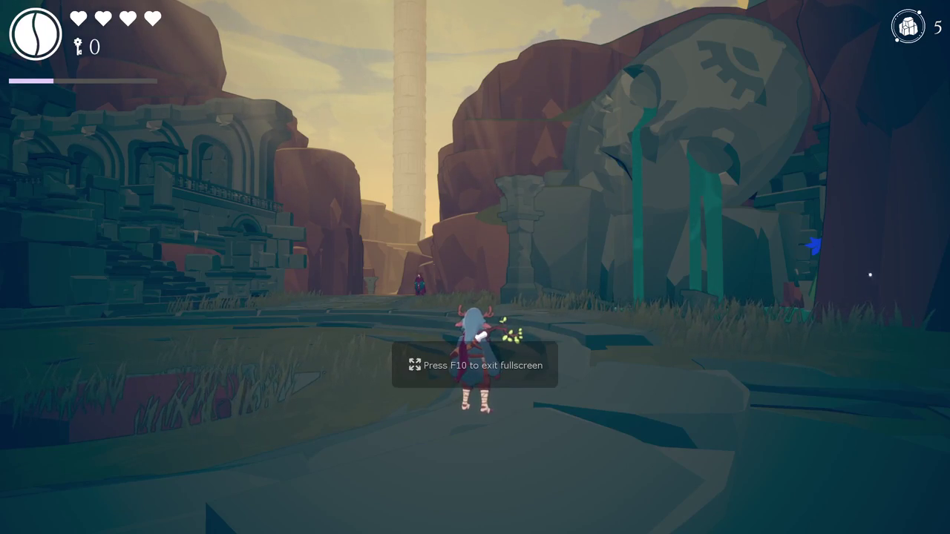
pyautogui.press('w')
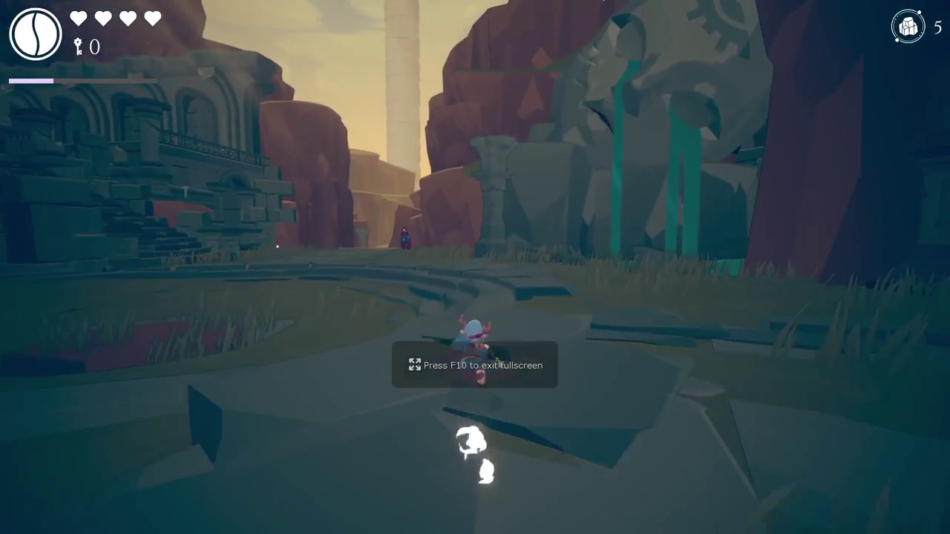
pyautogui.press('F10')
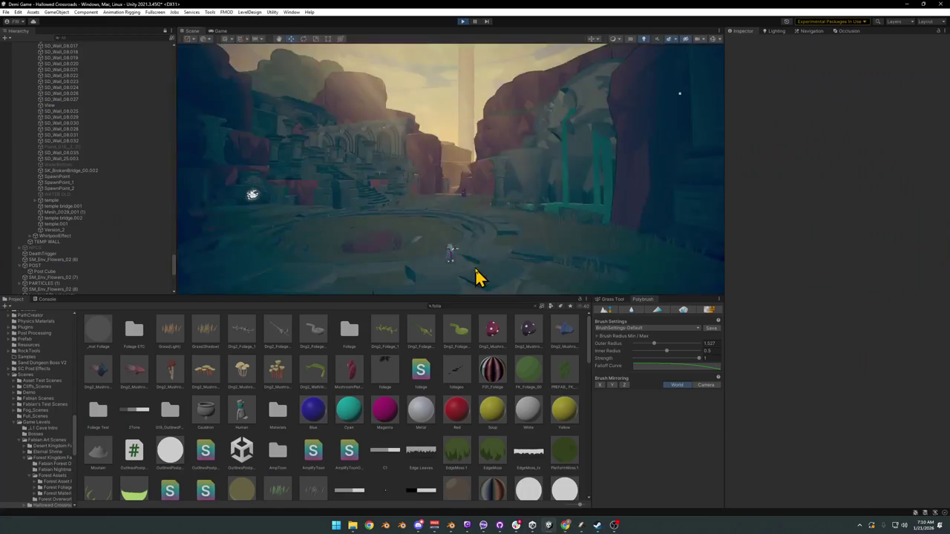
pyautogui.press('super')
pyautogui.press('super')
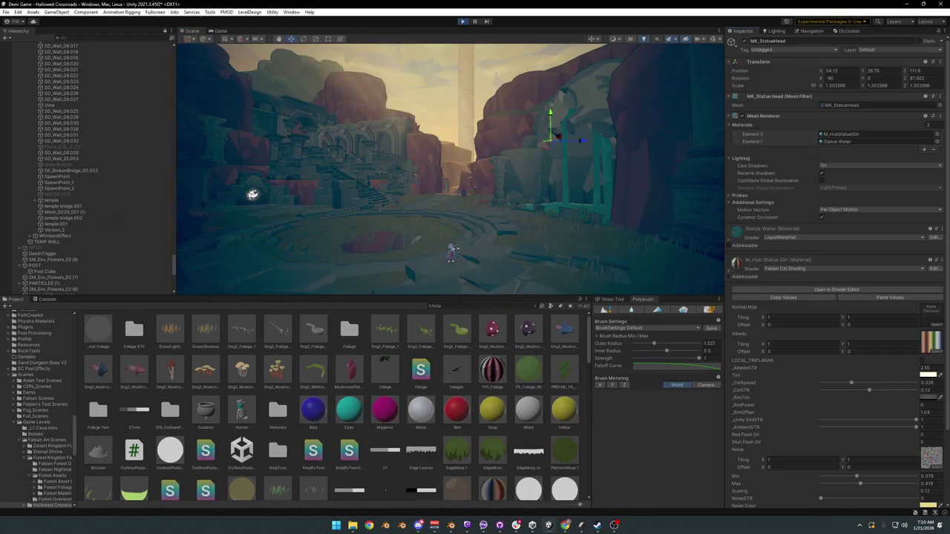
pyautogui.press('super')
pyautogui.press('super')
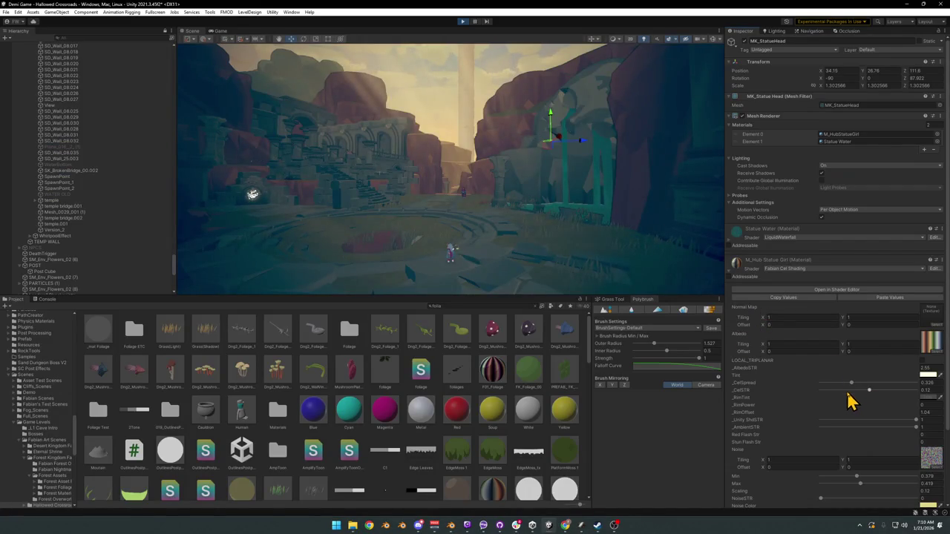
# Set the Statue Girl material's CelSpread to 0.375 and CelSTR to 0.28.
pyautogui.moveTo(851, 384); pyautogui.dragTo(851, 384)
pyautogui.click(866, 391)
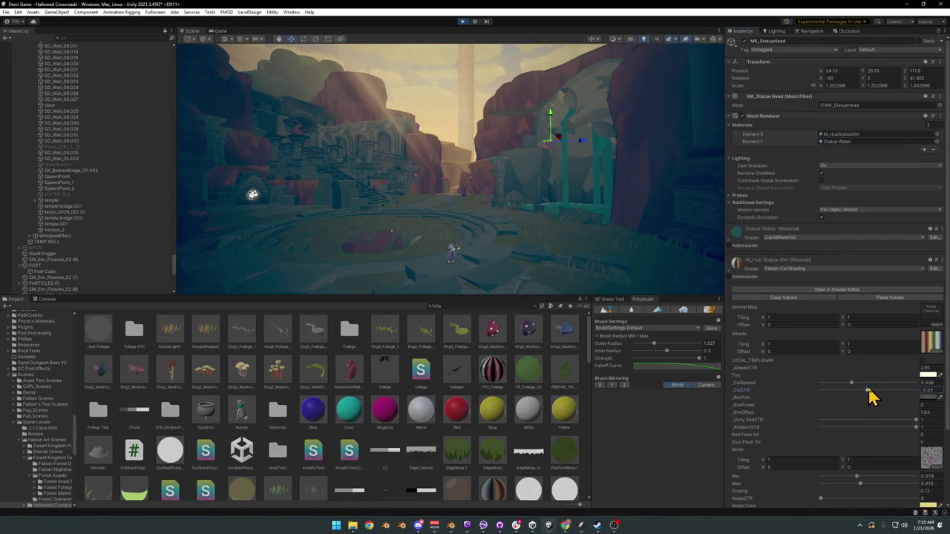
pyautogui.moveTo(871, 389); pyautogui.dragTo(879, 389)
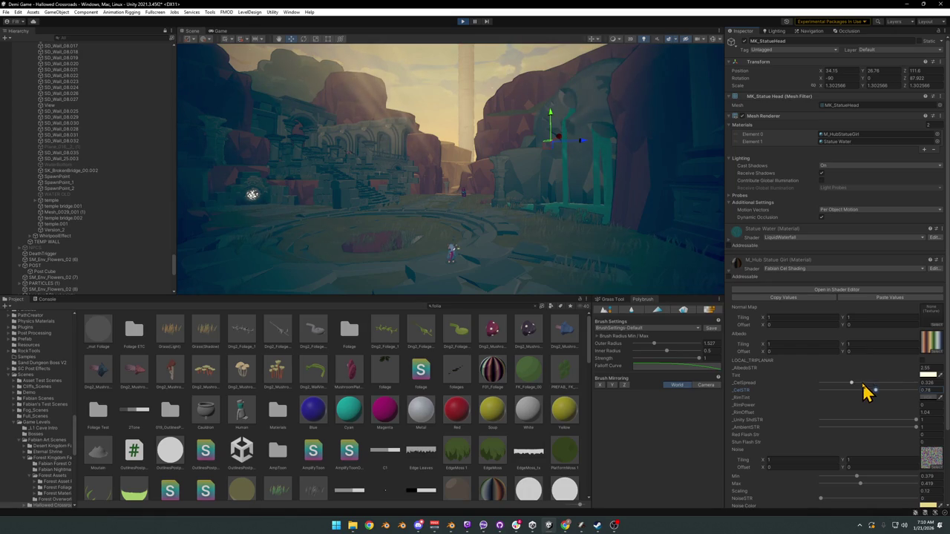
pyautogui.moveTo(900, 384)
pyautogui.mouseDown()
pyautogui.moveTo(823, 388)
pyautogui.moveTo(919, 391)
pyautogui.moveTo(845, 388)
pyautogui.moveTo(886, 393)
pyautogui.moveTo(859, 390)
pyautogui.mouseUp()
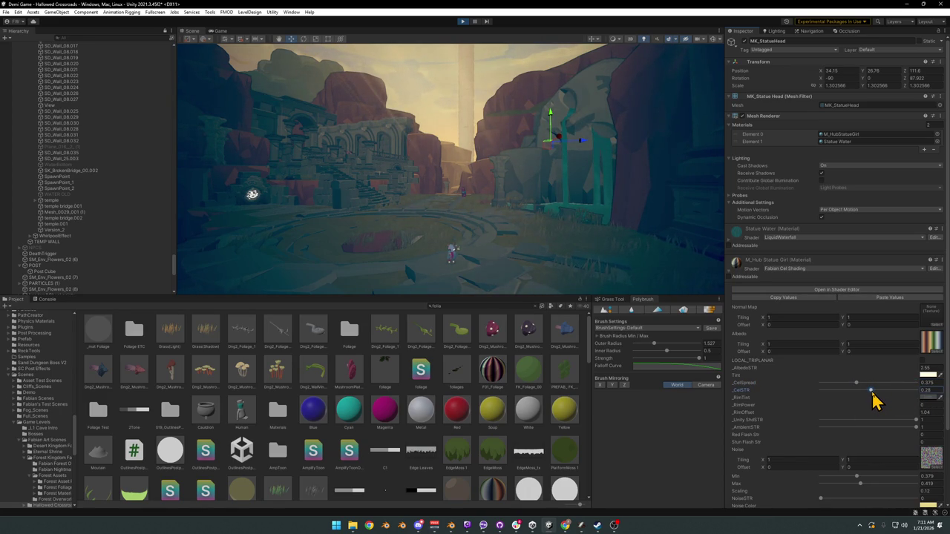
pyautogui.moveTo(505, 207); pyautogui.dragTo(512, 210)
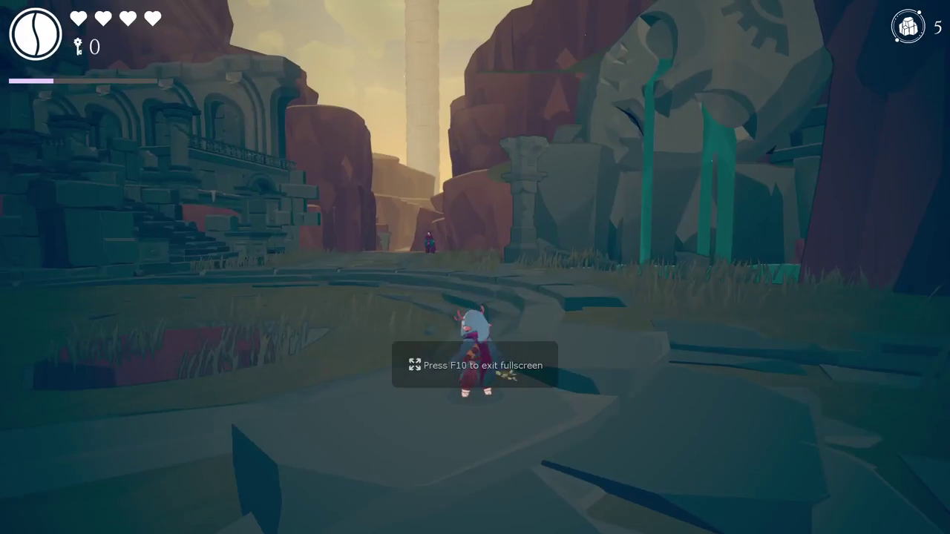
# Pause the playtest and switch to the MK_StatueHead model in Blender.
pyautogui.press('w')
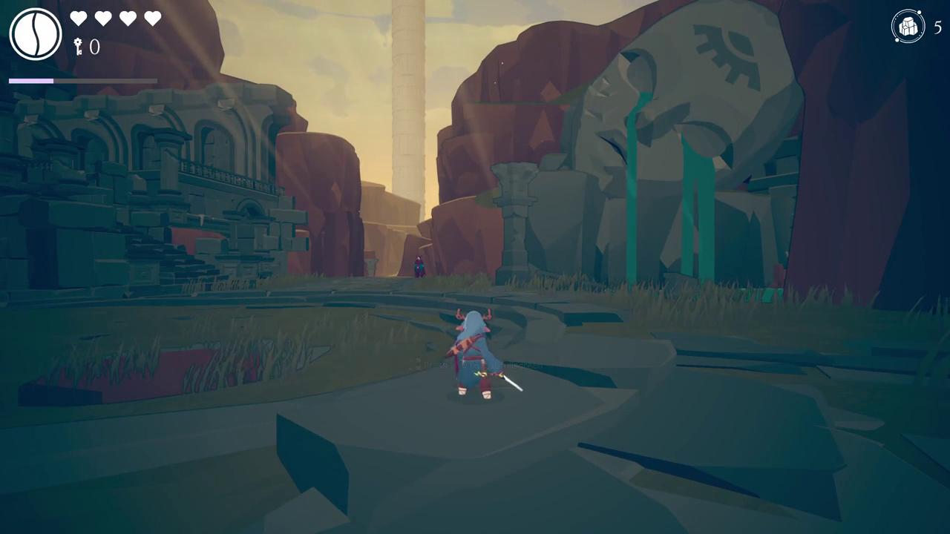
pyautogui.press('Escape')
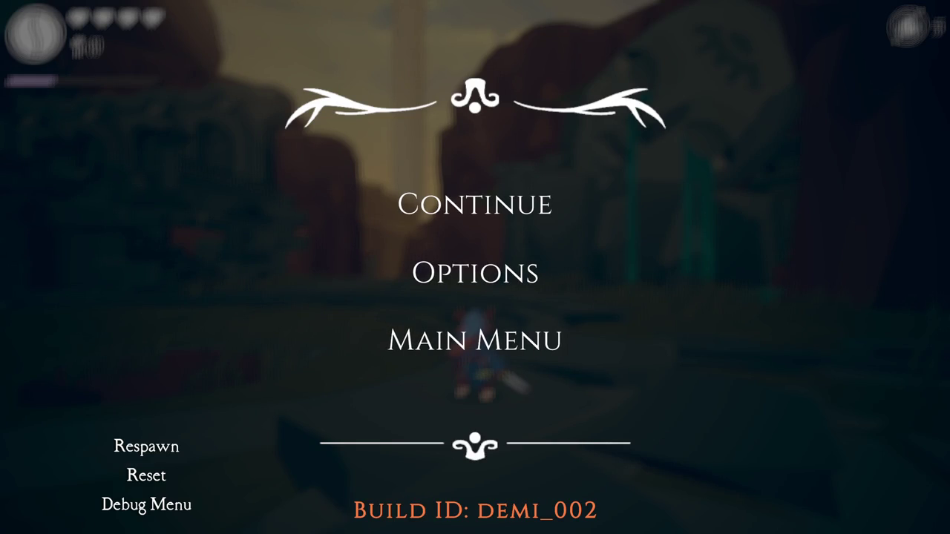
pyautogui.hotkey('alt', 'Tab')
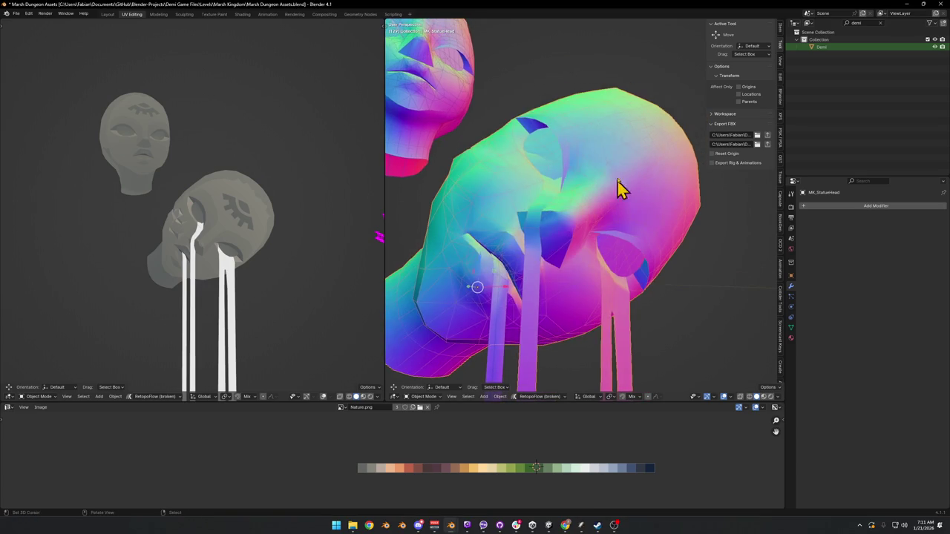
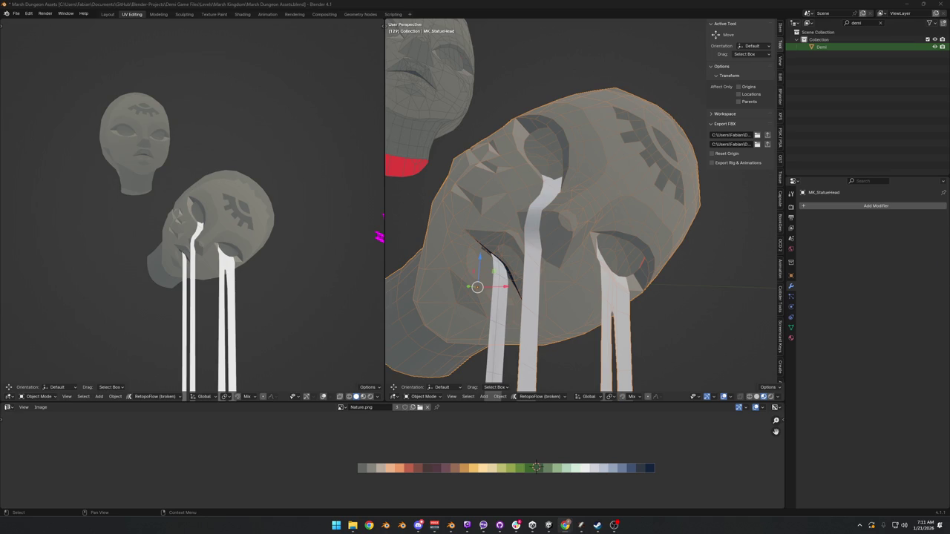
# In Edit Mode, select the sunburst pattern faces on the statue head.
pyautogui.scroll(3, 653, 178)
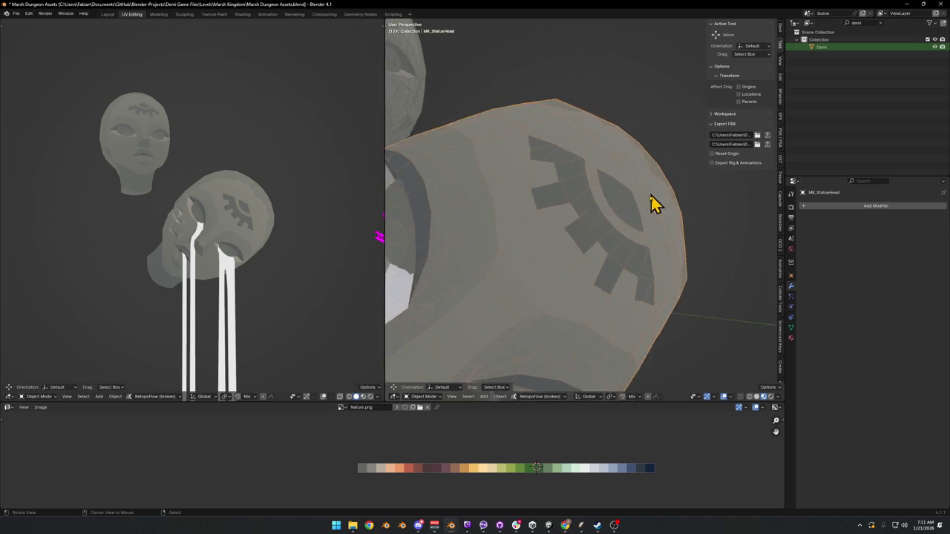
pyautogui.press('Tab')
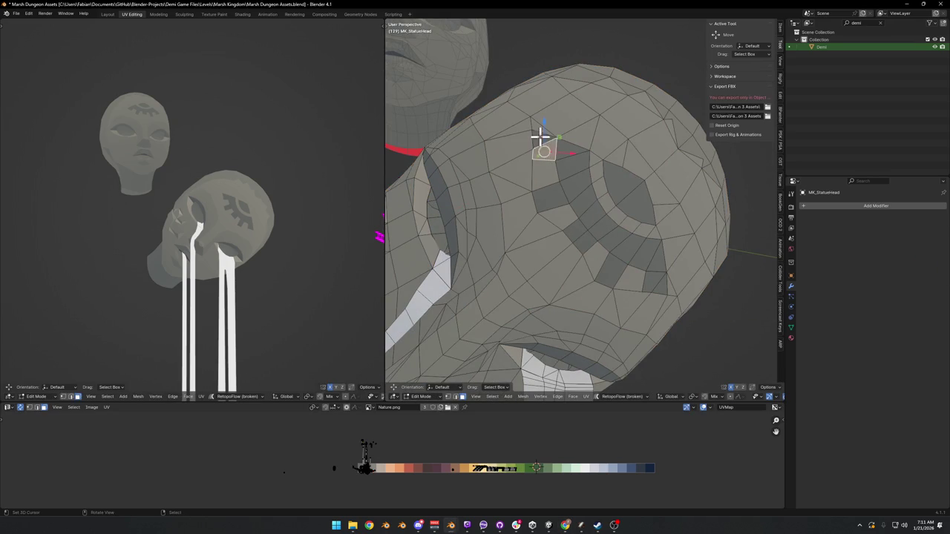
pyautogui.keyDown('ctrl'); pyautogui.click(572, 194); pyautogui.keyUp('ctrl')
pyautogui.keyDown('ctrl'); pyautogui.click(609, 236); pyautogui.keyUp('ctrl')
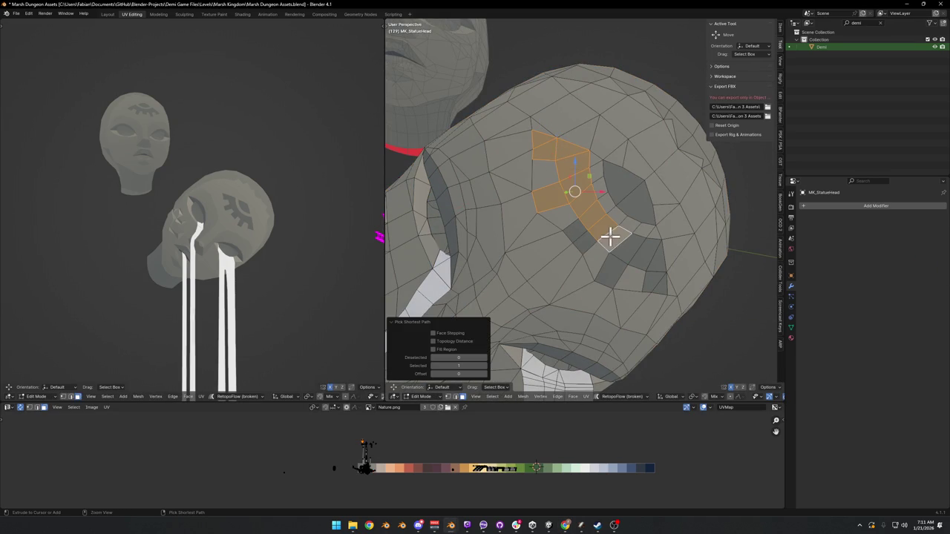
pyautogui.keyDown('ctrl'); pyautogui.click(583, 240); pyautogui.keyUp('ctrl')
pyautogui.keyDown('ctrl'); pyautogui.click(647, 261); pyautogui.keyUp('ctrl')
pyautogui.keyDown('ctrl'); pyautogui.click(649, 270); pyautogui.keyUp('ctrl')
pyautogui.keyDown('ctrl'); pyautogui.click(659, 277); pyautogui.keyUp('ctrl')
pyautogui.keyDown('ctrl'); pyautogui.click(663, 285); pyautogui.keyUp('ctrl')
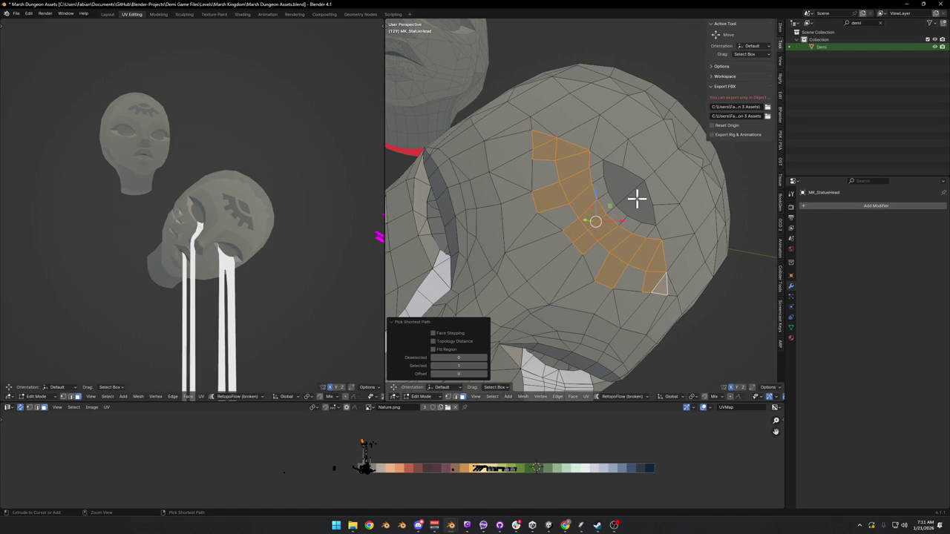
pyautogui.keyDown('shift'); pyautogui.click(628, 185); pyautogui.keyUp('shift')
# Slide the pattern UVs horizontally and shrink them onto the plain grey, then leave Edit Mode.
pyautogui.press('g')
pyautogui.press('x')
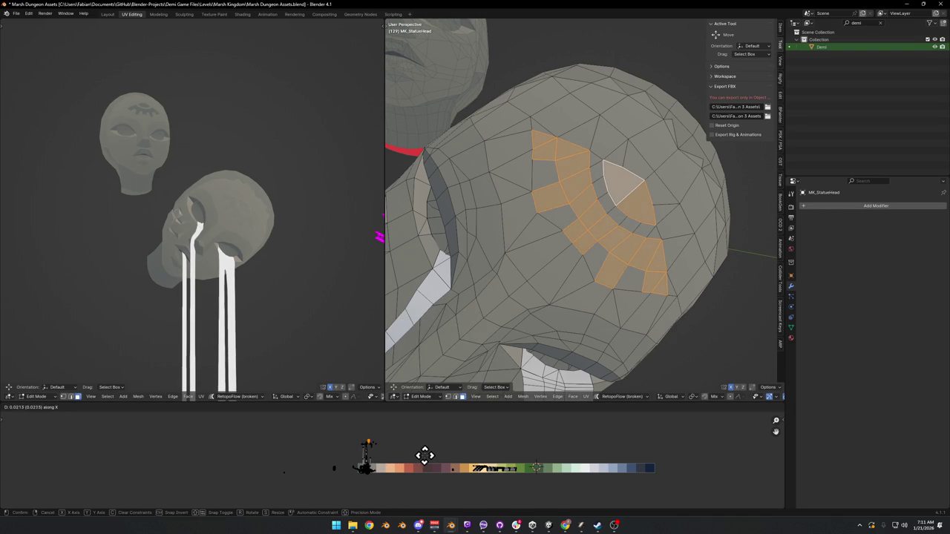
pyautogui.click(432, 455)
pyautogui.scroll(5, 260, 360)
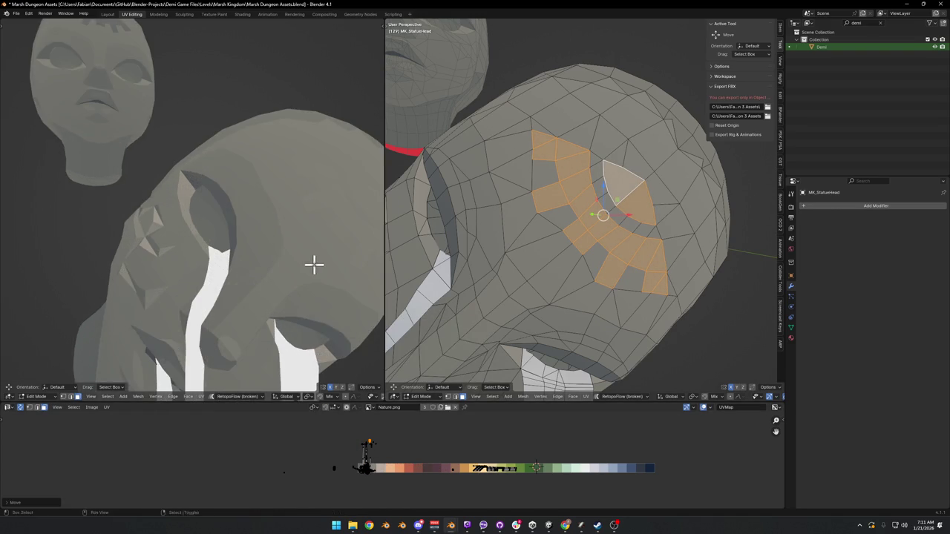
pyautogui.press('s')
pyautogui.click(582, 431)
pyautogui.press('Tab')
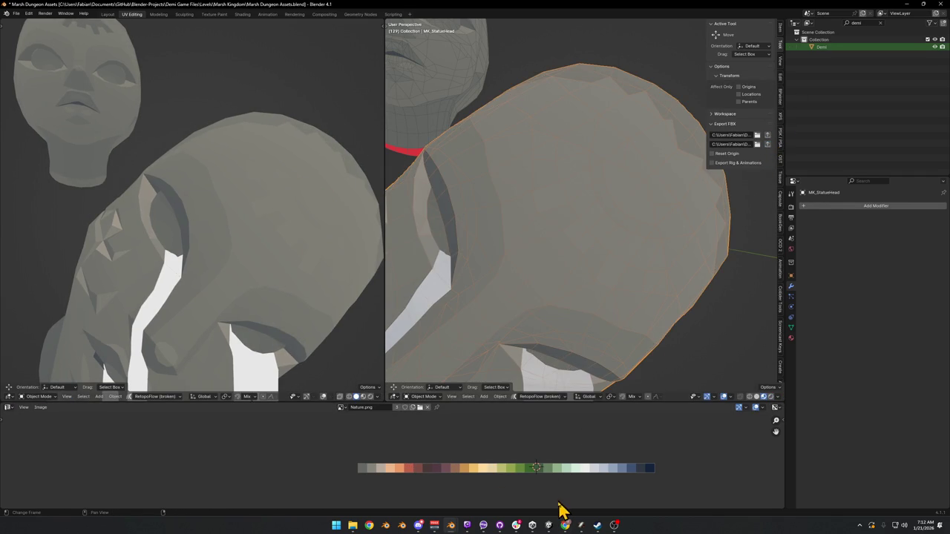
# Bring up the running game and resume play from the pause menu.
pyautogui.click(550, 525)
pyautogui.click(505, 218)
pyautogui.press('s')
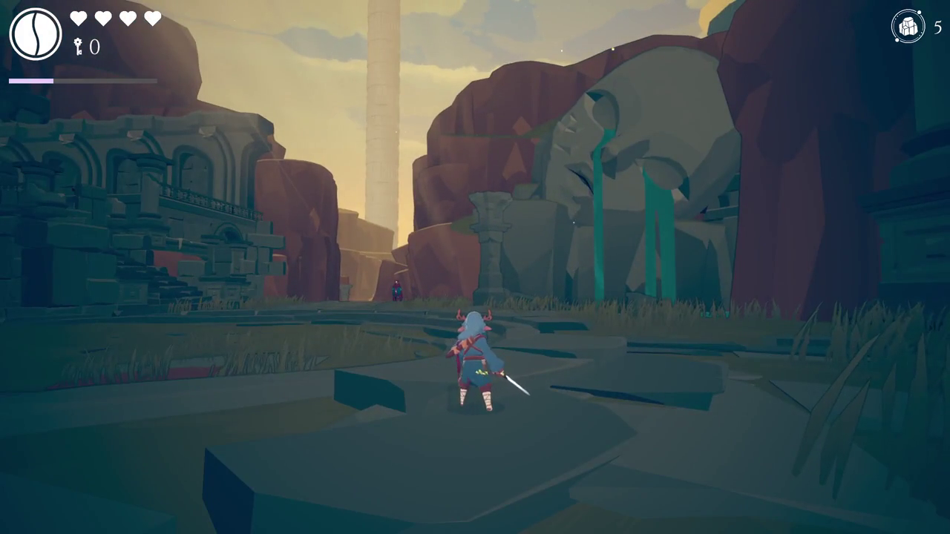
# Run and dodge the character along the stone path toward the ruins and statue, then return to Blender.
pyautogui.press('w')
pyautogui.press('a')
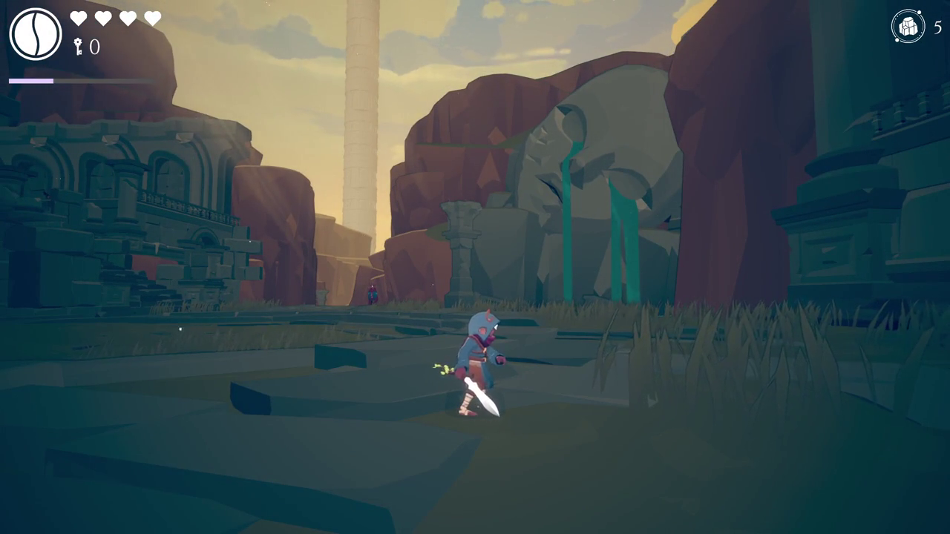
pyautogui.press('d')
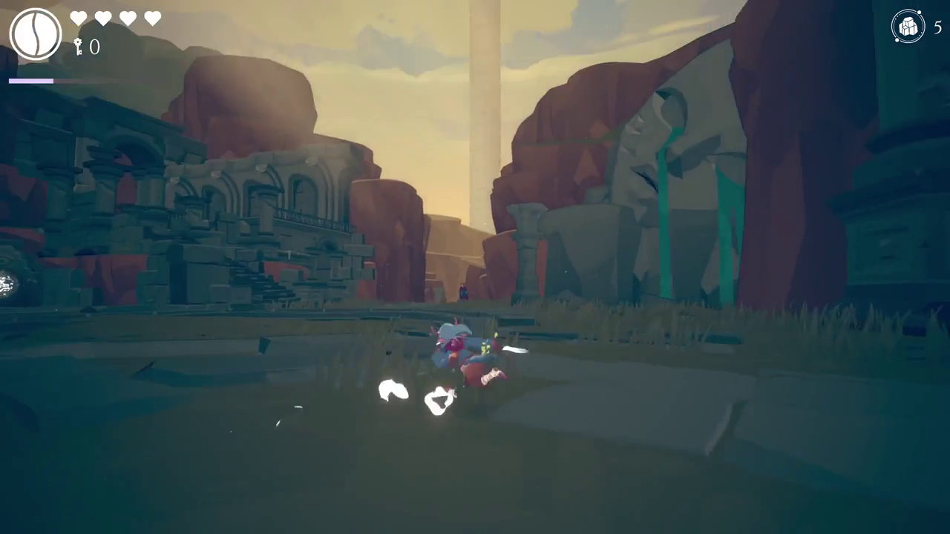
pyautogui.press('w')
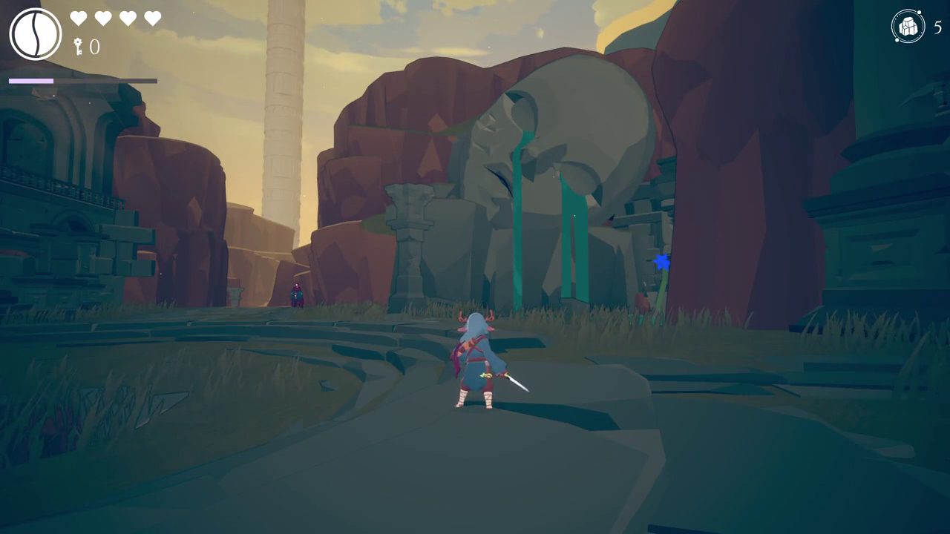
pyautogui.press('a')
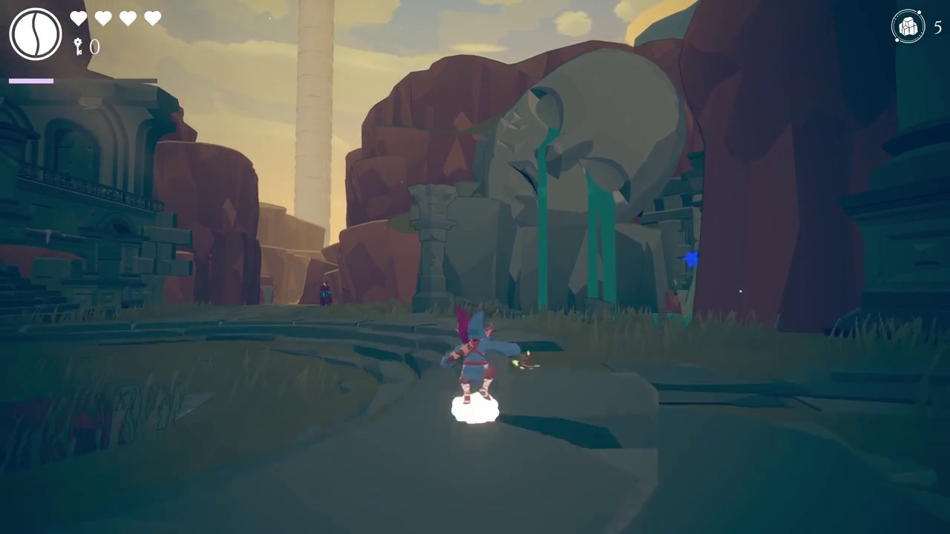
pyautogui.press('space')
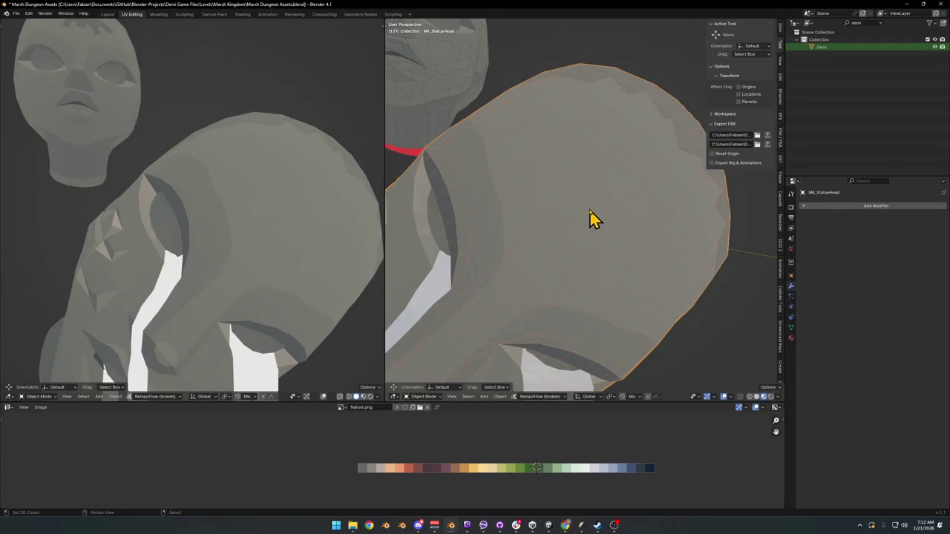
pyautogui.press('Tab')
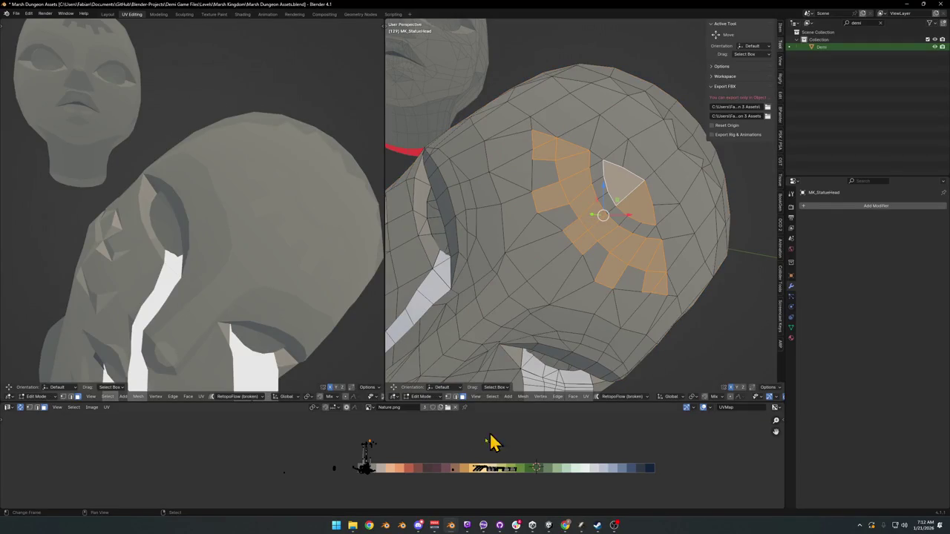
# Slide the pattern UVs horizontally to a lighter palette grey, leave Edit Mode, and switch to the game.
pyautogui.press('g')
pyautogui.press('x')
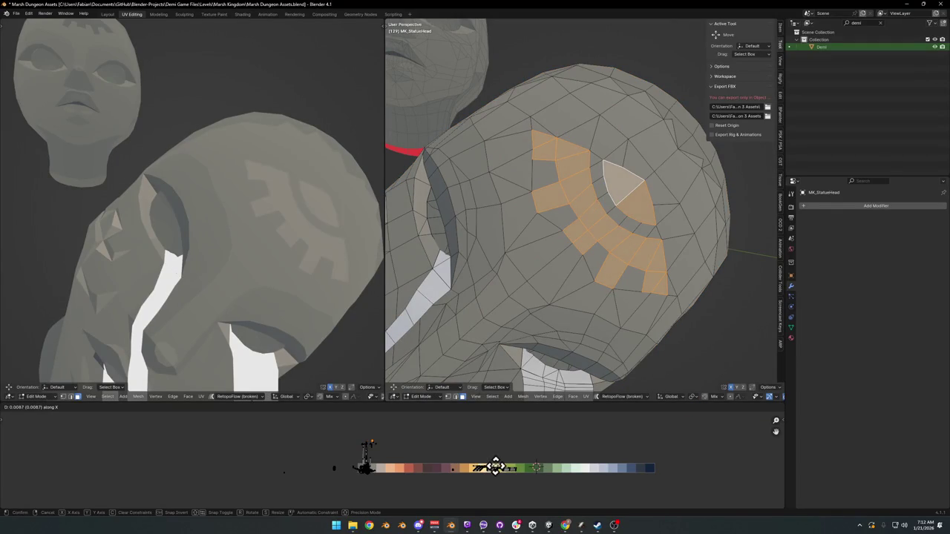
pyautogui.click(489, 467)
pyautogui.scroll(-5, 250, 240)
pyautogui.press('Tab')
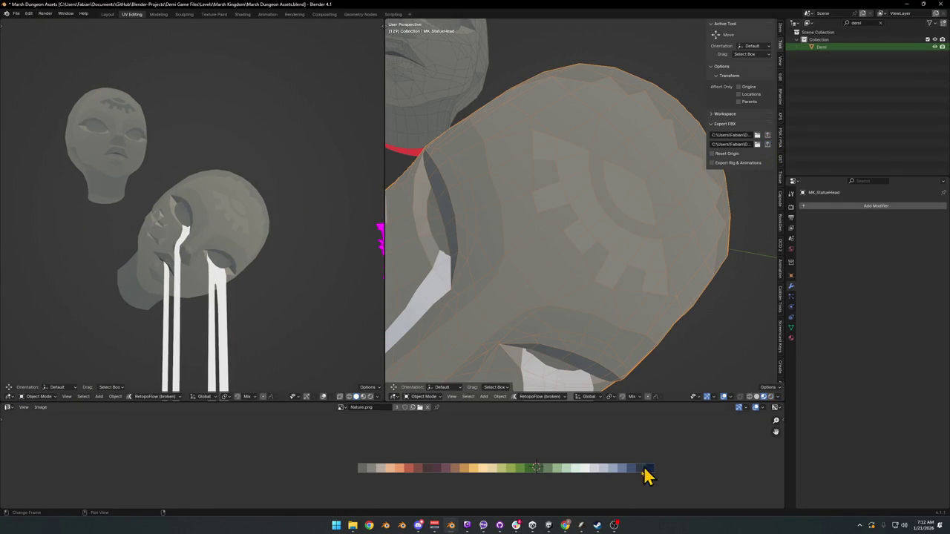
pyautogui.click(550, 526)
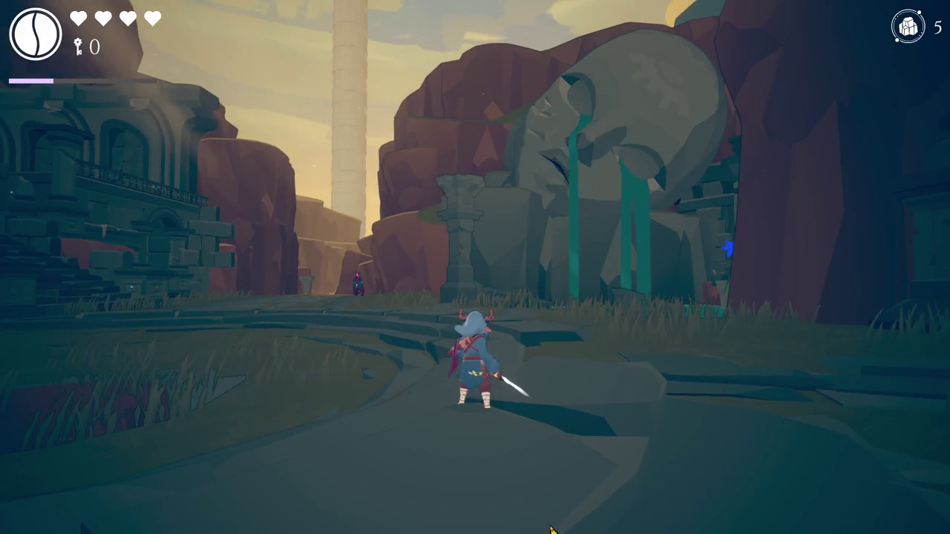
# Run past the skull ruins and turn toward the statue head, then restore the editor layout.
pyautogui.press('w')
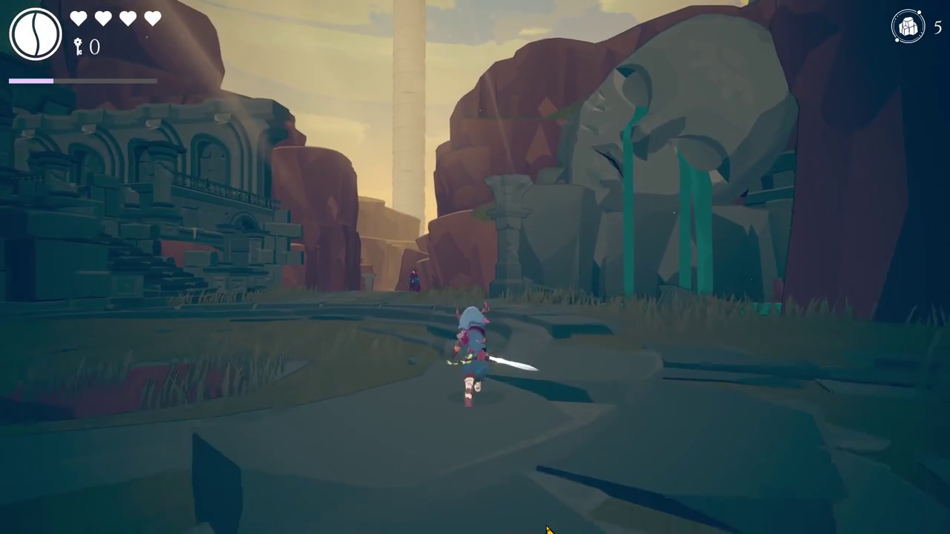
pyautogui.press('w')
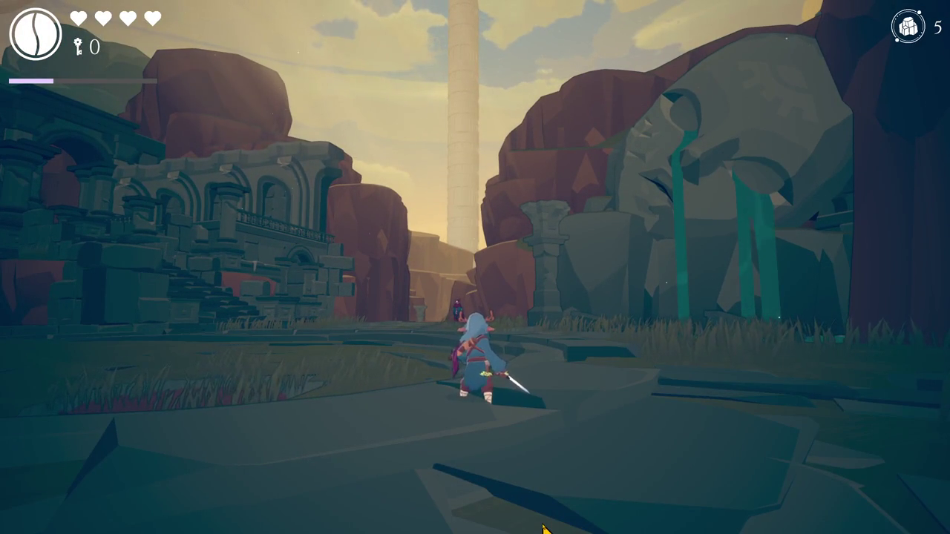
pyautogui.press('d')
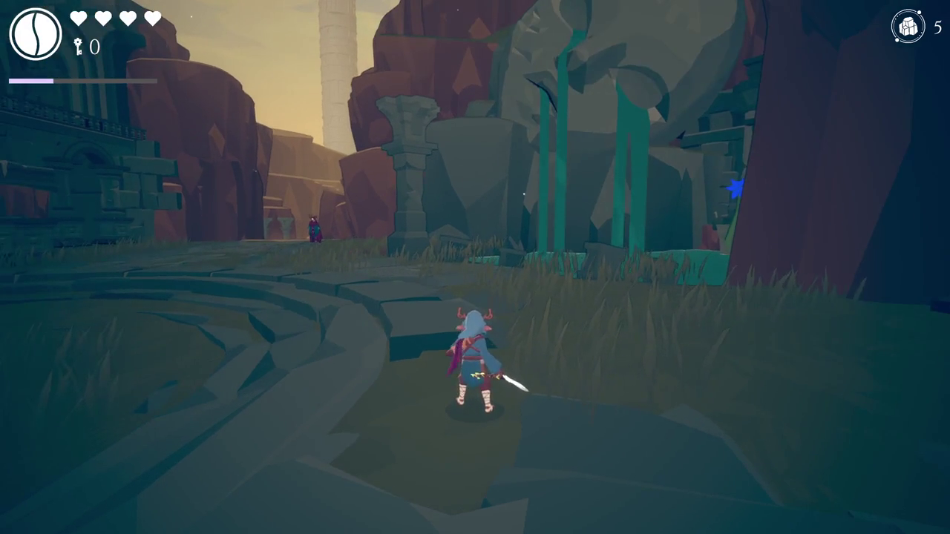
pyautogui.hotkey('ctrl', '1')
pyautogui.press('super')
pyautogui.press('Escape')
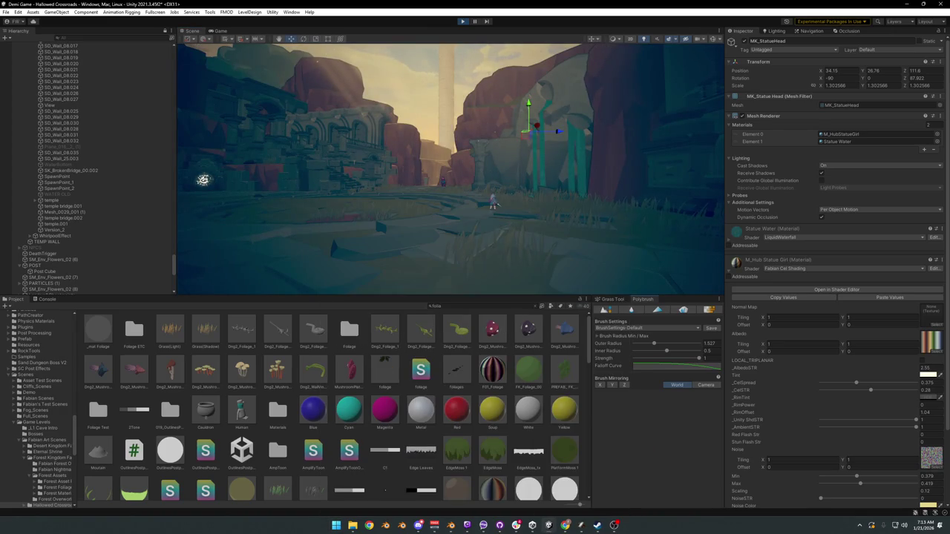
# Search the Project panel for the forest rock prefab, narrowing it to a single result.
pyautogui.press('super')
pyautogui.press('Escape')
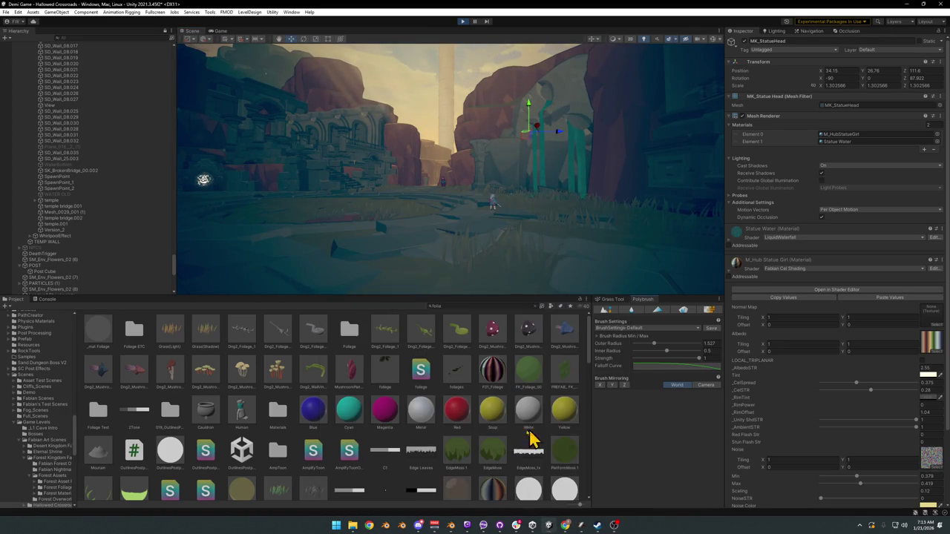
pyautogui.click(449, 305)
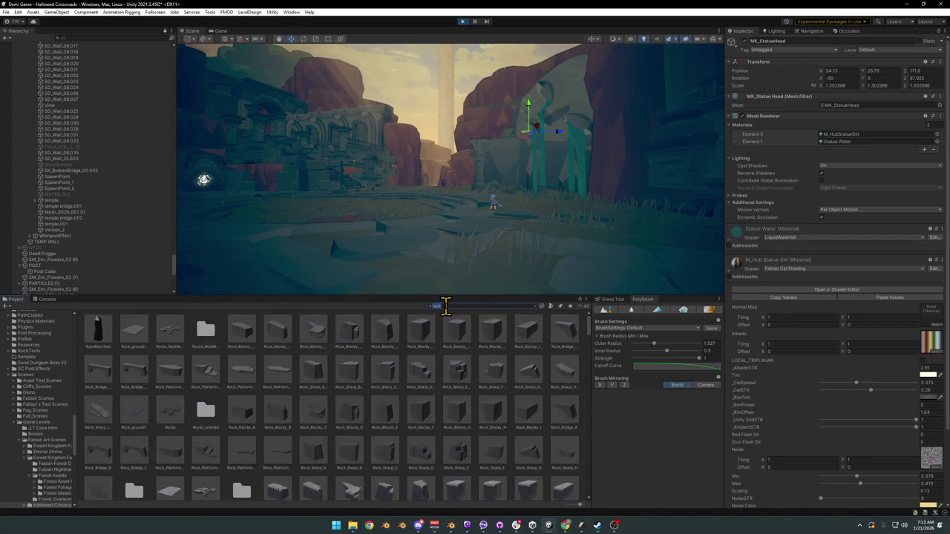
pyautogui.write('rock')
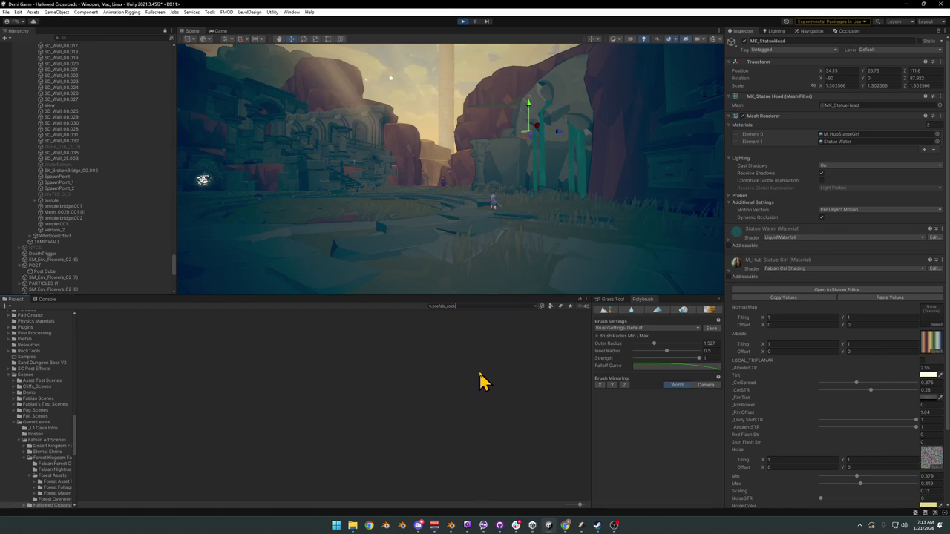
pyautogui.write('fores')
pyautogui.write('ro')
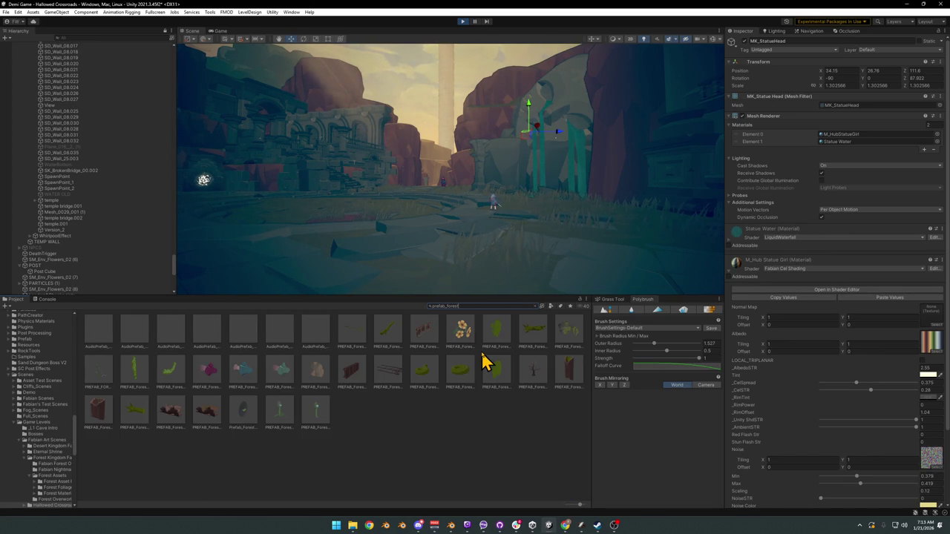
pyautogui.write('ro')
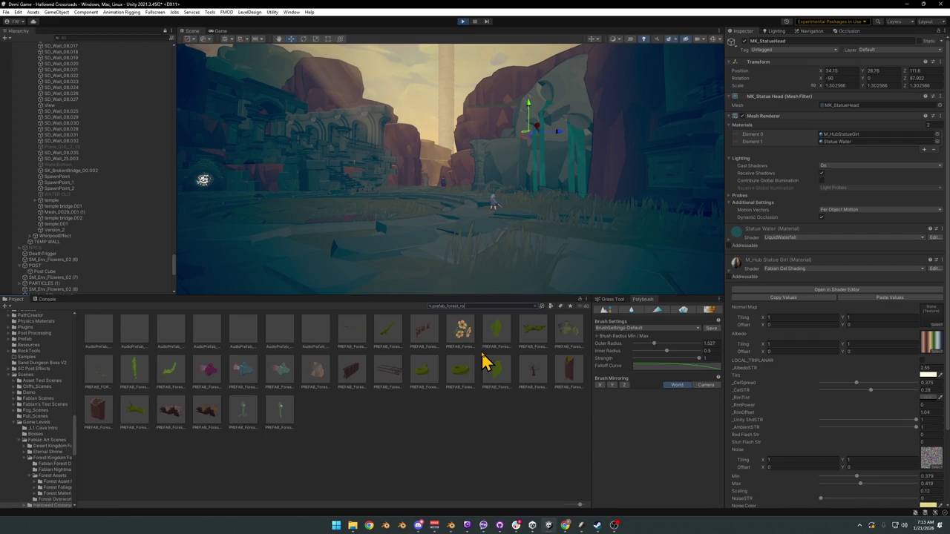
pyautogui.moveTo(456, 272)
pyautogui.mouseDown()
pyautogui.moveTo(396, 186)
pyautogui.moveTo(454, 178)
pyautogui.moveTo(470, 187)
pyautogui.moveTo(475, 204)
pyautogui.moveTo(435, 218)
pyautogui.mouseUp()
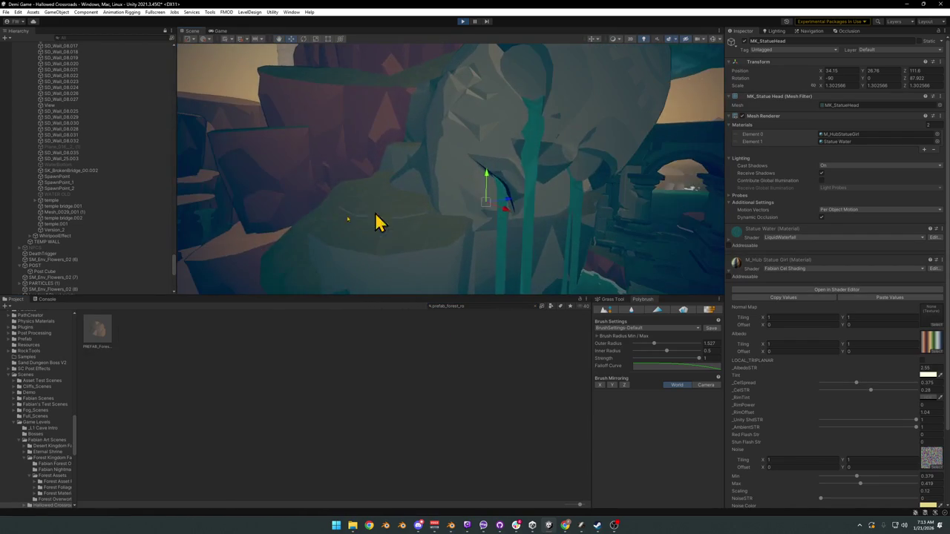
# Drag a Forest_Rock_00 prefab copy into the scene next to the statue head.
pyautogui.moveTo(110, 339)
pyautogui.mouseDown()
pyautogui.moveTo(361, 208)
pyautogui.moveTo(404, 209)
pyautogui.moveTo(396, 218)
pyautogui.moveTo(413, 218)
pyautogui.moveTo(424, 205)
pyautogui.moveTo(384, 205)
pyautogui.moveTo(434, 193)
pyautogui.moveTo(414, 206)
pyautogui.moveTo(424, 212)
pyautogui.moveTo(439, 142)
pyautogui.moveTo(430, 150)
pyautogui.moveTo(450, 165)
pyautogui.mouseUp()
pyautogui.click(469, 195)
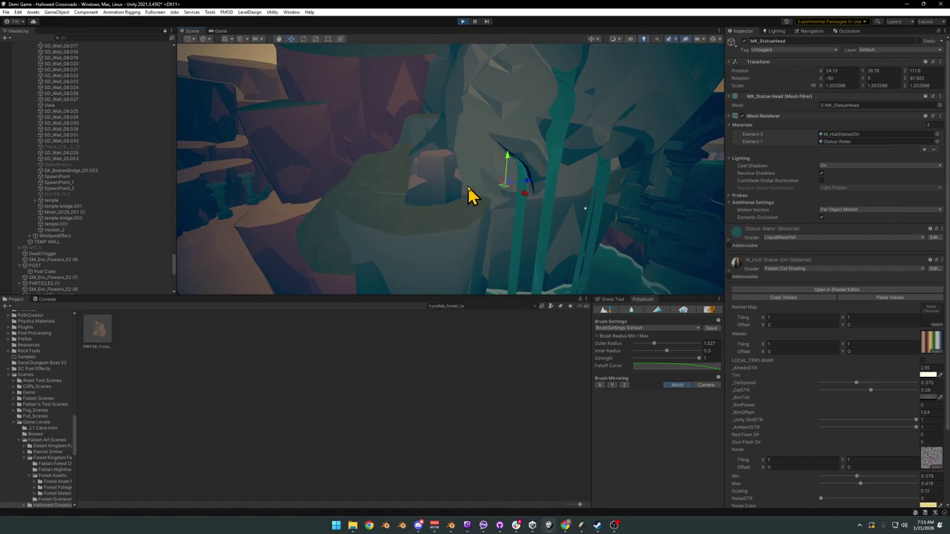
pyautogui.click(441, 239)
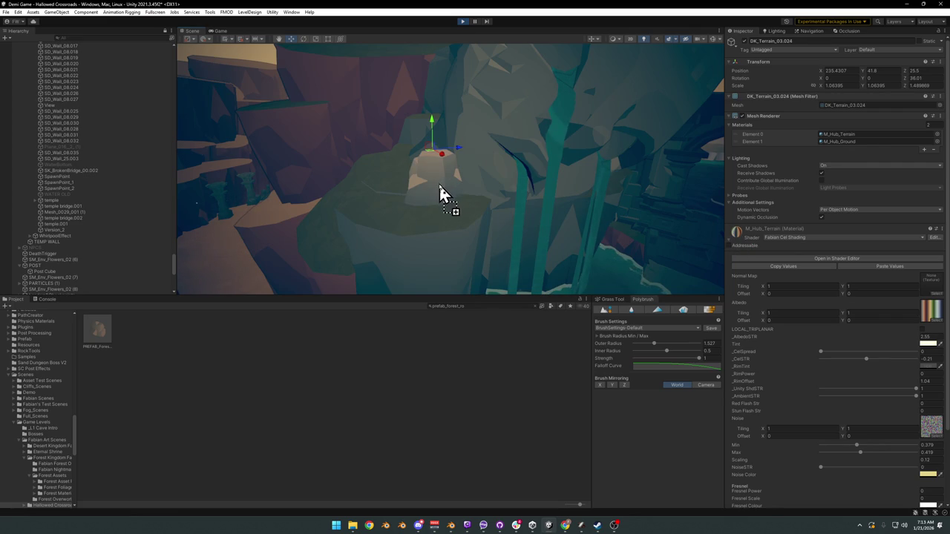
# Scale the rock up to about 5.13, adjust its position and rotation, and preview it fullscreen.
pyautogui.press('r')
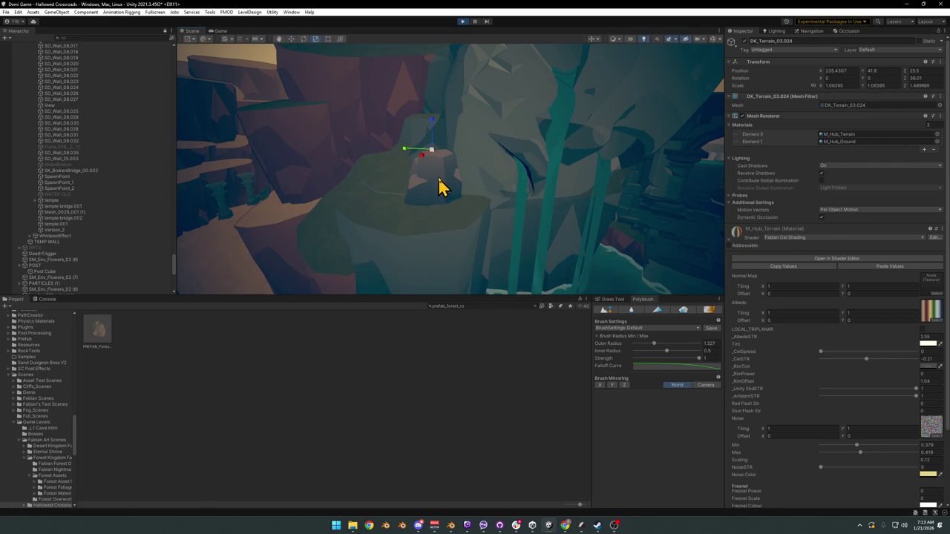
pyautogui.click(443, 200)
pyautogui.moveTo(439, 193)
pyautogui.mouseDown()
pyautogui.moveTo(442, 183)
pyautogui.moveTo(473, 195)
pyautogui.moveTo(420, 176)
pyautogui.moveTo(401, 201)
pyautogui.moveTo(423, 190)
pyautogui.mouseUp()
pyautogui.press('w')
pyautogui.press('e')
pyautogui.press('r')
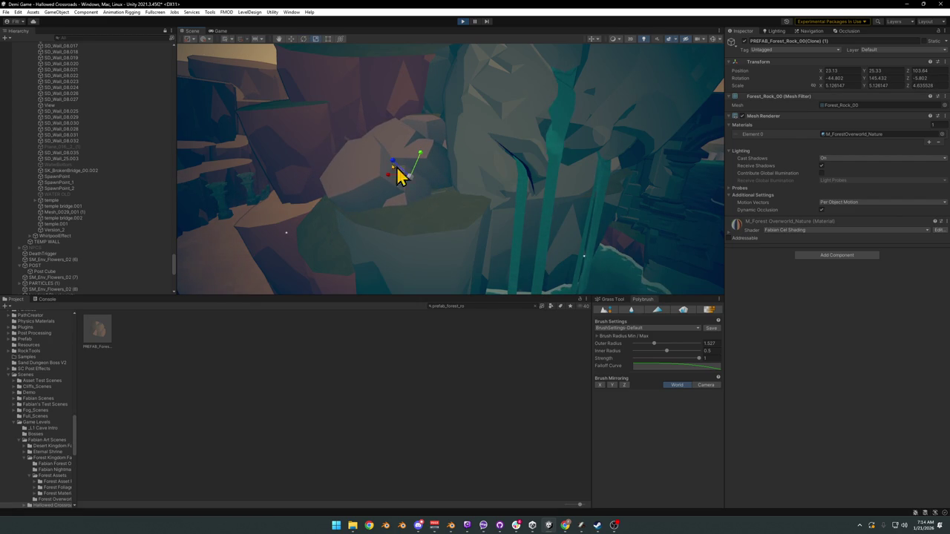
pyautogui.press('F10')
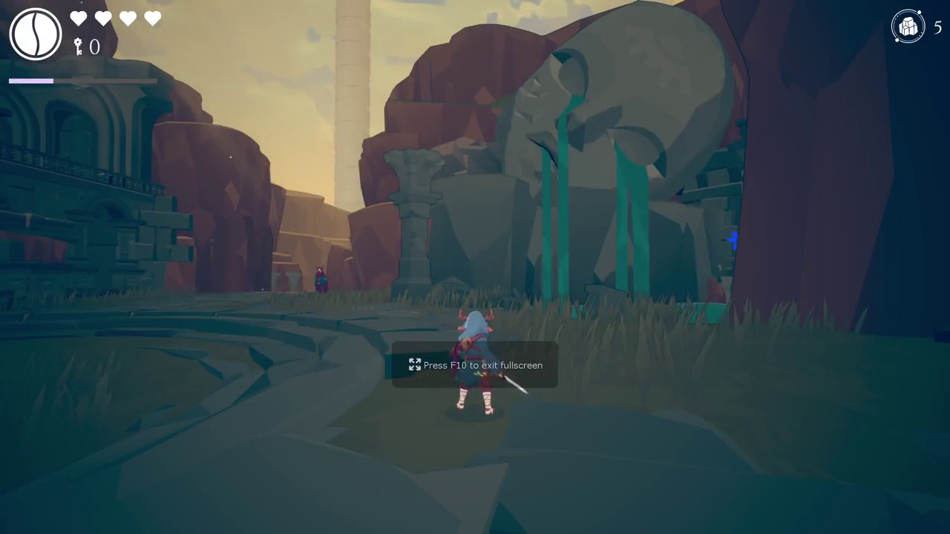
pyautogui.press('F10')
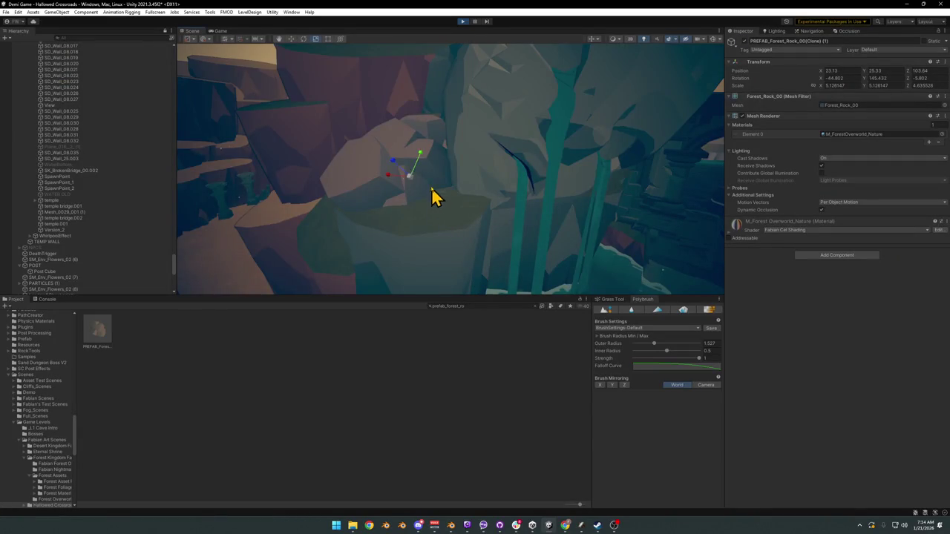
# Shift the rock up and to the right and enlarge it.
pyautogui.moveTo(416, 185)
pyautogui.mouseDown()
pyautogui.moveTo(426, 174)
pyautogui.moveTo(420, 80)
pyautogui.moveTo(430, 79)
pyautogui.moveTo(422, 116)
pyautogui.mouseUp()
pyautogui.moveTo(435, 174)
pyautogui.mouseDown()
pyautogui.moveTo(460, 158)
pyautogui.moveTo(452, 159)
pyautogui.moveTo(464, 165)
pyautogui.moveTo(382, 161)
pyautogui.moveTo(363, 171)
pyautogui.moveTo(364, 207)
pyautogui.moveTo(383, 215)
pyautogui.moveTo(398, 204)
pyautogui.moveTo(394, 219)
pyautogui.moveTo(380, 190)
pyautogui.moveTo(393, 165)
pyautogui.mouseUp()
pyautogui.press('r')
pyautogui.press('w')
pyautogui.press('e')
pyautogui.press('r')
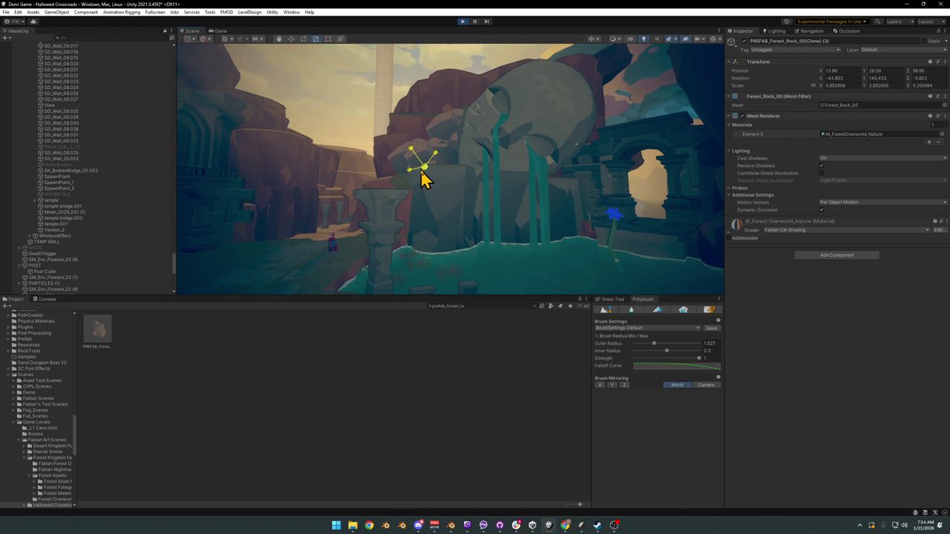
# Orbit around the hub terrain to check the rock against the canyon walls.
pyautogui.moveTo(438, 184)
pyautogui.mouseDown()
pyautogui.moveTo(430, 176)
pyautogui.moveTo(447, 191)
pyautogui.moveTo(437, 198)
pyautogui.mouseUp()
pyautogui.click(432, 238)
pyautogui.moveTo(436, 256); pyautogui.dragTo(442, 227)
pyautogui.moveTo(737, 248)
pyautogui.mouseDown()
pyautogui.moveTo(449, 227)
pyautogui.moveTo(426, 240)
pyautogui.moveTo(453, 215)
pyautogui.moveTo(440, 213)
pyautogui.mouseUp()
pyautogui.click(361, 409)
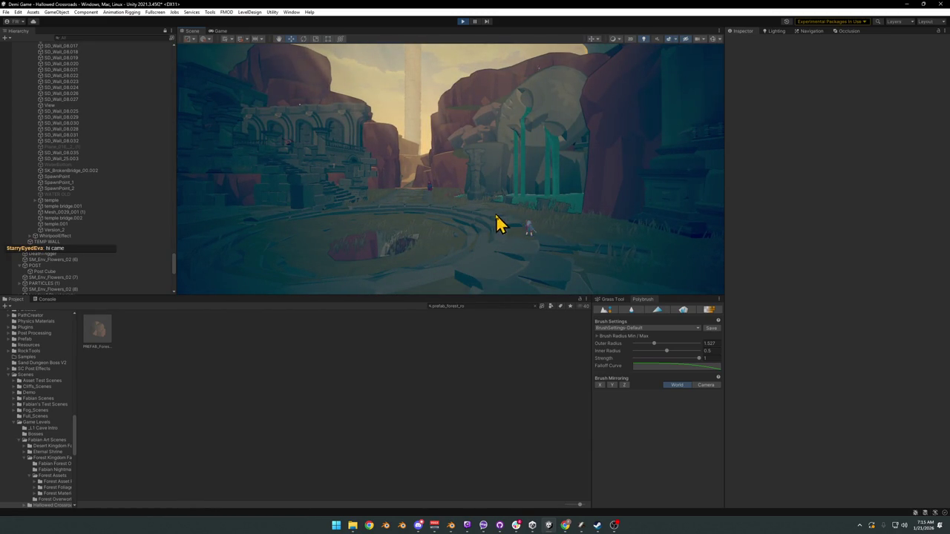
# Select the rock behind the GodRays light shafts and rotate it to about 71.6° on Z.
pyautogui.click(478, 148)
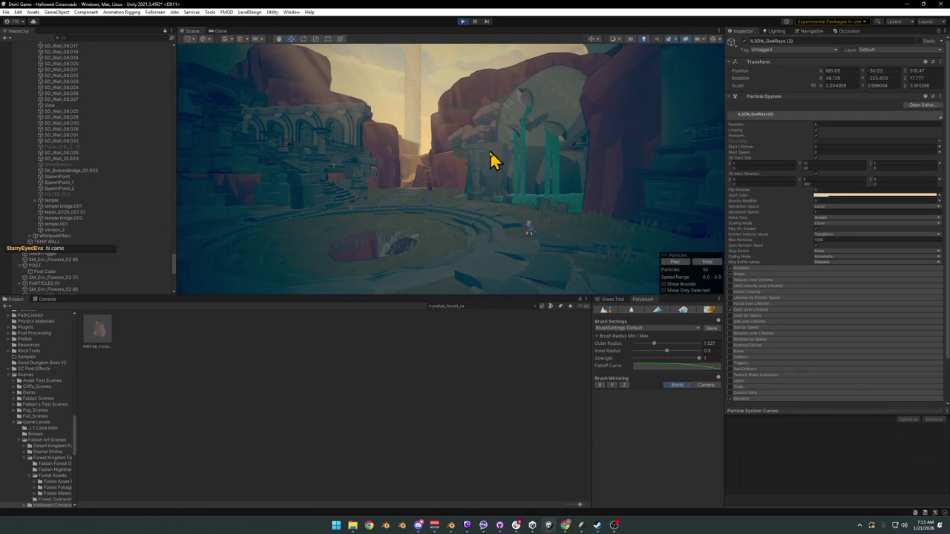
pyautogui.click(478, 149)
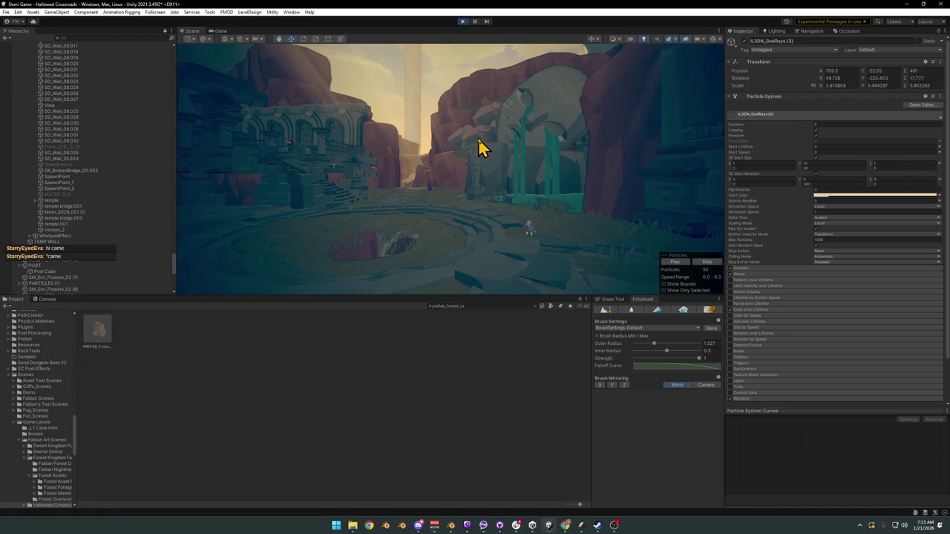
pyautogui.click(478, 148)
pyautogui.click(478, 148)
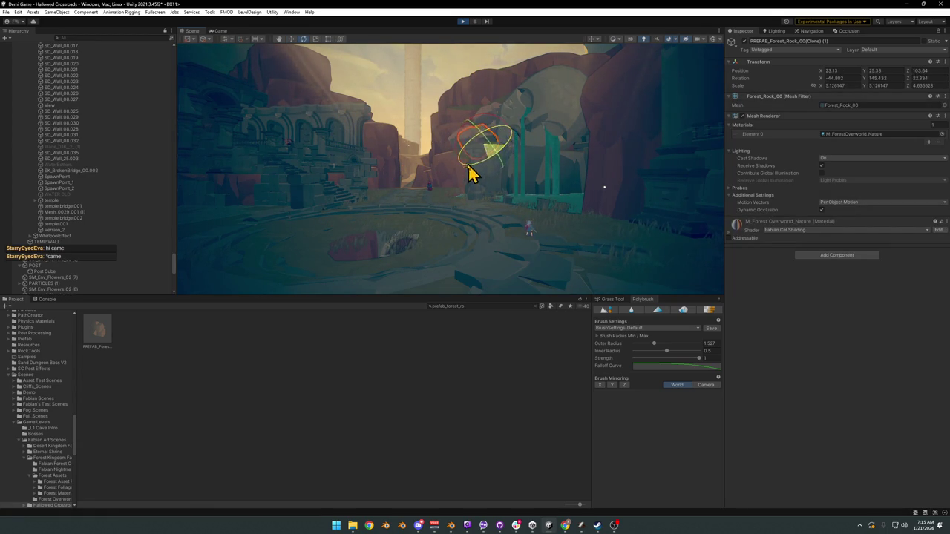
pyautogui.moveTo(413, 172); pyautogui.dragTo(481, 183)
# Clear the selection and turn the scene view toward the plaza.
pyautogui.press('w')
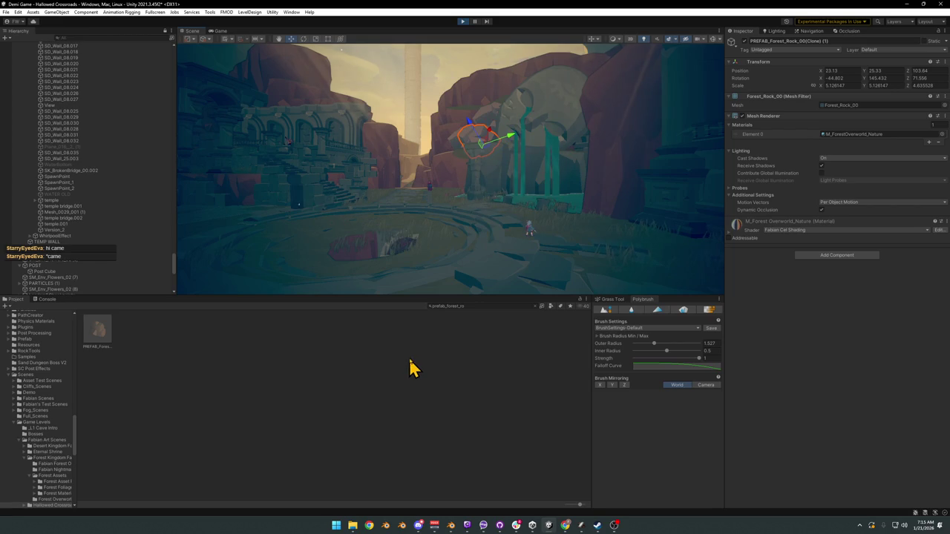
pyautogui.click(419, 387)
pyautogui.moveTo(477, 237)
pyautogui.mouseDown()
pyautogui.moveTo(470, 233)
pyautogui.moveTo(515, 231)
pyautogui.moveTo(530, 244)
pyautogui.moveTo(497, 240)
pyautogui.mouseUp()
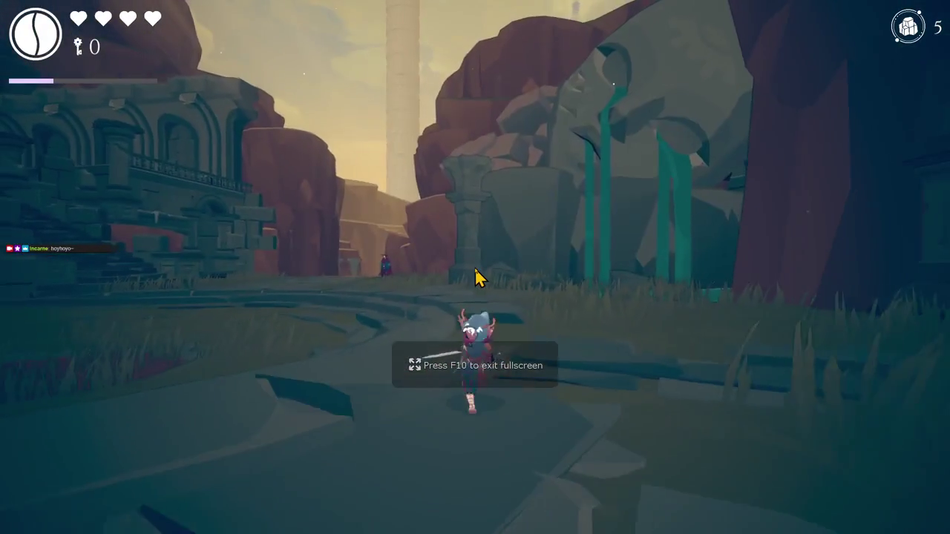
# Playtest the canyon, pausing and resuming once, then bring up the Alternate Hub1 Blender file.
pyautogui.press('super')
pyautogui.press('super')
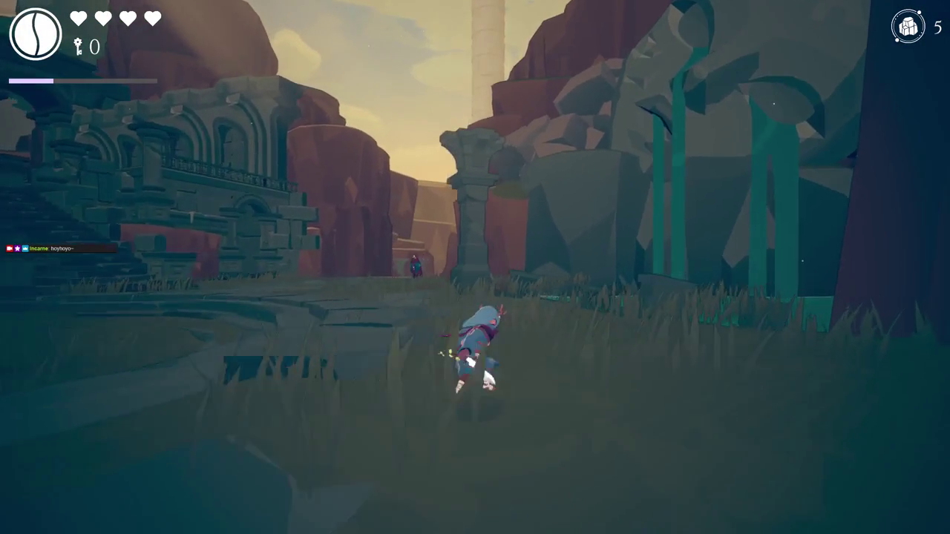
pyautogui.press('Escape')
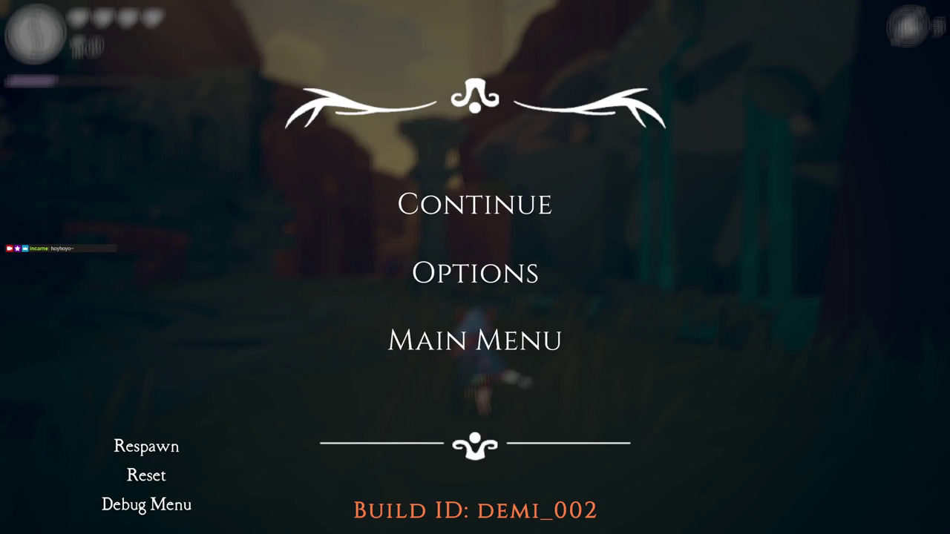
pyautogui.click(495, 205)
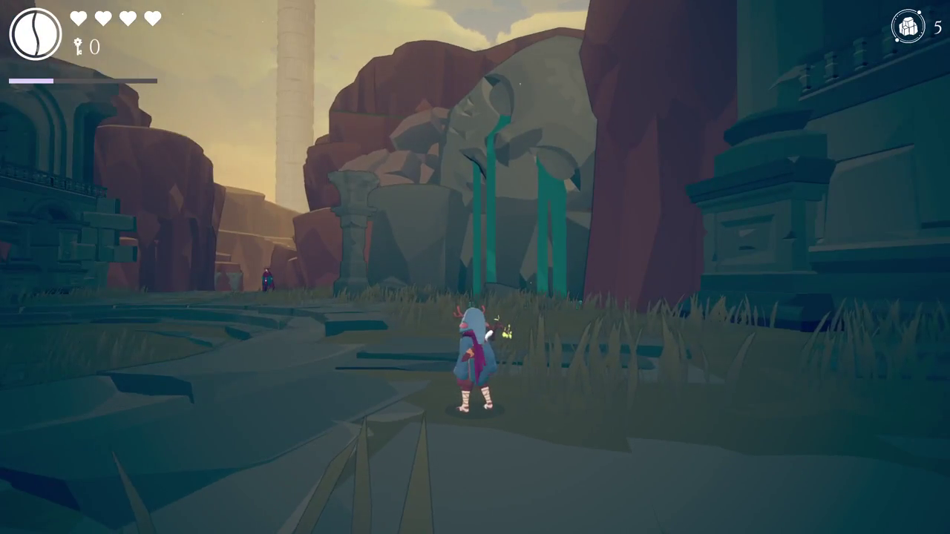
pyautogui.press('F11')
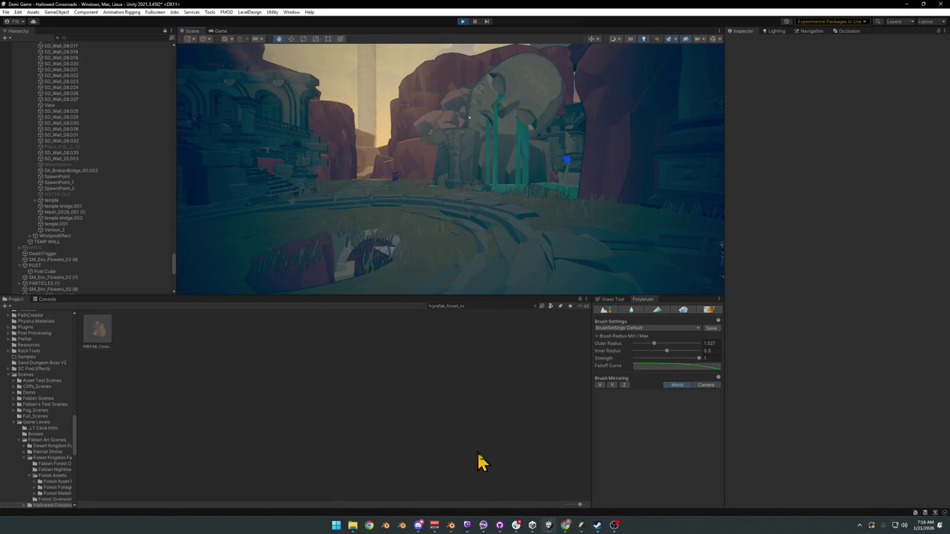
pyautogui.moveTo(450, 526)
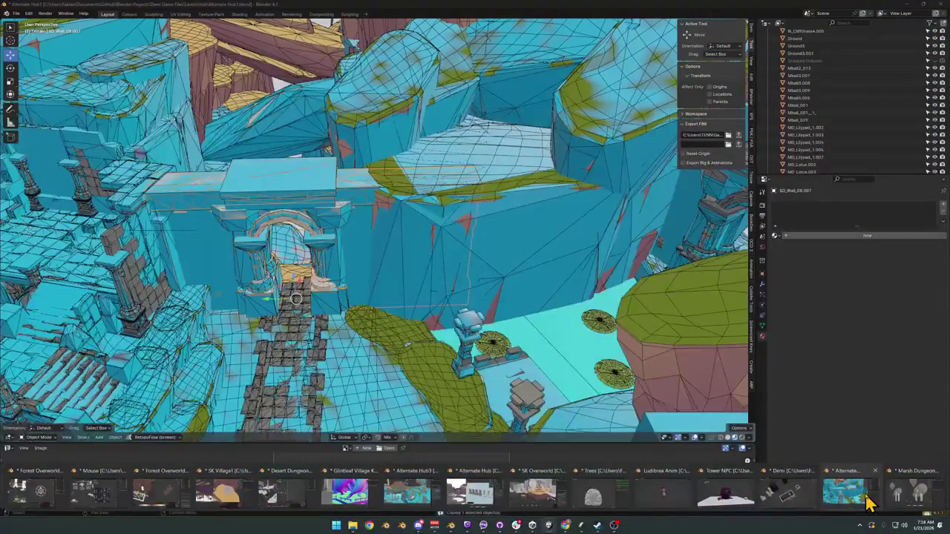
pyautogui.click(857, 499)
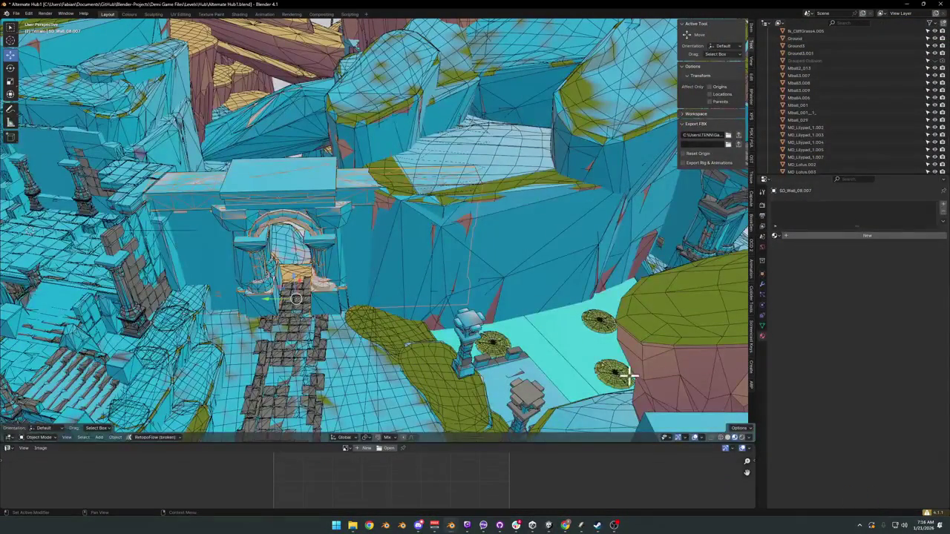
# Select Collider_Box_SimpleComplex_053 above the gateway, zoom out, and switch to the SK Village1 file.
pyautogui.click(310, 199)
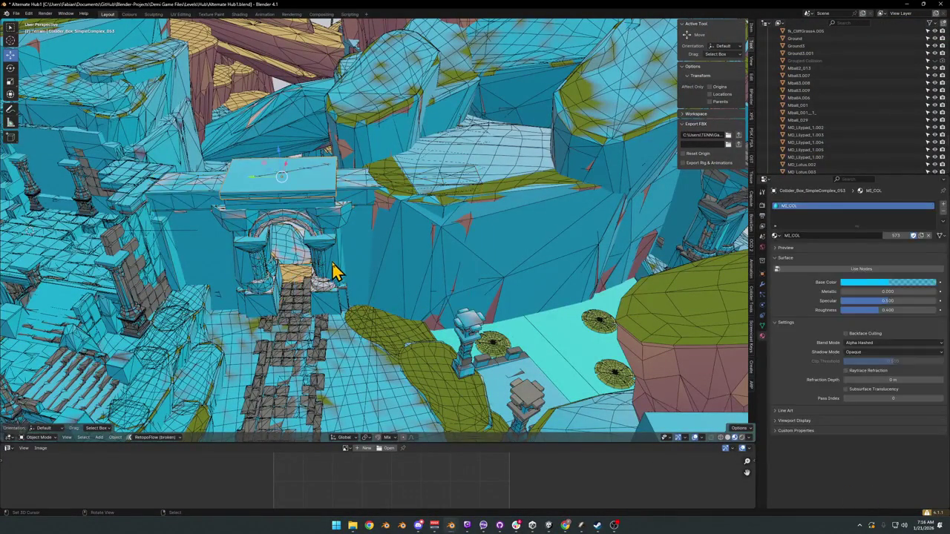
pyautogui.scroll(-3, 341, 252)
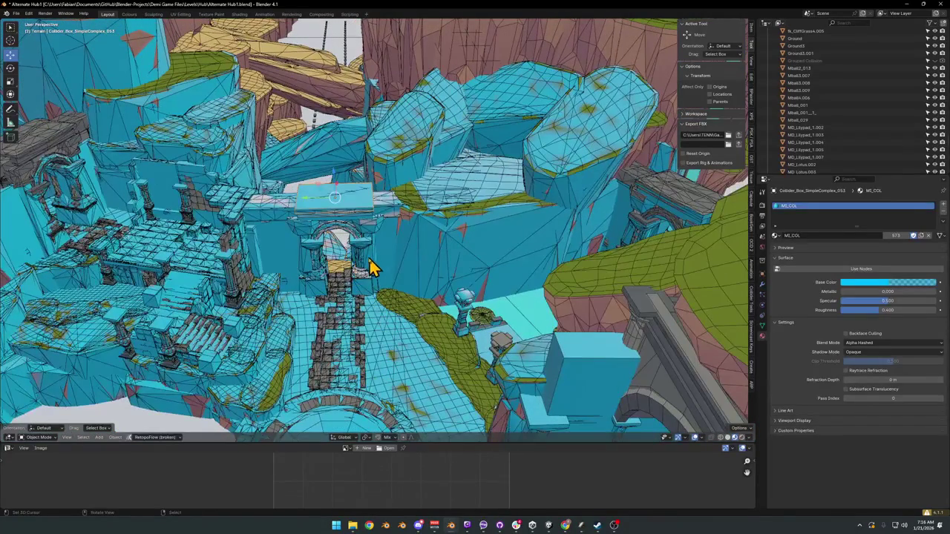
pyautogui.moveTo(451, 528)
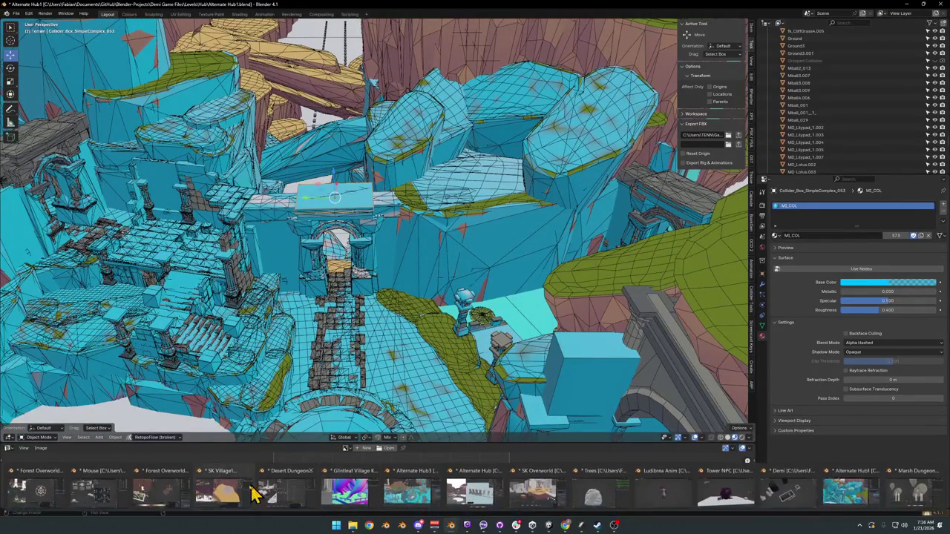
pyautogui.click(215, 497)
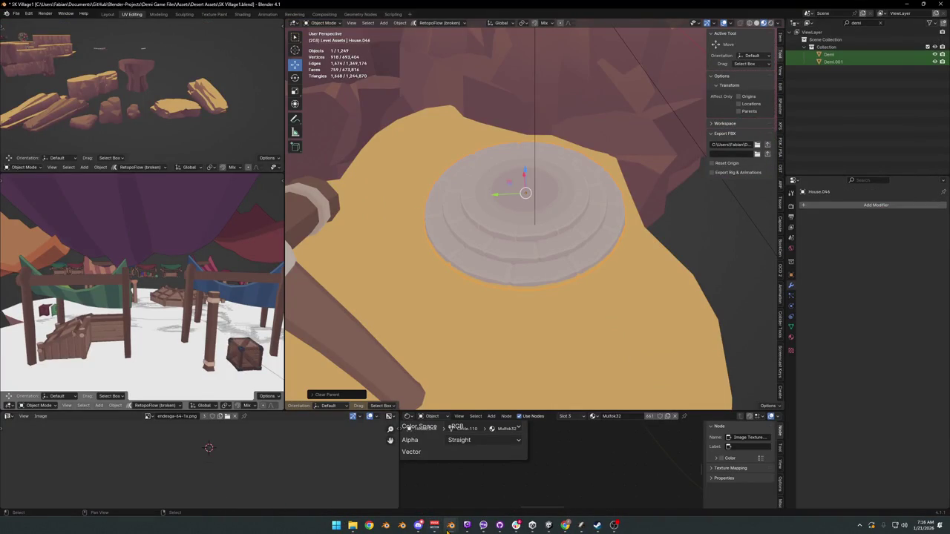
pyautogui.moveTo(449, 527)
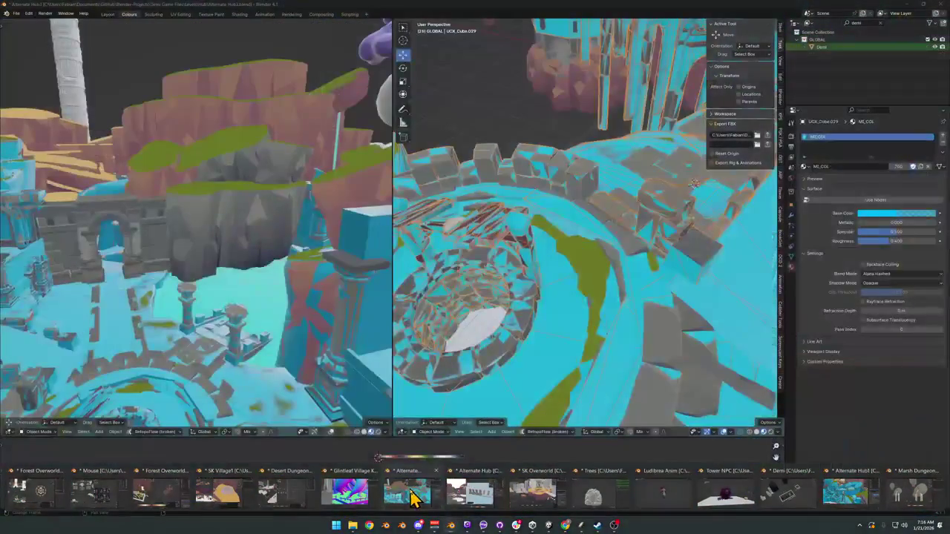
# Bring up the Alternate Hub3 file and enter Edit Mode on the collider mesh.
pyautogui.click(408, 491)
pyautogui.moveTo(557, 307)
pyautogui.mouseDown()
pyautogui.moveTo(587, 272)
pyautogui.moveTo(557, 282)
pyautogui.moveTo(608, 267)
pyautogui.mouseUp()
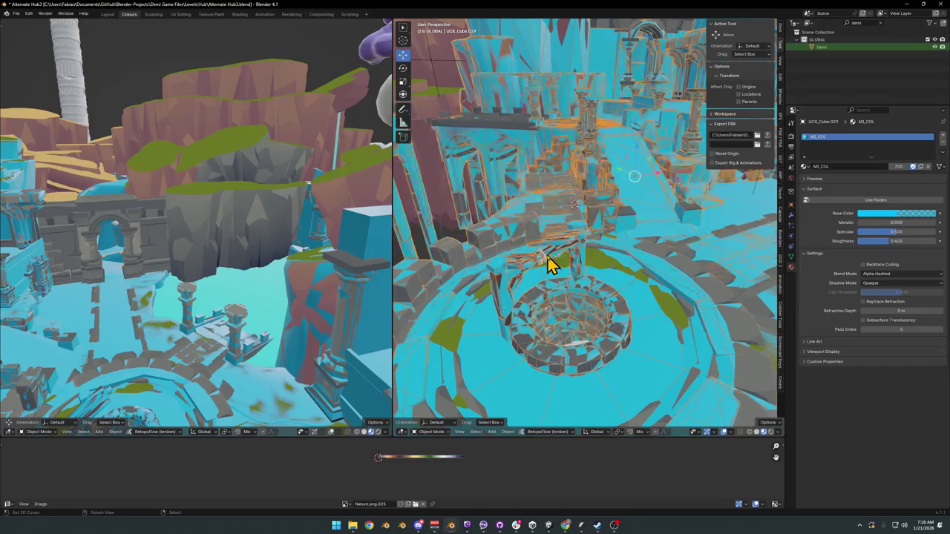
pyautogui.press('Tab')
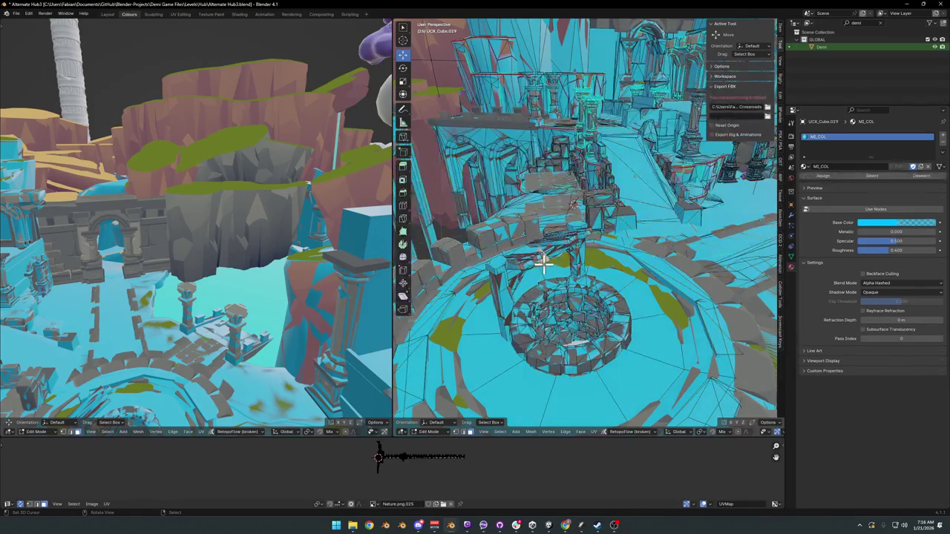
pyautogui.press('Tab')
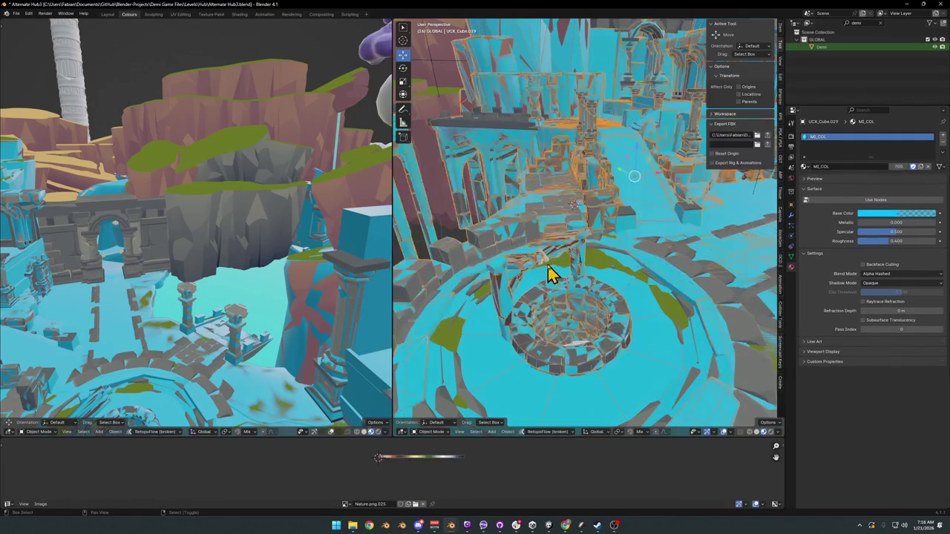
pyautogui.press('Tab')
pyautogui.scroll(5, 570, 267)
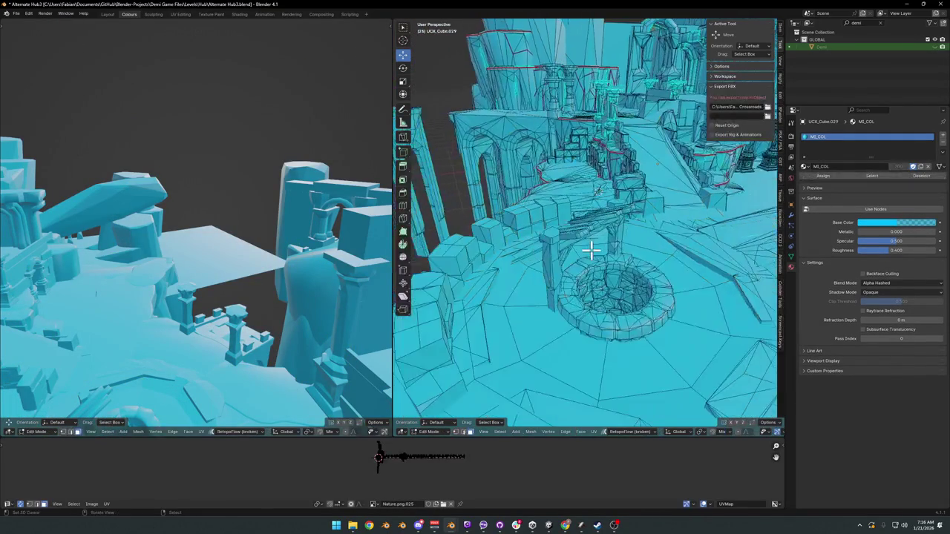
# Select the linked plank, post-and-brace, right gate post and well pieces.
pyautogui.press('l')
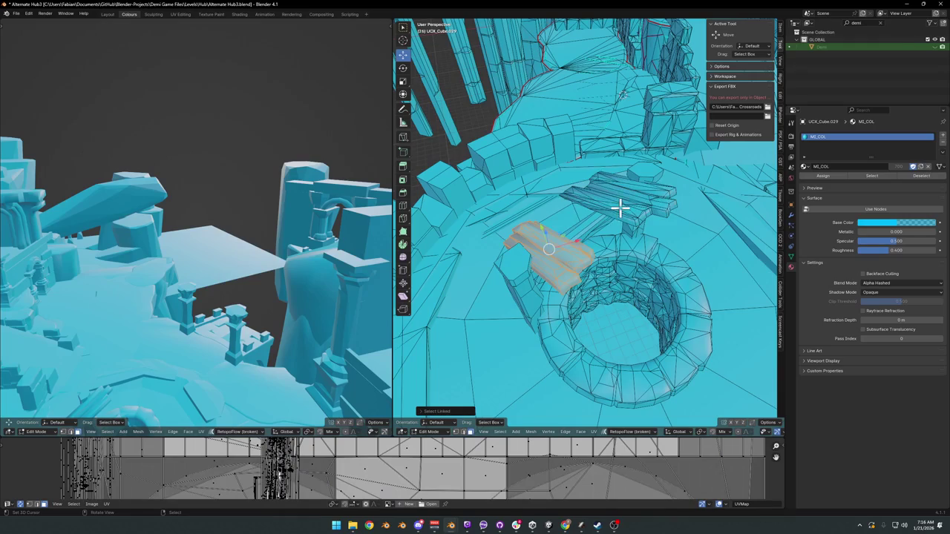
pyautogui.press('l')
pyautogui.scroll(5, 571, 257)
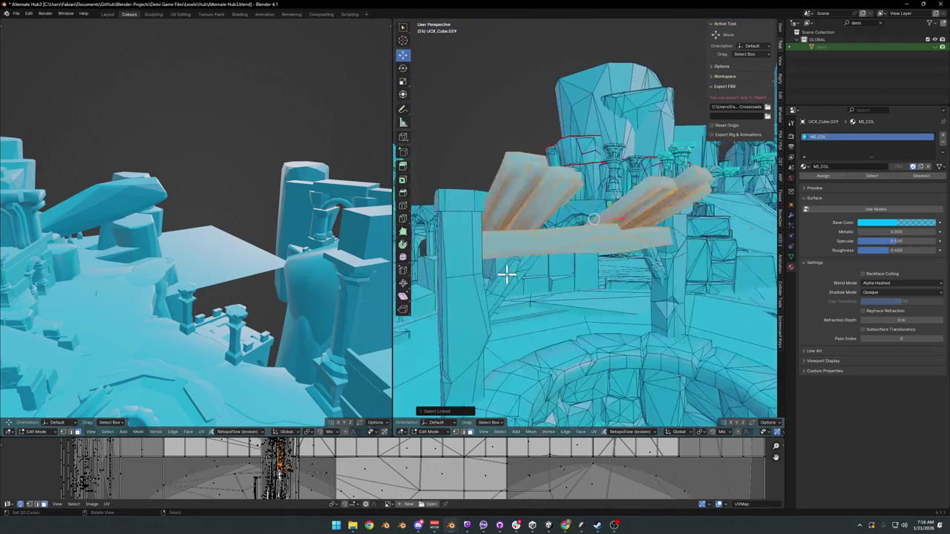
pyautogui.press('l')
pyautogui.moveTo(509, 219)
pyautogui.mouseDown()
pyautogui.moveTo(678, 275)
pyautogui.moveTo(642, 314)
pyautogui.mouseUp()
pyautogui.press('l')
pyautogui.scroll(-3, 636, 286)
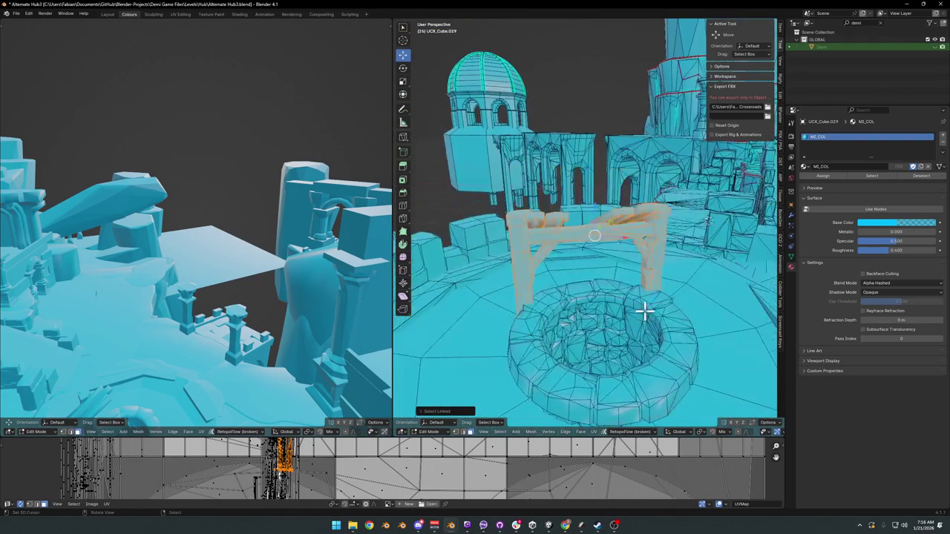
pyautogui.scroll(2, 609, 330)
pyautogui.press('l')
# Separate the gate and well into a new object, move it aside, and select UCX_Cube.029.
pyautogui.press('p')
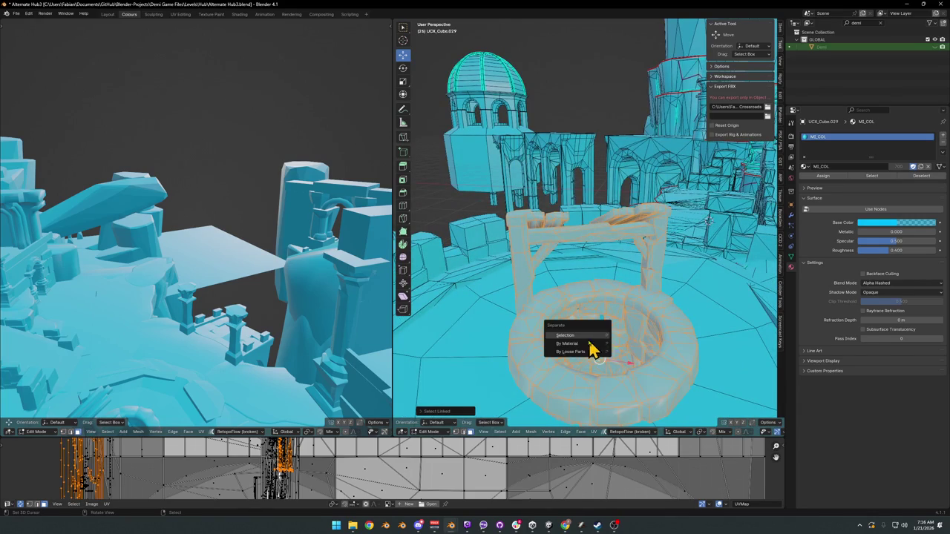
pyautogui.click(593, 337)
pyautogui.press('Tab')
pyautogui.press('g')
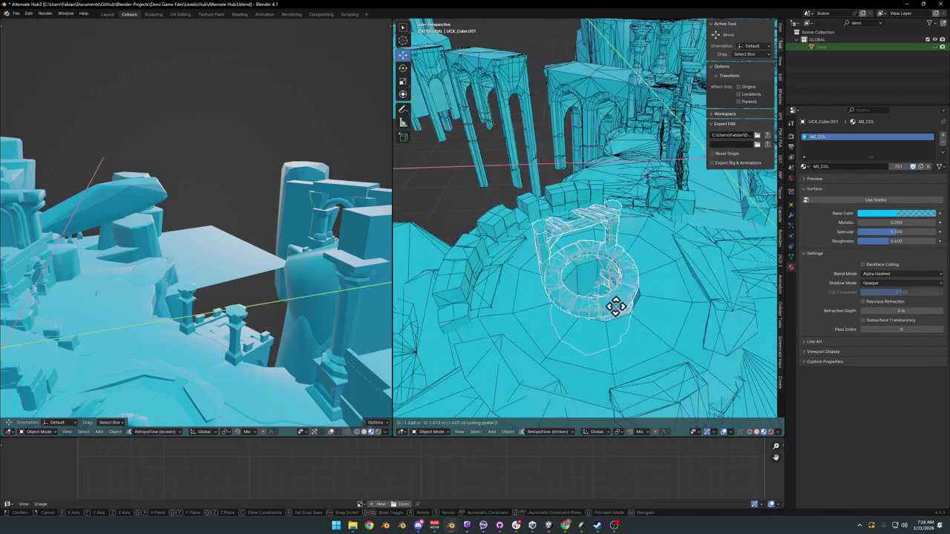
pyautogui.click(491, 275)
pyautogui.click(603, 260)
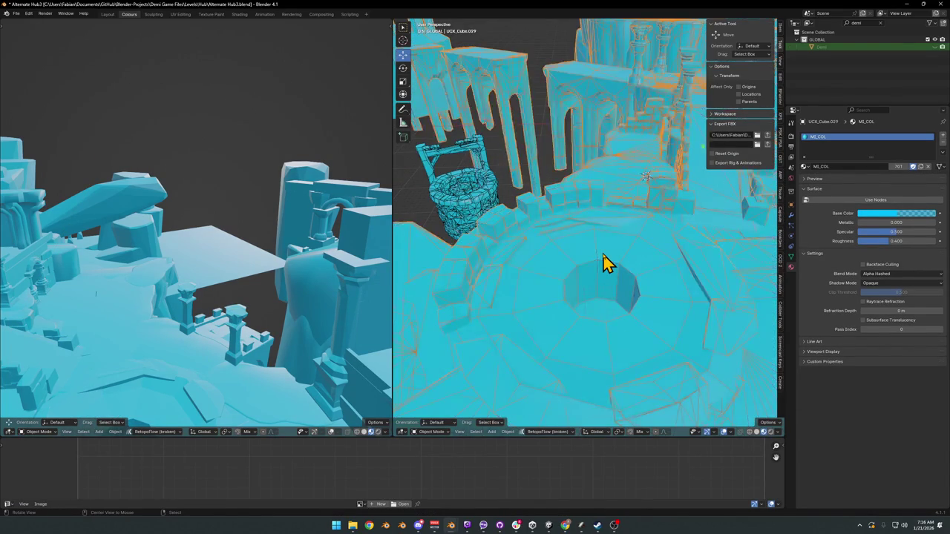
pyautogui.scroll(2, 603, 263)
# In Alternate Hub1, test-move the Circle disk and Grouped Collision mesh over the platform, cancelling both.
pyautogui.moveTo(450, 526)
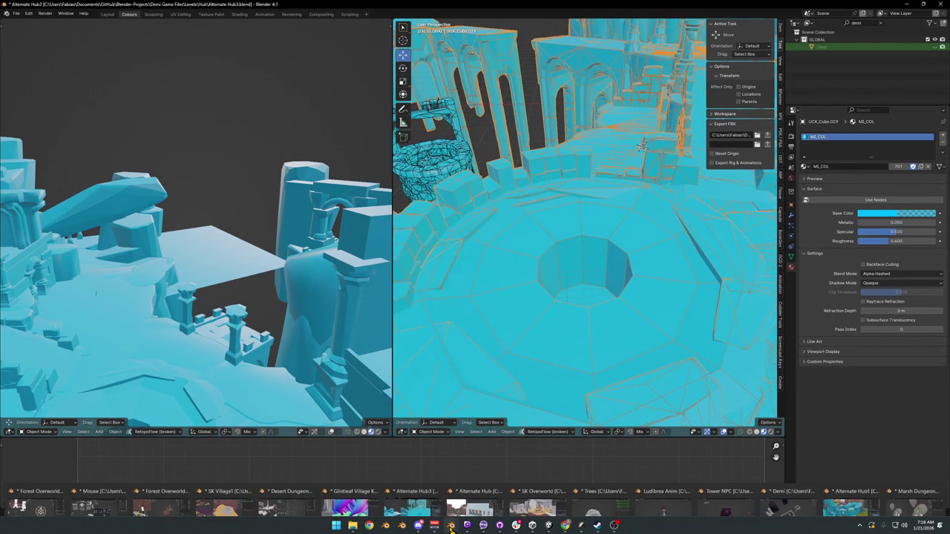
pyautogui.click(844, 501)
pyautogui.scroll(8, 373, 388)
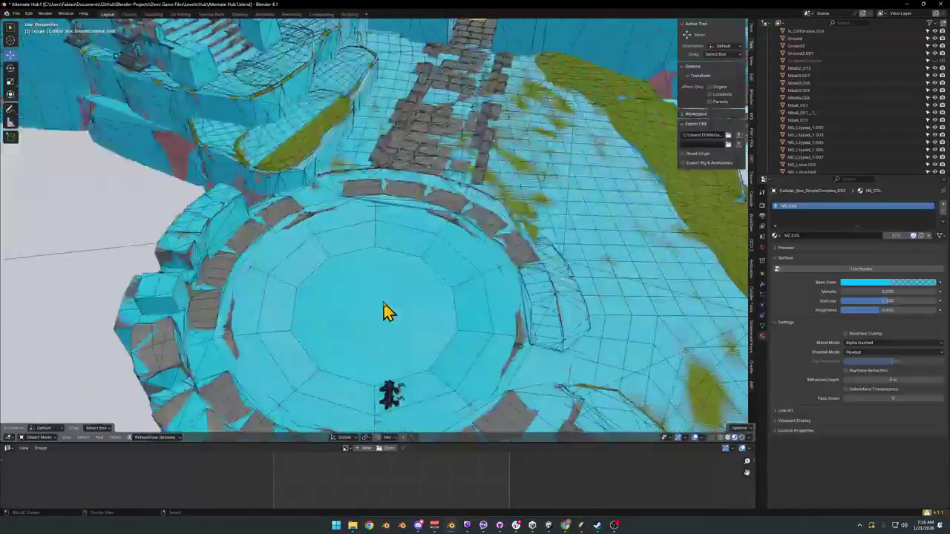
pyautogui.click(383, 312)
pyautogui.scroll(-2, 371, 312)
pyautogui.scroll(3, 413, 278)
pyautogui.moveTo(413, 278)
pyautogui.mouseDown()
pyautogui.moveTo(375, 269)
pyautogui.moveTo(327, 206)
pyautogui.moveTo(339, 221)
pyautogui.mouseUp()
pyautogui.press('g')
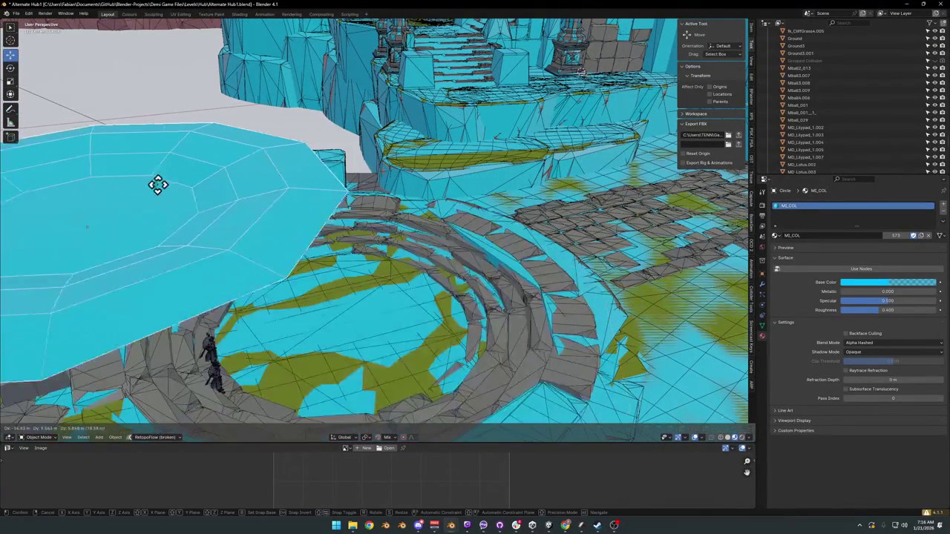
pyautogui.press('Escape')
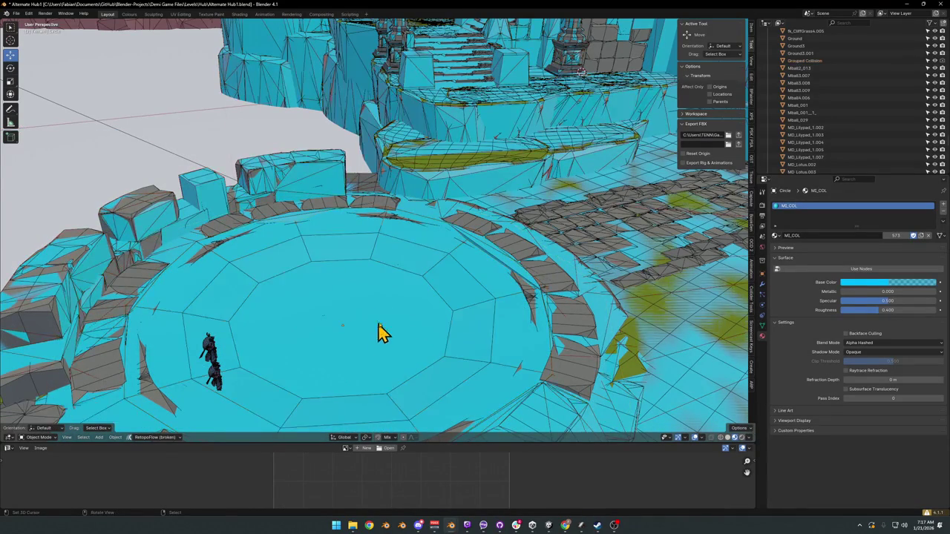
pyautogui.click(404, 331)
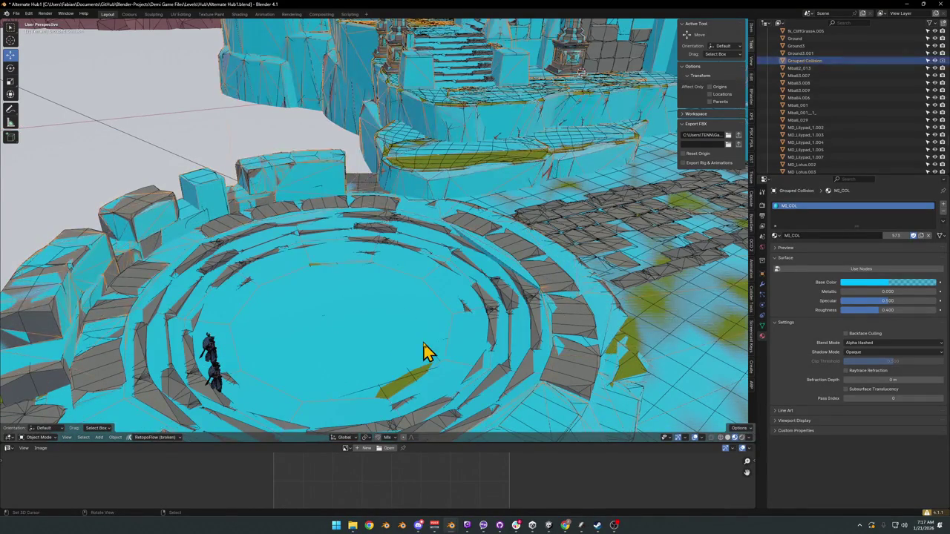
pyautogui.press('g')
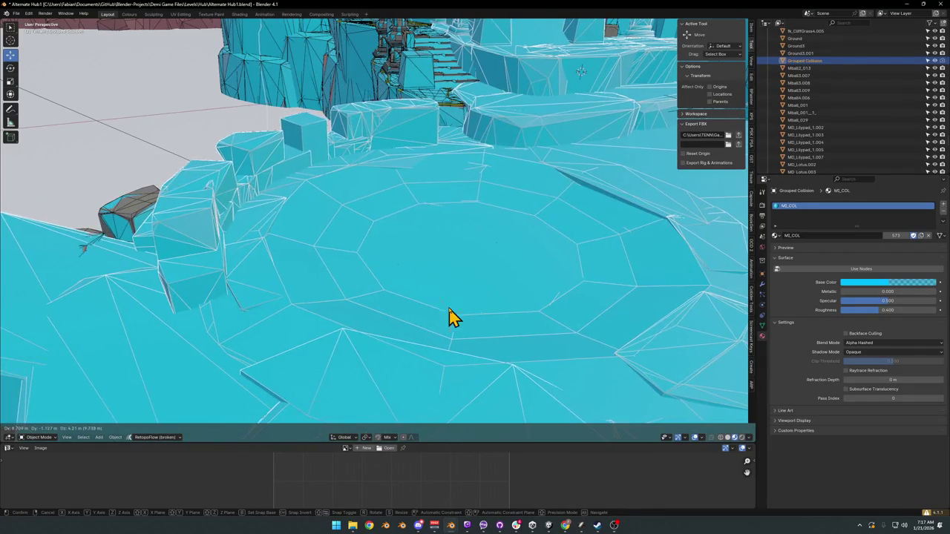
pyautogui.rightClick(451, 316)
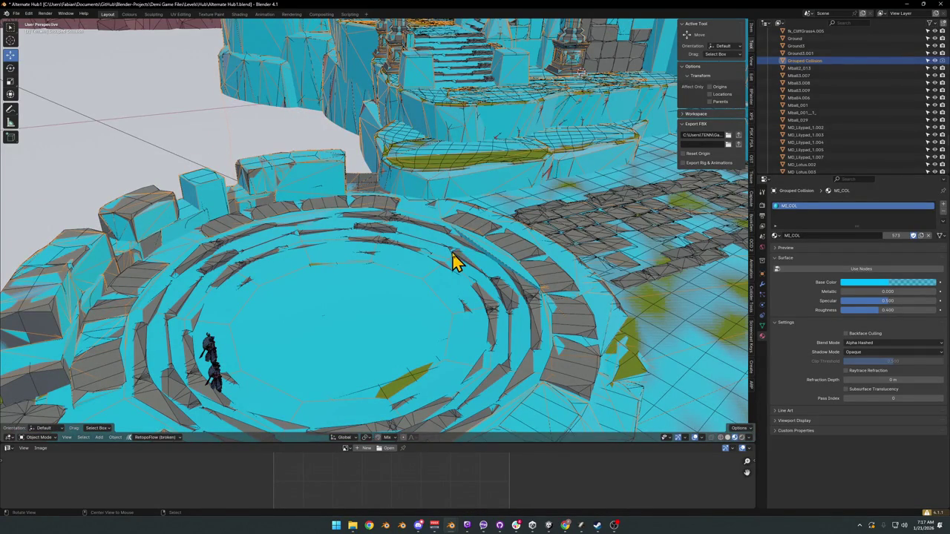
# Unhide then hide the Circle disk, and drop the Grouped Collision mesh below the platform and hide it.
pyautogui.hotkey('alt', 'h')
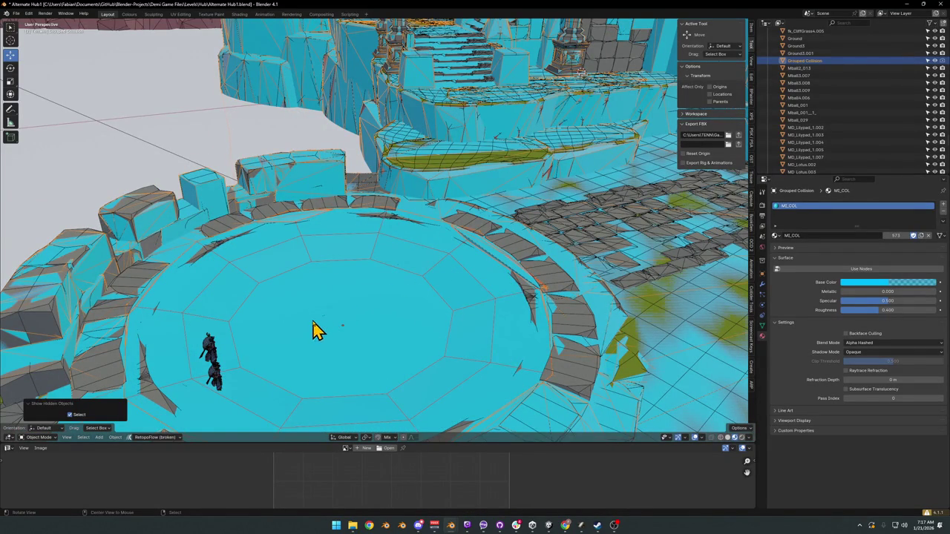
pyautogui.scroll(10, 319, 326)
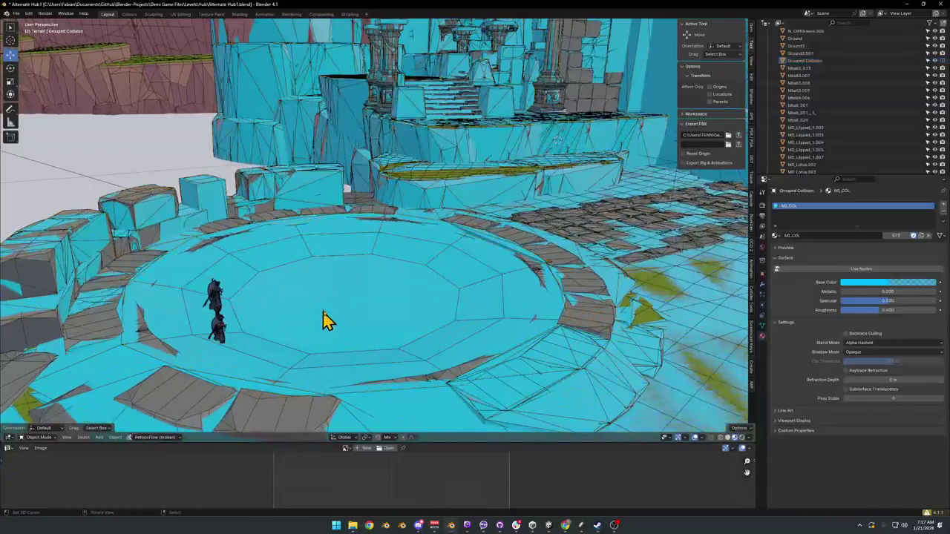
pyautogui.click(328, 317)
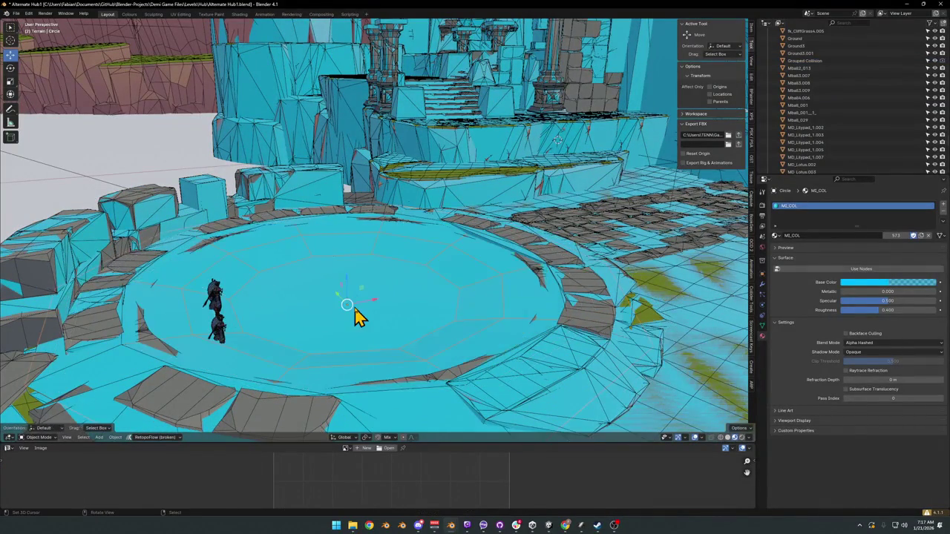
pyautogui.press('h')
pyautogui.click(393, 333)
pyautogui.press('g')
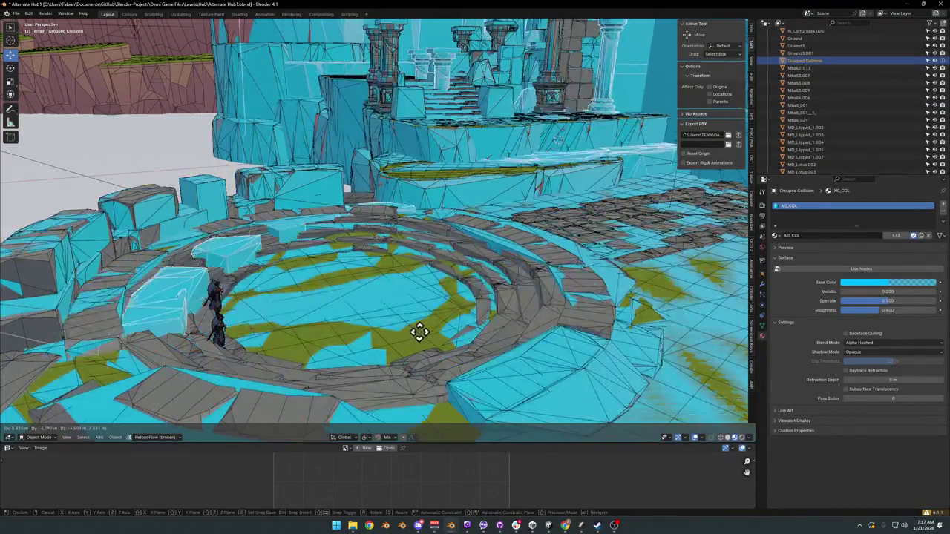
pyautogui.click(415, 332)
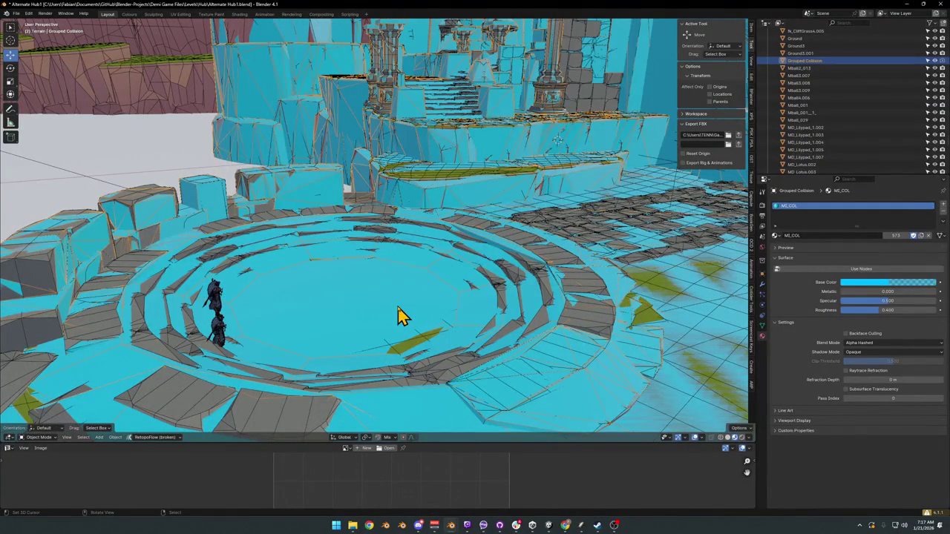
pyautogui.press('h')
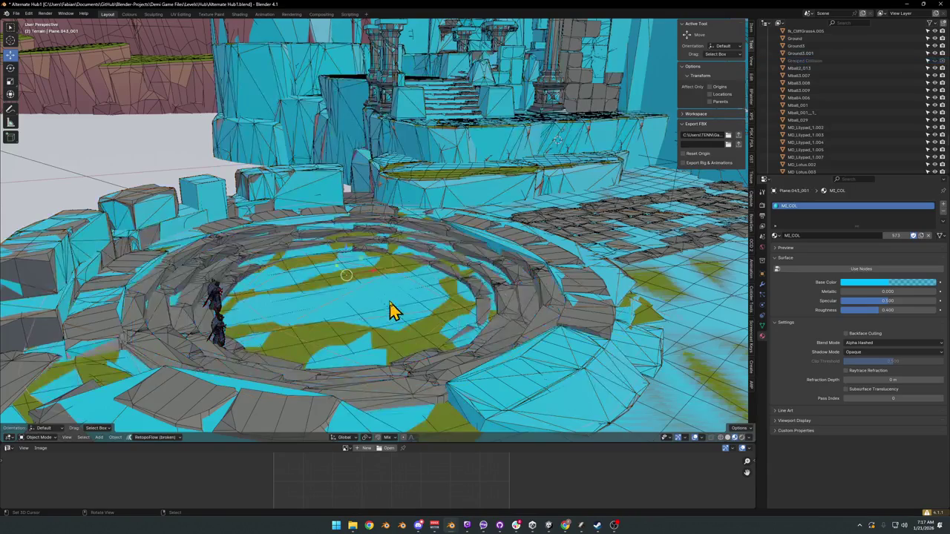
# Lift the collision disc in the pit to inspect it, leave it in place, and hide it.
pyautogui.click(391, 310)
pyautogui.press('g')
pyautogui.rightClick(390, 230)
pyautogui.press('g')
pyautogui.rightClick(357, 308)
pyautogui.press('h')
# Copy the green Ground disc, Plane.043, to the clipboard as a single object.
pyautogui.click(361, 314)
pyautogui.press('g')
pyautogui.rightClick(404, 193)
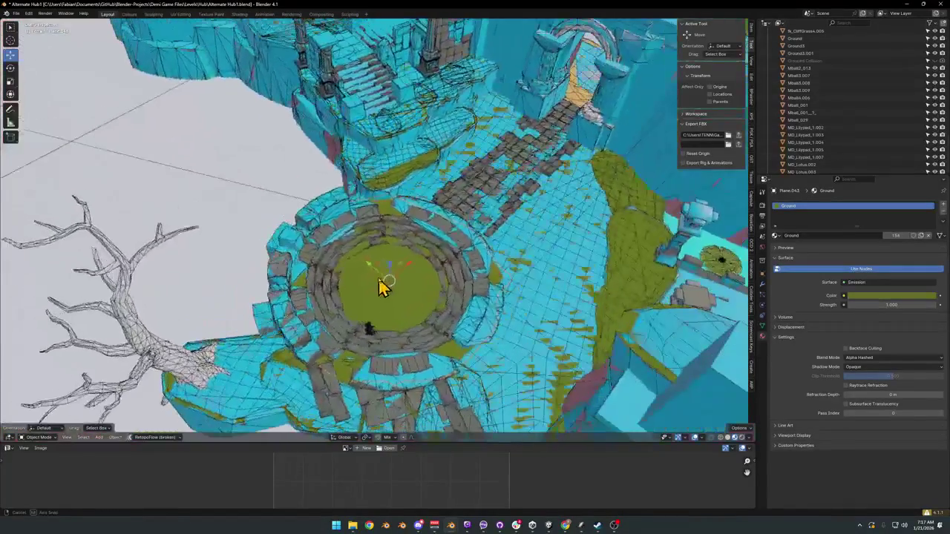
pyautogui.hotkey('ctrl', 'c')
pyautogui.click(379, 279)
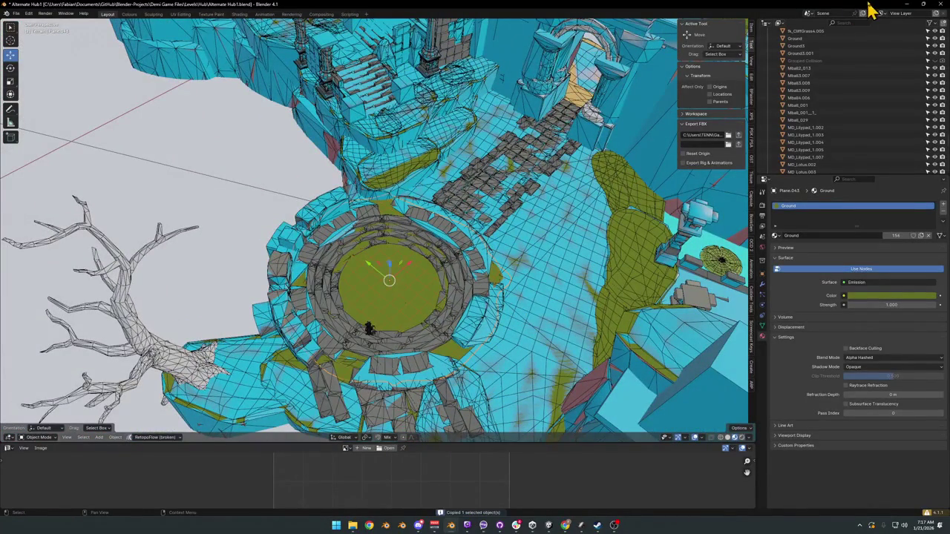
# In Alternate Hub3, select and delete the bottom and wall faces of the hole in UCX_Cube.029.
pyautogui.click(910, 5)
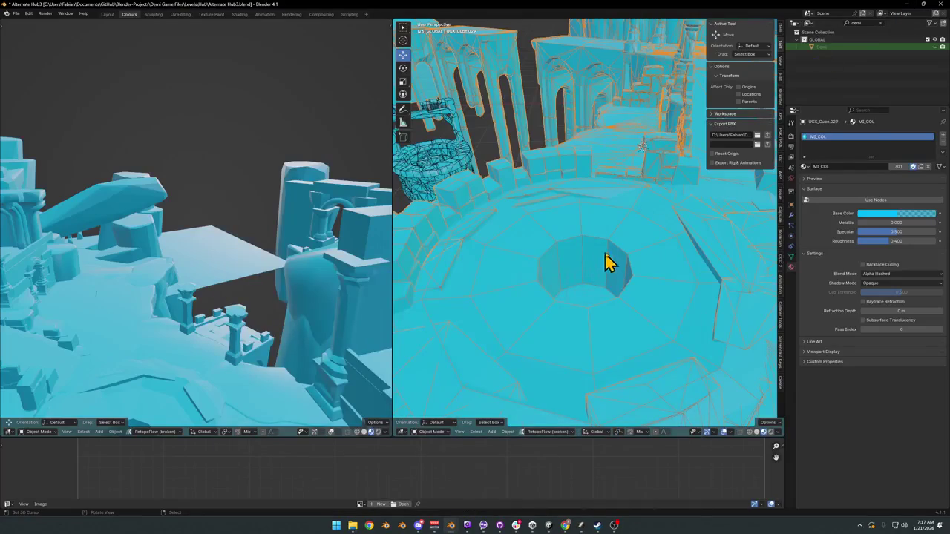
pyautogui.hotkey('alt', 'a')
pyautogui.scroll(2, 621, 254)
pyautogui.press('Tab')
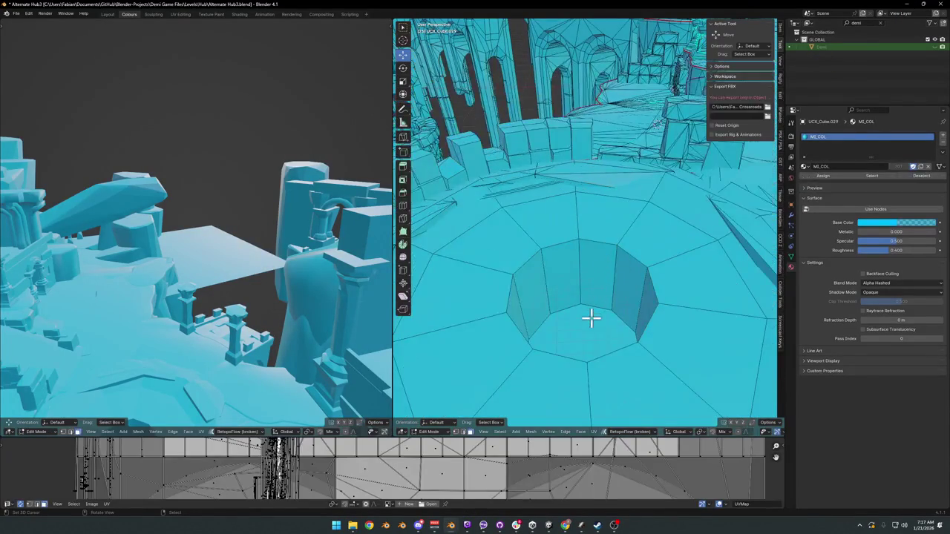
pyautogui.click(582, 335)
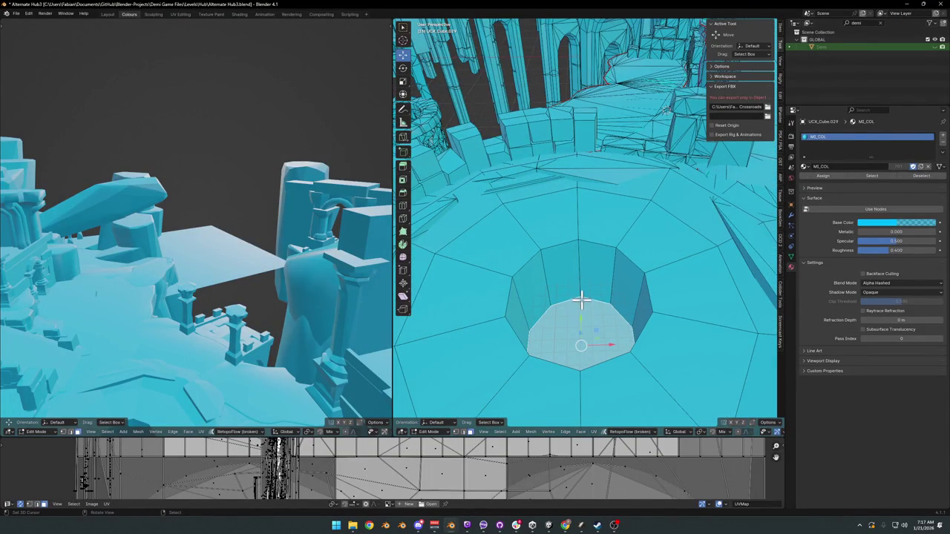
pyautogui.press('x')
pyautogui.click(584, 306)
pyautogui.press('2')
pyautogui.keyDown('alt'); pyautogui.click(598, 244); pyautogui.keyUp('alt')
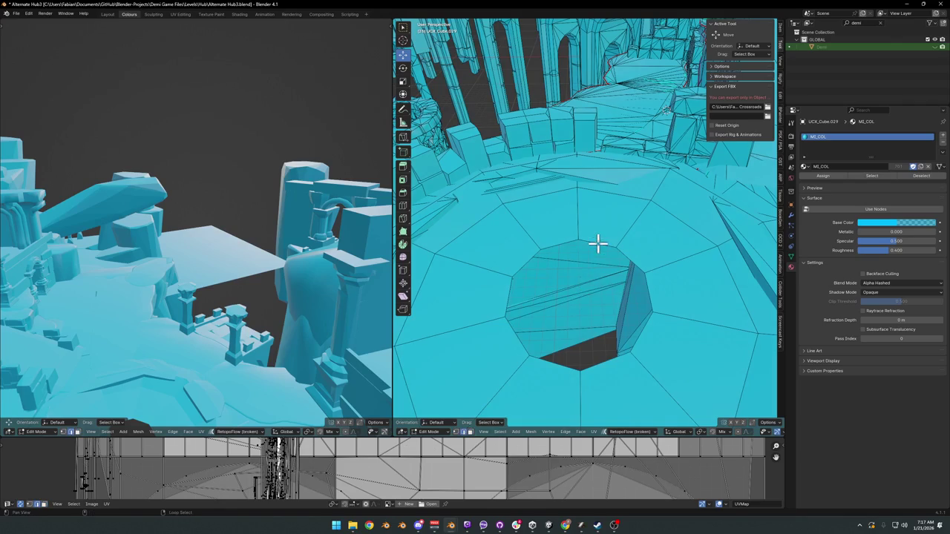
# Cap the opening with a filled face, inset it, exit Edit Mode and unhide all objects.
pyautogui.press('f')
pyautogui.press('i')
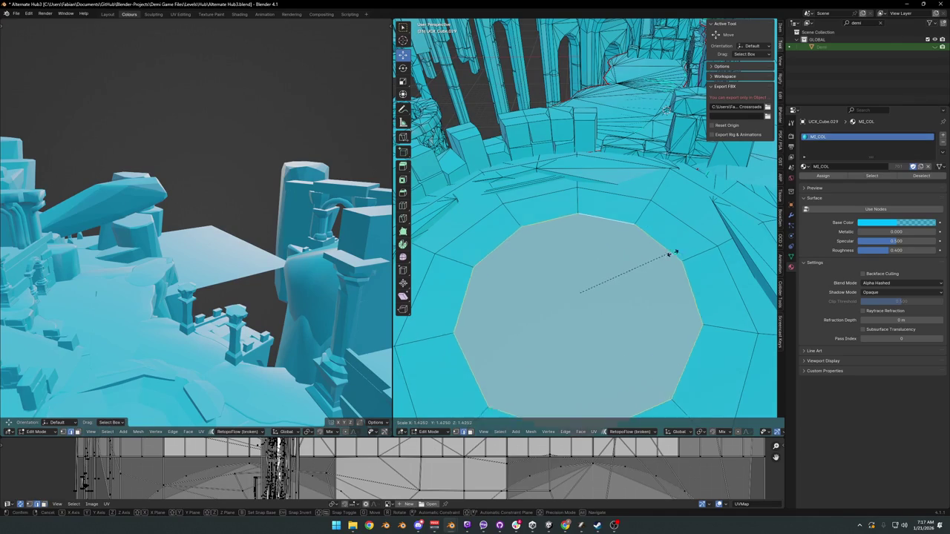
pyautogui.click(672, 254)
pyautogui.hotkey('alt', 'a')
pyautogui.press('Tab')
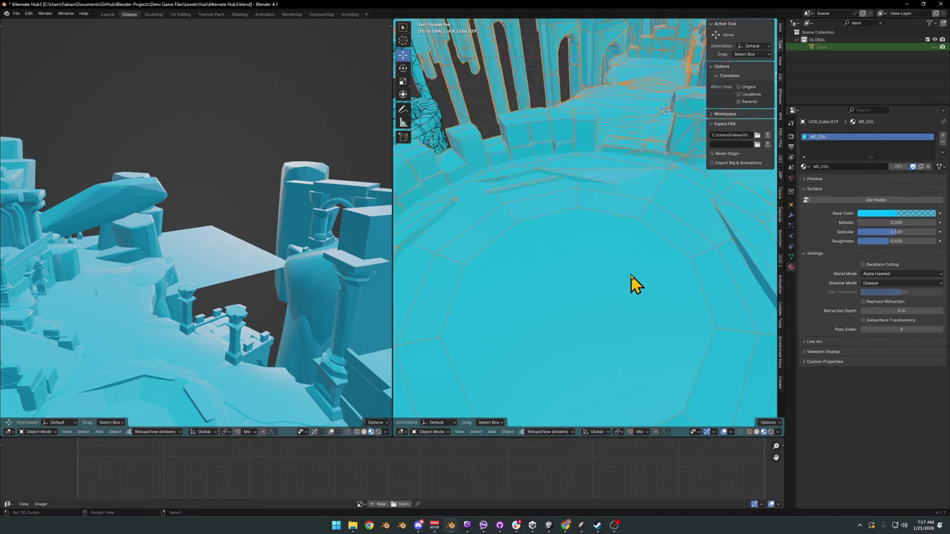
pyautogui.hotkey('alt', 'h')
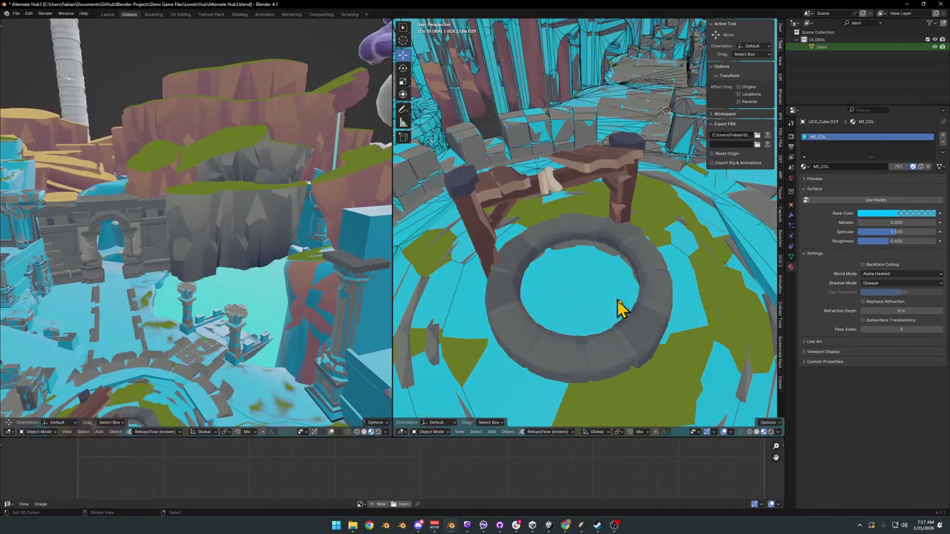
# Lower the stone well ring and wooden arch along Z and frame them in view.
pyautogui.click(653, 282)
pyautogui.keyDown('shift'); pyautogui.click(629, 189); pyautogui.keyUp('shift')
pyautogui.scroll(-3, 629, 190)
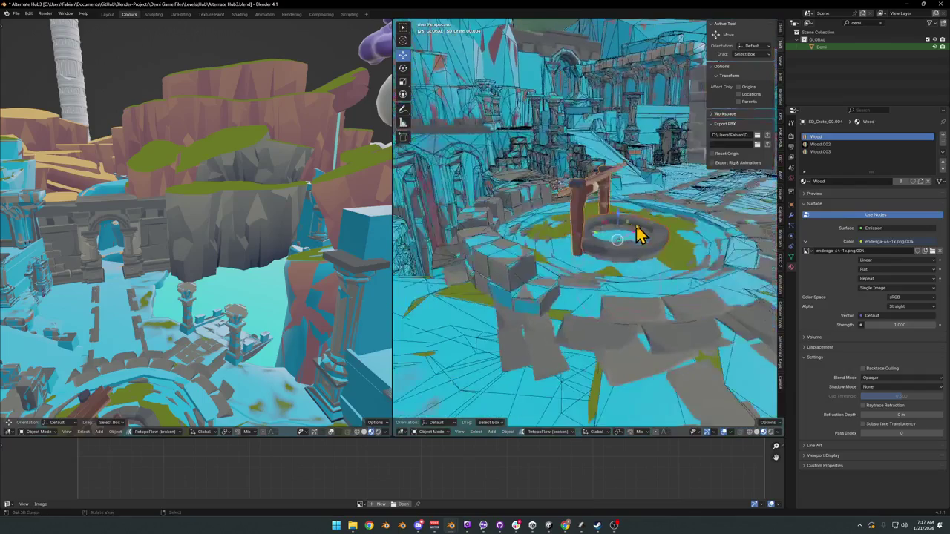
pyautogui.press('g')
pyautogui.press('z')
pyautogui.click(629, 343)
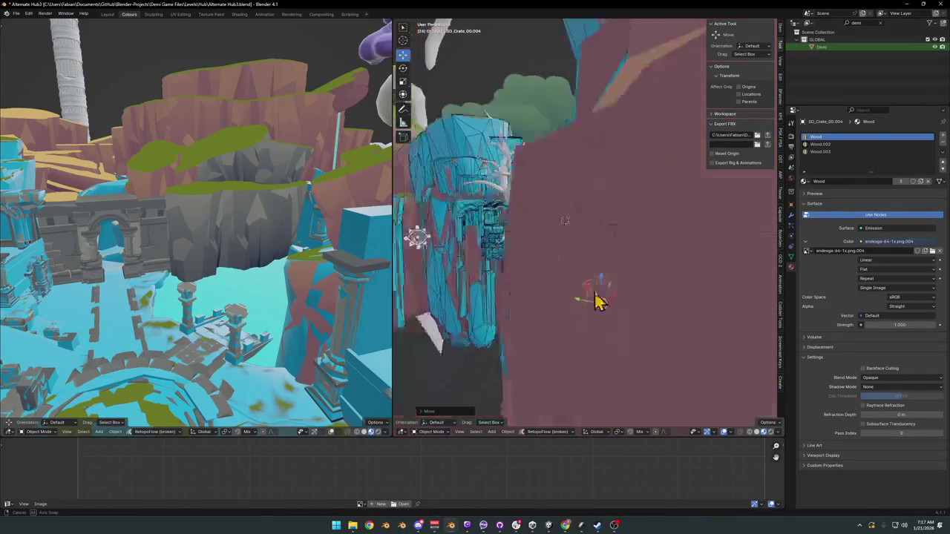
pyautogui.click(627, 292)
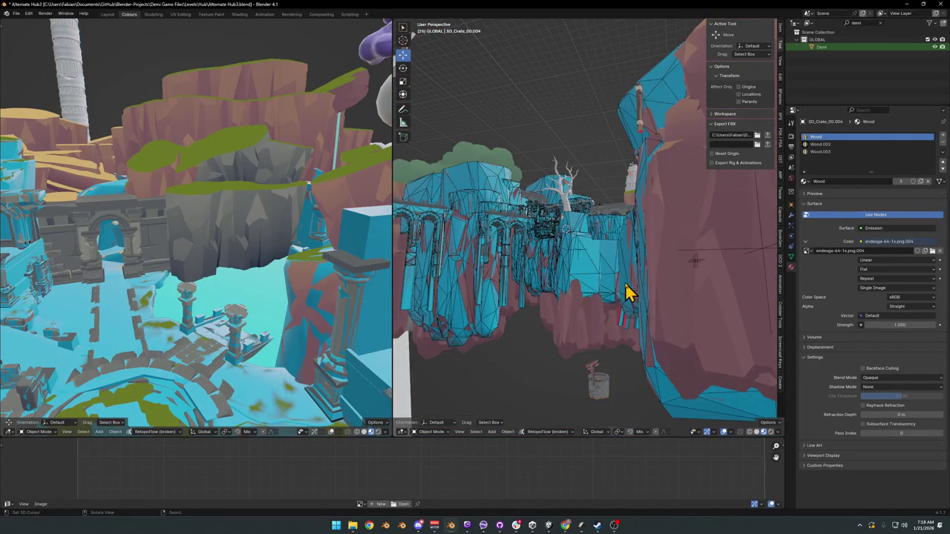
pyautogui.press('KP_Decimal')
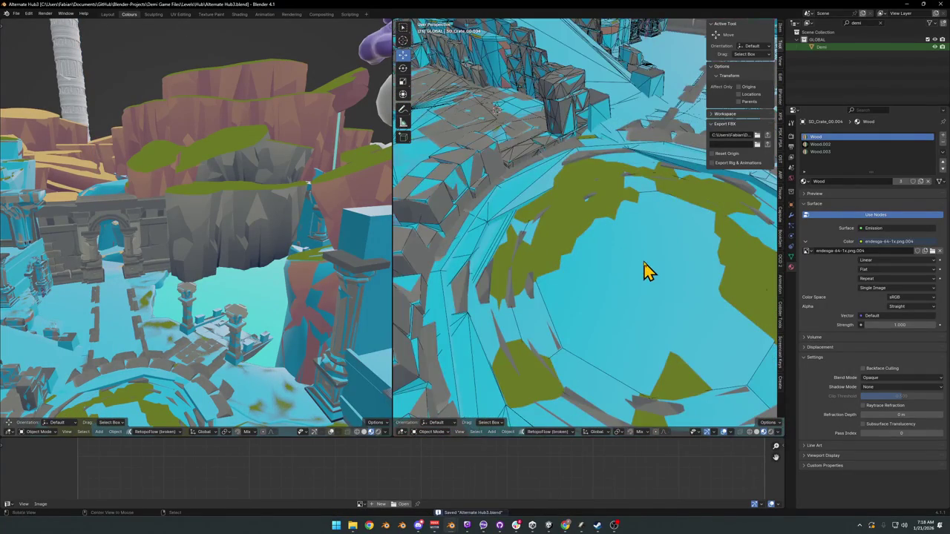
pyautogui.scroll(3, 623, 266)
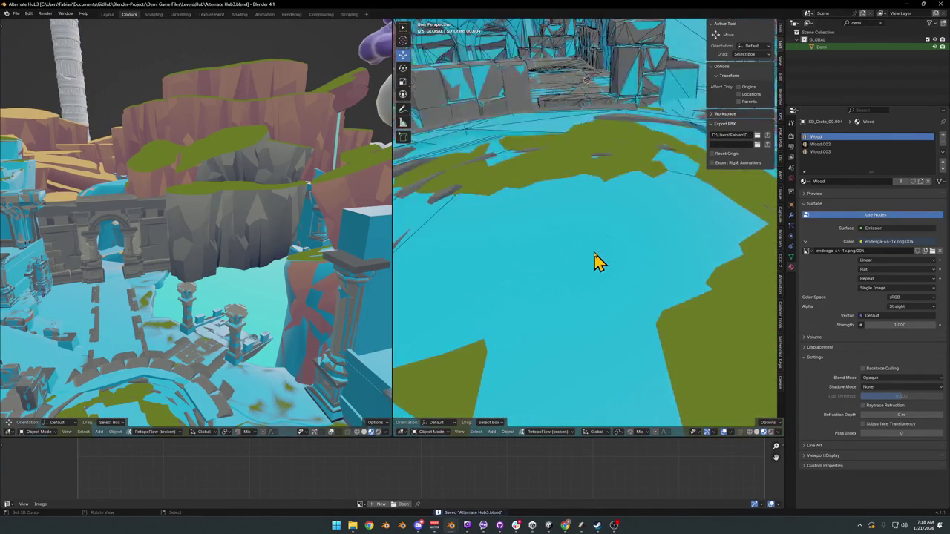
pyautogui.scroll(-3, 598, 256)
# Hide the existing green Ground disc's connected faces in Edit Mode.
pyautogui.click(661, 276)
pyautogui.press('g')
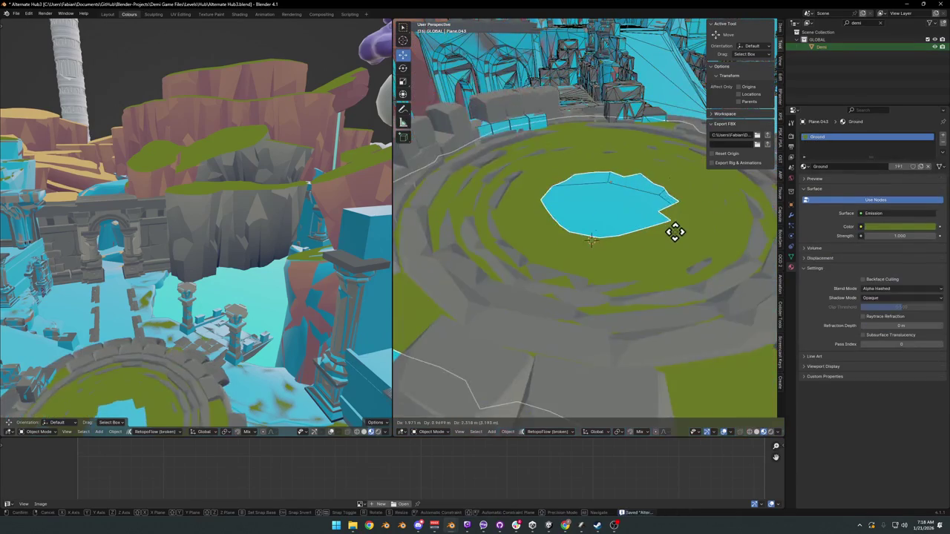
pyautogui.rightClick(667, 244)
pyautogui.press('Tab')
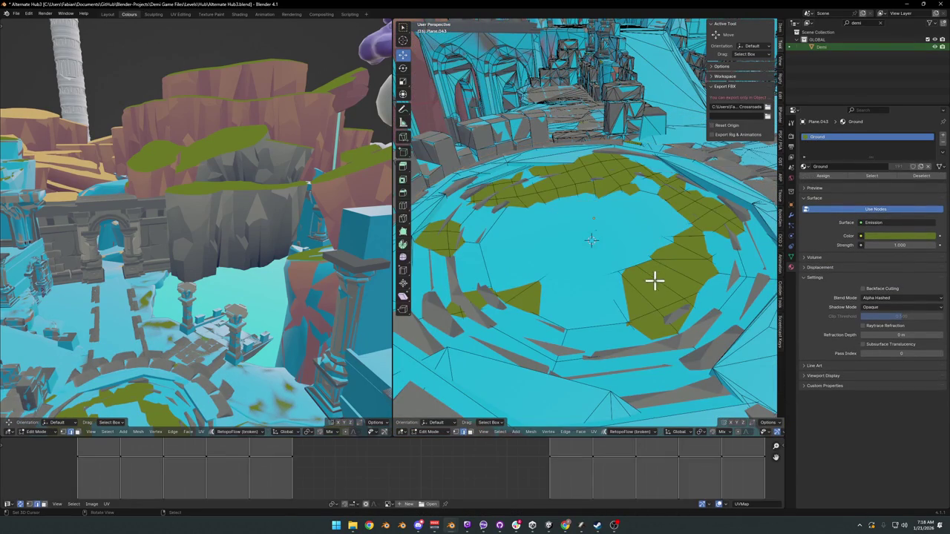
pyautogui.press('l')
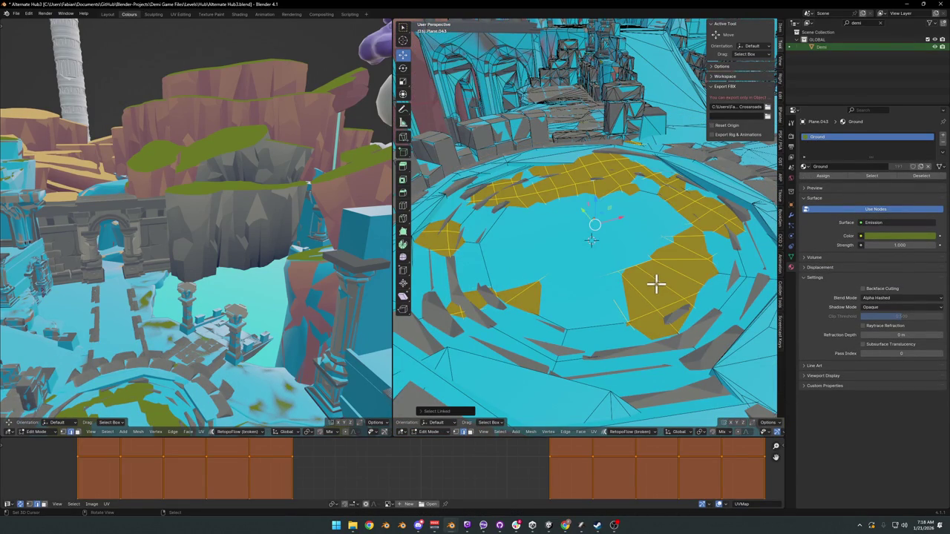
pyautogui.scroll(5, 617, 232)
pyautogui.scroll(-5, 619, 197)
pyautogui.press('h')
pyautogui.press('Tab')
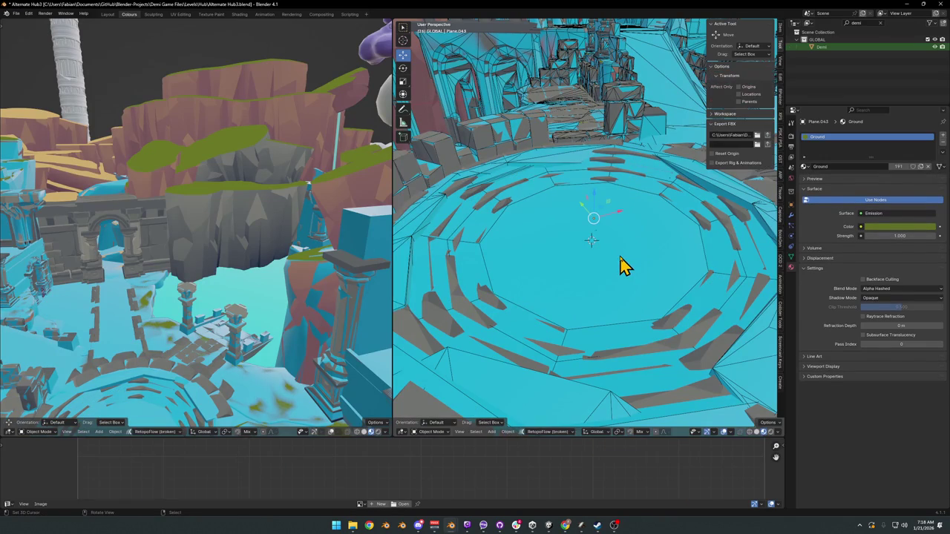
# Paste the copied Ground disc, Plane.043, and isolate the green ground plane by hiding everything else.
pyautogui.hotkey('ctrl', 'v')
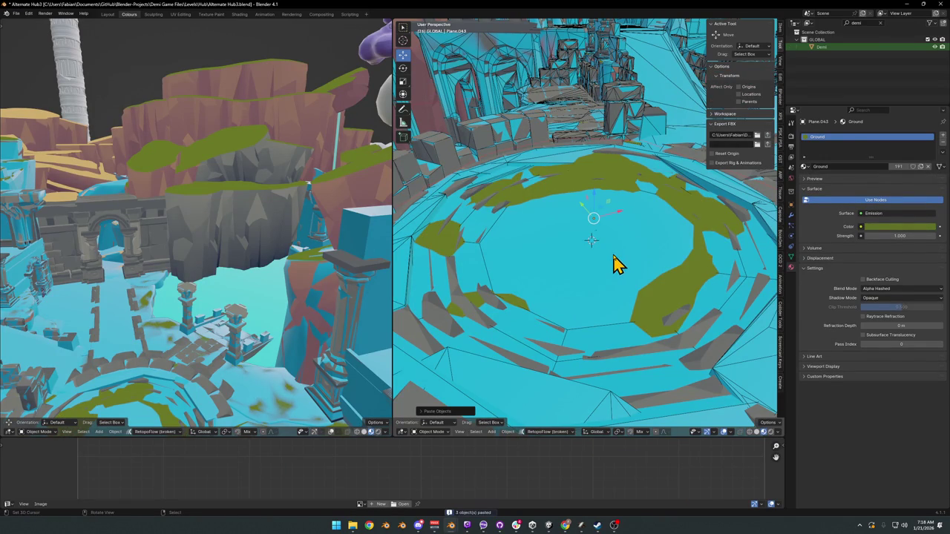
pyautogui.scroll(-3, 616, 265)
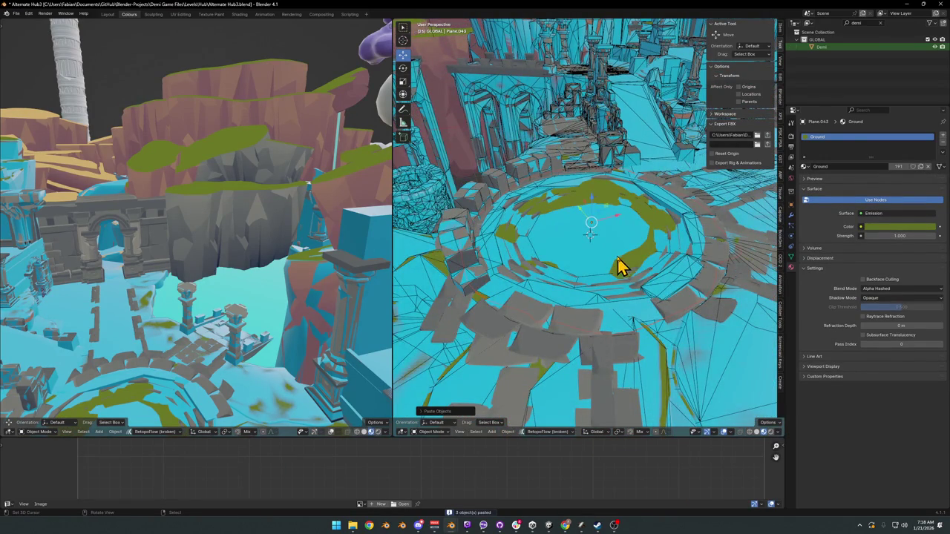
pyautogui.scroll(4, 620, 265)
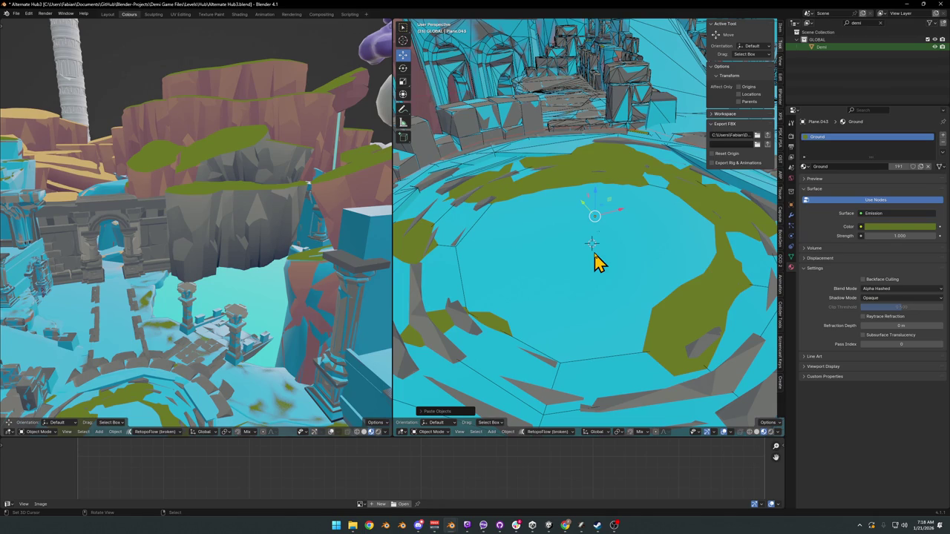
pyautogui.moveTo(577, 230); pyautogui.dragTo(668, 211)
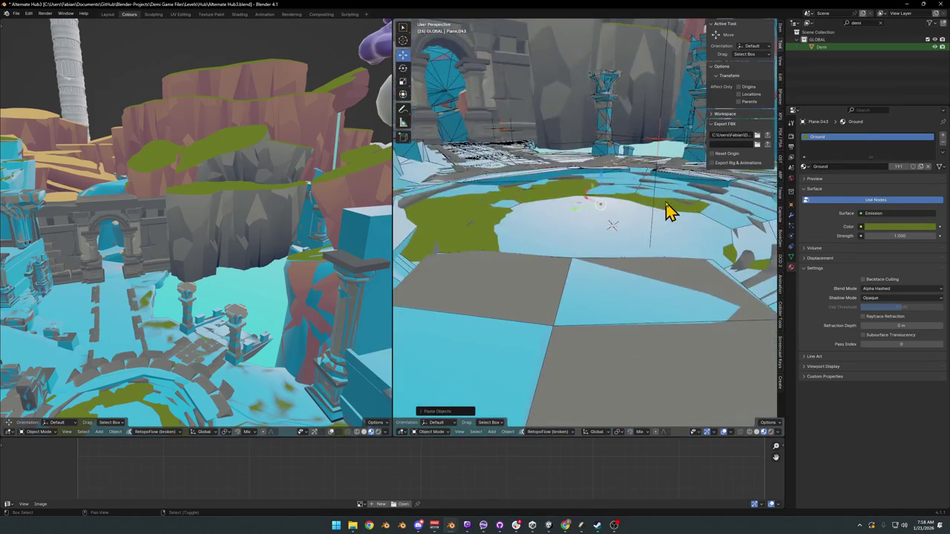
pyautogui.hotkey('shift', 'h')
pyautogui.scroll(-6, 663, 152)
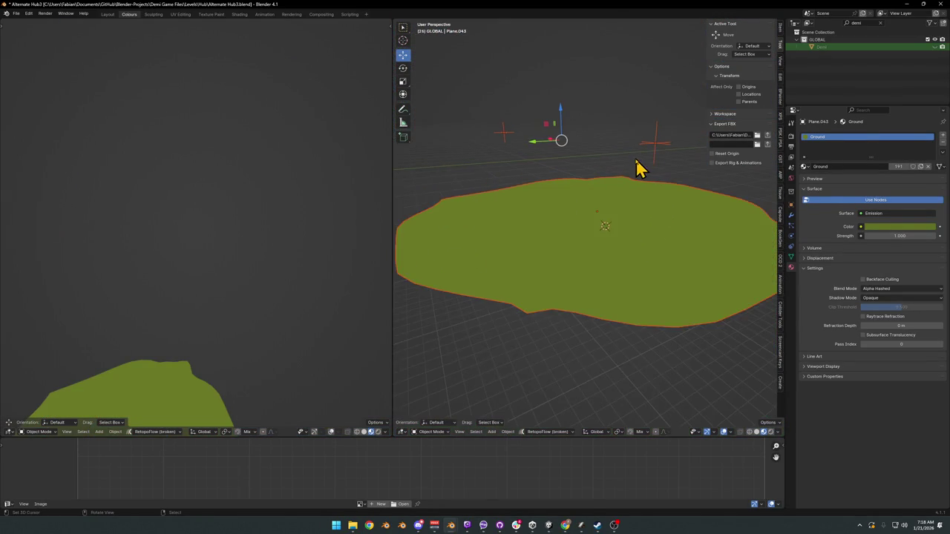
# Clear the parent of the green ground plane.
pyautogui.click(511, 140)
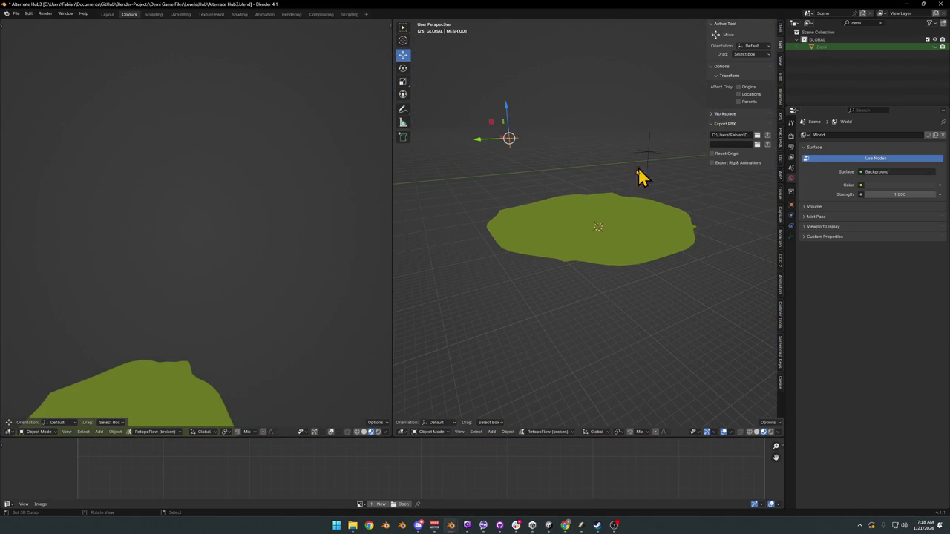
pyautogui.click(591, 222)
pyautogui.hotkey('alt', 'p')
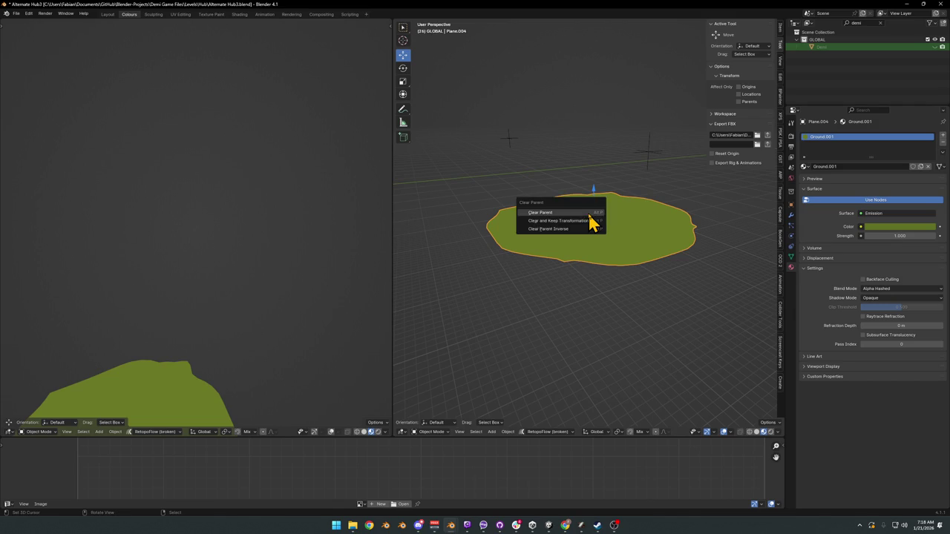
pyautogui.click(583, 221)
# Delete the two leftover empties and the duplicate ground object, then unhide the whole level.
pyautogui.click(509, 138)
pyautogui.press('Delete')
pyautogui.click(648, 152)
pyautogui.press('Delete')
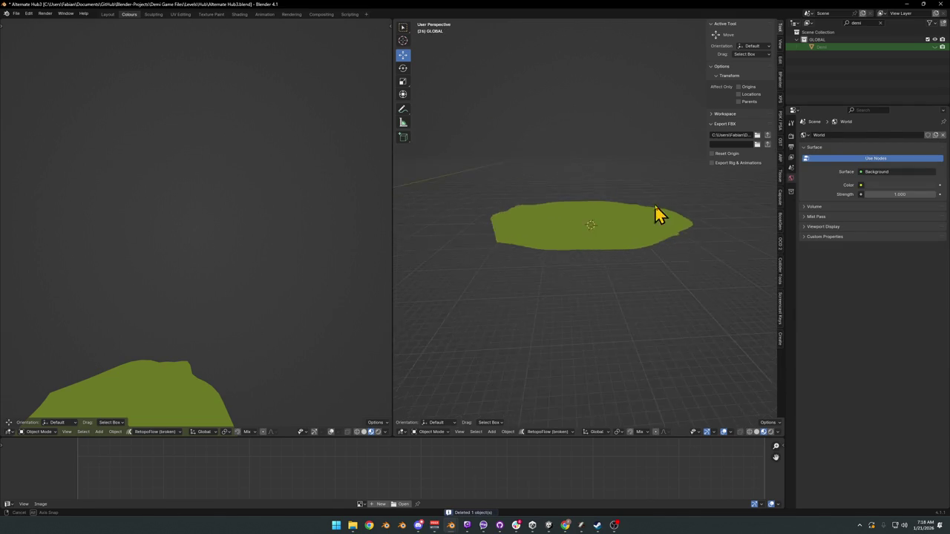
pyautogui.click(607, 216)
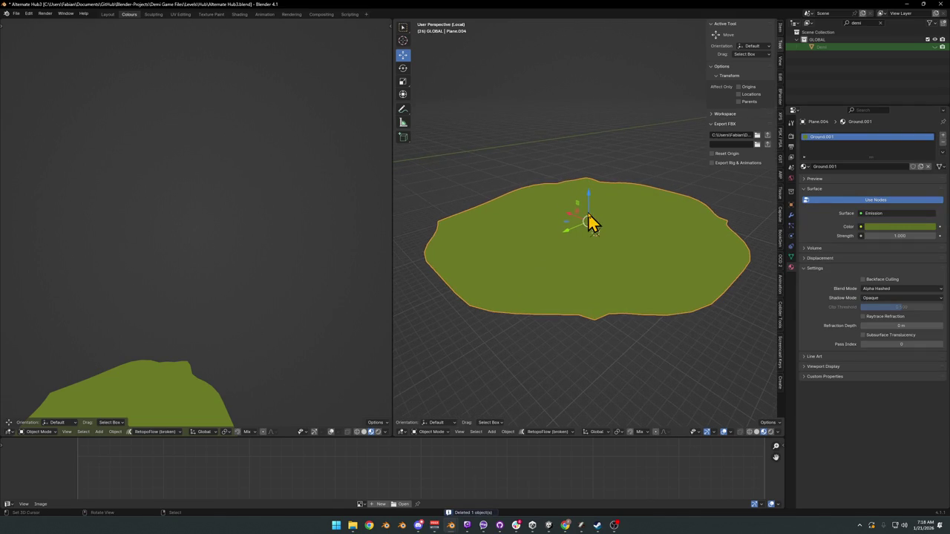
pyautogui.press('Delete')
pyautogui.hotkey('alt', 'h')
pyautogui.scroll(3, 605, 226)
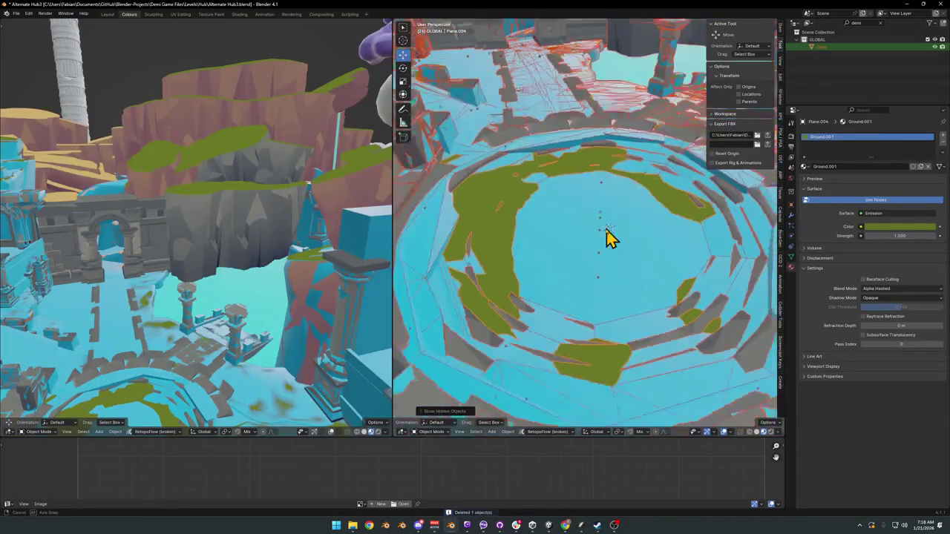
# Hide the cyan collision mesh UCX_Cube.029 to compare it with the grassy floor, then unhide it.
pyautogui.scroll(-3, 601, 225)
pyautogui.hotkey('alt', 'a')
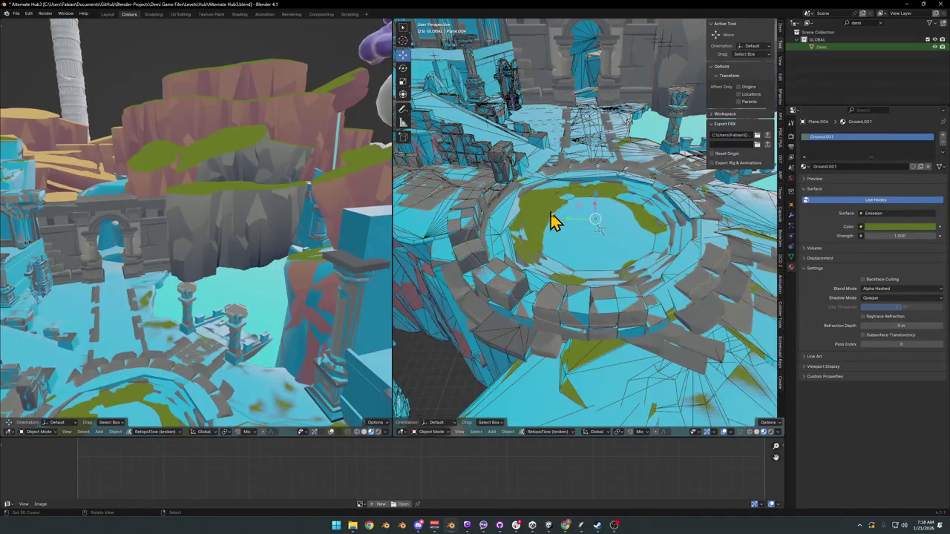
pyautogui.scroll(4, 546, 220)
pyautogui.click(562, 256)
pyautogui.press('h')
pyautogui.scroll(-4, 564, 237)
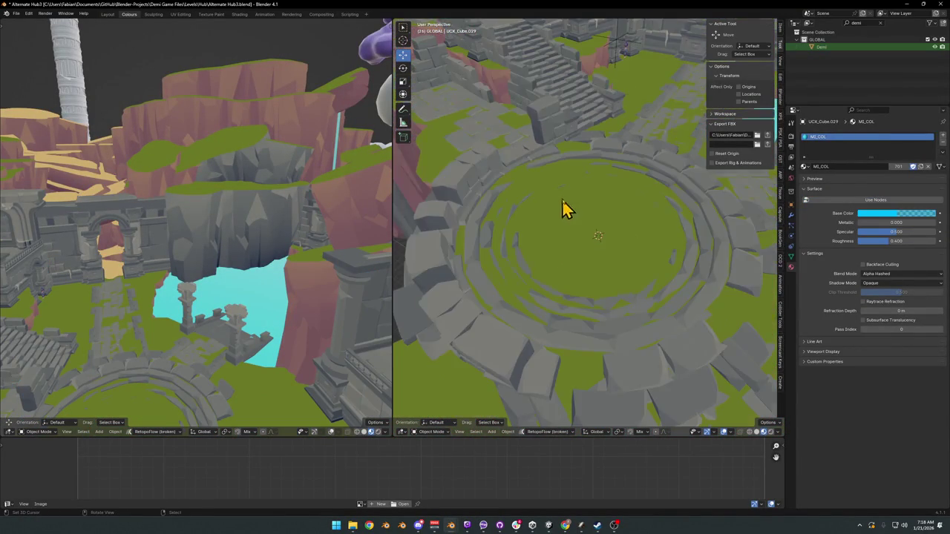
pyautogui.scroll(5, 572, 189)
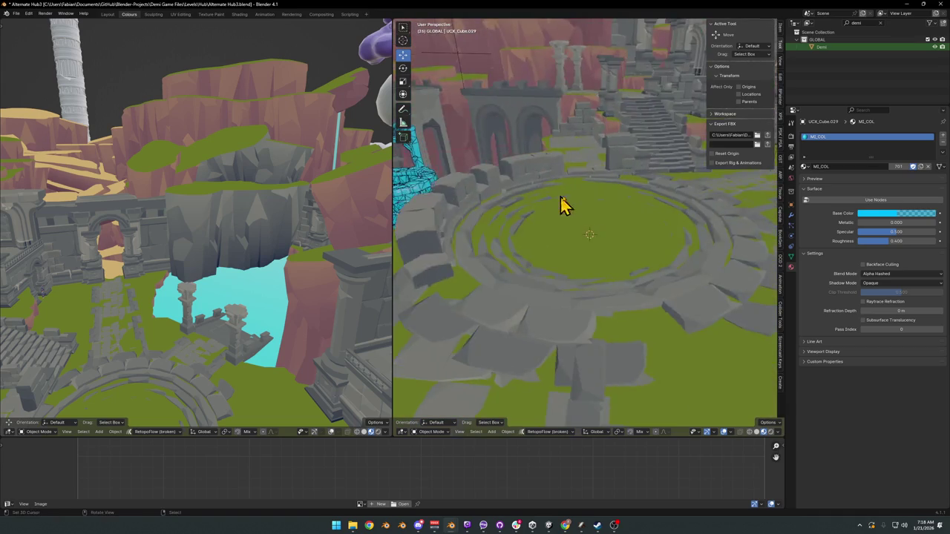
pyautogui.moveTo(518, 208)
pyautogui.mouseDown()
pyautogui.moveTo(509, 186)
pyautogui.moveTo(585, 203)
pyautogui.moveTo(583, 229)
pyautogui.moveTo(608, 232)
pyautogui.mouseUp()
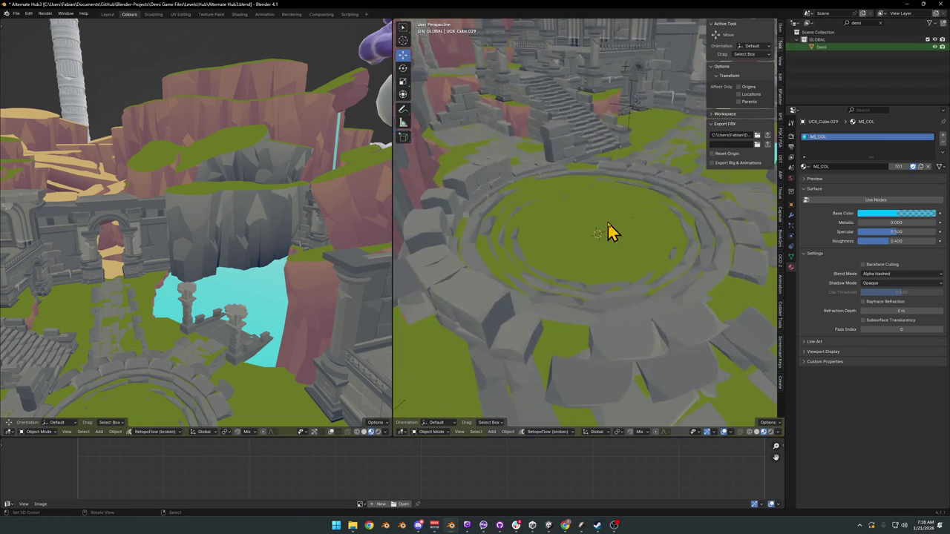
pyautogui.hotkey('alt', 'h')
pyautogui.scroll(5, 603, 228)
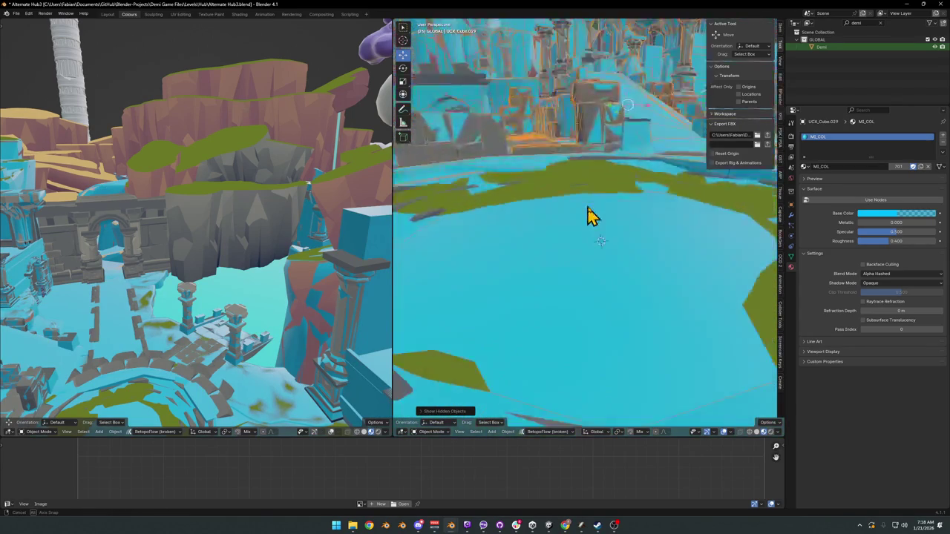
pyautogui.scroll(-5, 603, 226)
# Delete the ruins piece at the plaza edge and select the plaza collision mesh.
pyautogui.click(553, 133)
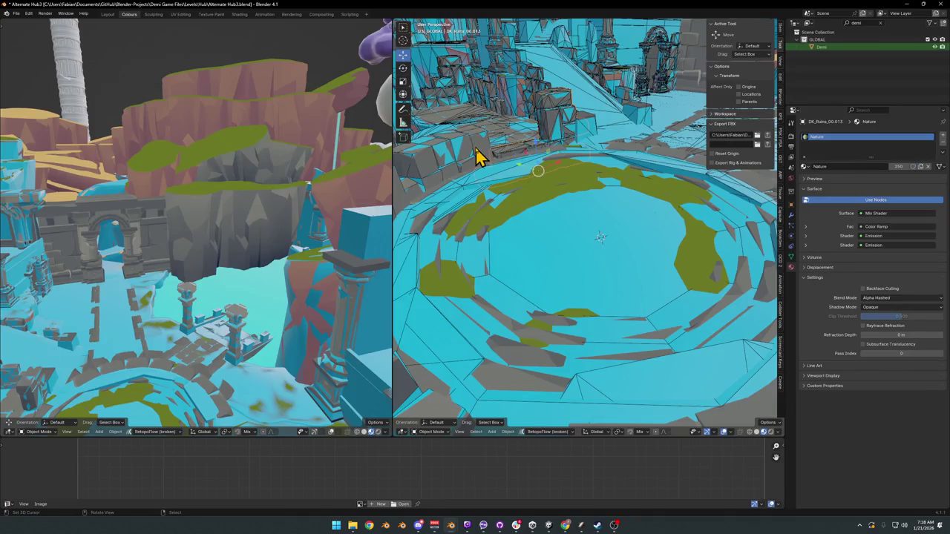
pyautogui.scroll(-5, 478, 156)
pyautogui.press('Delete')
pyautogui.click(526, 260)
# Check the connected collision blocks, then move the whole UCX_Cube.029 mesh to a new position.
pyautogui.press('h')
pyautogui.hotkey('alt', 'h')
pyautogui.scroll(2, 537, 256)
pyautogui.press('Tab')
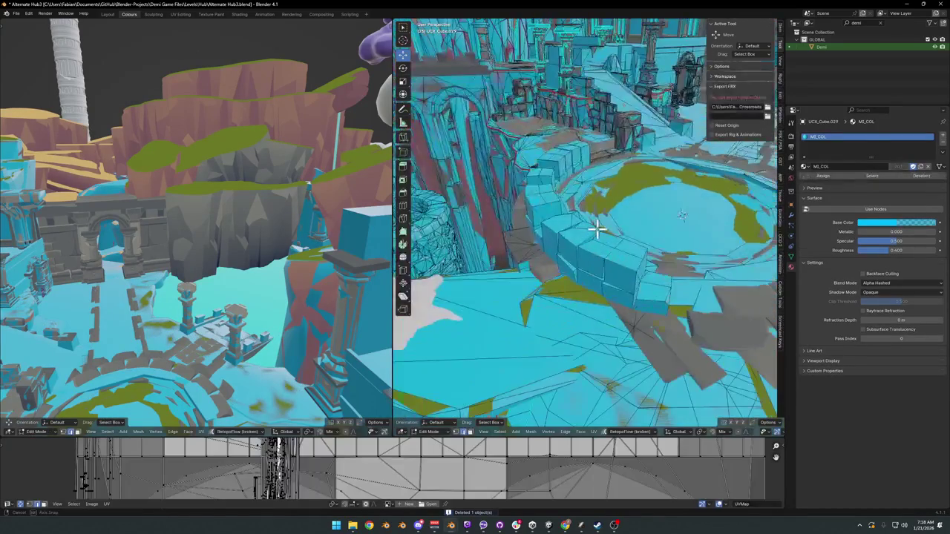
pyautogui.moveTo(596, 230); pyautogui.dragTo(591, 256)
pyautogui.moveTo(573, 293)
pyautogui.mouseDown()
pyautogui.moveTo(556, 239)
pyautogui.moveTo(529, 248)
pyautogui.mouseUp()
pyautogui.press('l')
pyautogui.moveTo(688, 250)
pyautogui.mouseDown()
pyautogui.moveTo(670, 185)
pyautogui.moveTo(657, 223)
pyautogui.moveTo(540, 256)
pyautogui.moveTo(568, 275)
pyautogui.moveTo(604, 262)
pyautogui.moveTo(587, 299)
pyautogui.moveTo(549, 302)
pyautogui.moveTo(552, 269)
pyautogui.mouseUp()
pyautogui.rightClick(704, 159)
pyautogui.press('Tab')
pyautogui.press('g')
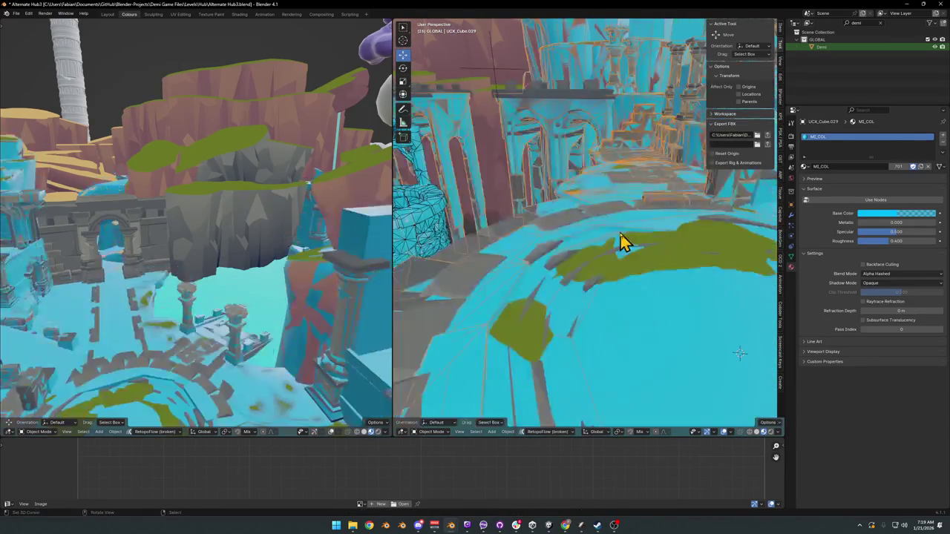
pyautogui.click(672, 278)
# Delete a stray connected strip of faces from the collision ring.
pyautogui.moveTo(672, 278)
pyautogui.mouseDown()
pyautogui.moveTo(596, 266)
pyautogui.moveTo(594, 245)
pyautogui.moveTo(626, 264)
pyautogui.moveTo(646, 224)
pyautogui.moveTo(632, 258)
pyautogui.moveTo(582, 264)
pyautogui.moveTo(557, 245)
pyautogui.moveTo(578, 227)
pyautogui.moveTo(596, 235)
pyautogui.moveTo(530, 201)
pyautogui.moveTo(608, 225)
pyautogui.moveTo(606, 236)
pyautogui.mouseUp()
pyautogui.press('Tab')
pyautogui.press('l')
pyautogui.rightClick(576, 213)
pyautogui.click(586, 211)
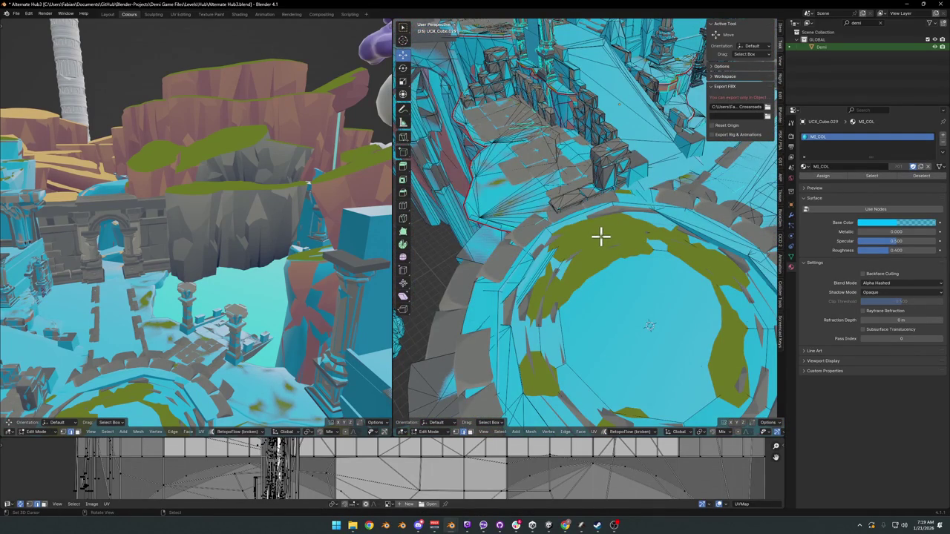
pyautogui.press('l')
pyautogui.press('x')
pyautogui.click(690, 229)
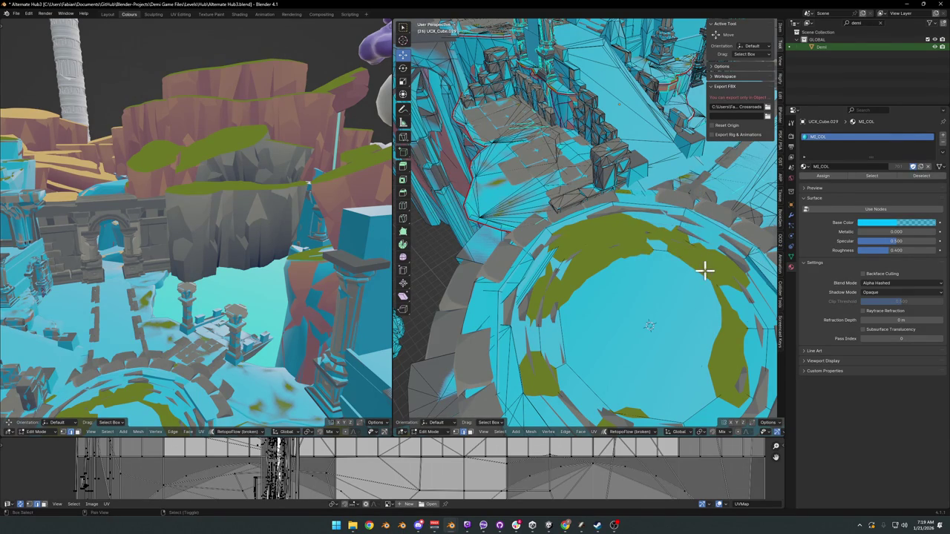
pyautogui.moveTo(701, 269); pyautogui.dragTo(680, 257)
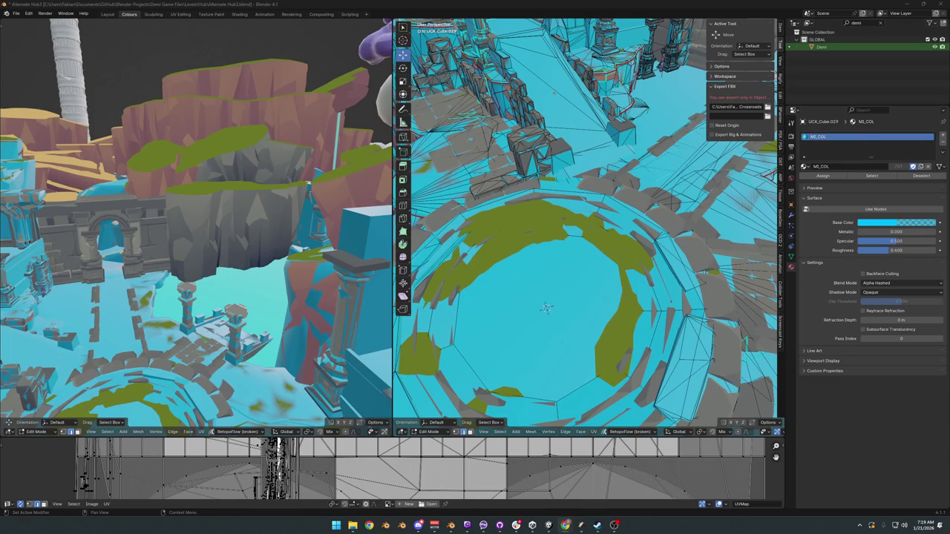
pyautogui.moveTo(542, 265); pyautogui.dragTo(596, 248)
# Select the two stray pieces at the edge of the collision ring.
pyautogui.press('a')
pyautogui.hotkey('alt', 'a')
pyautogui.press('l')
pyautogui.press('l')
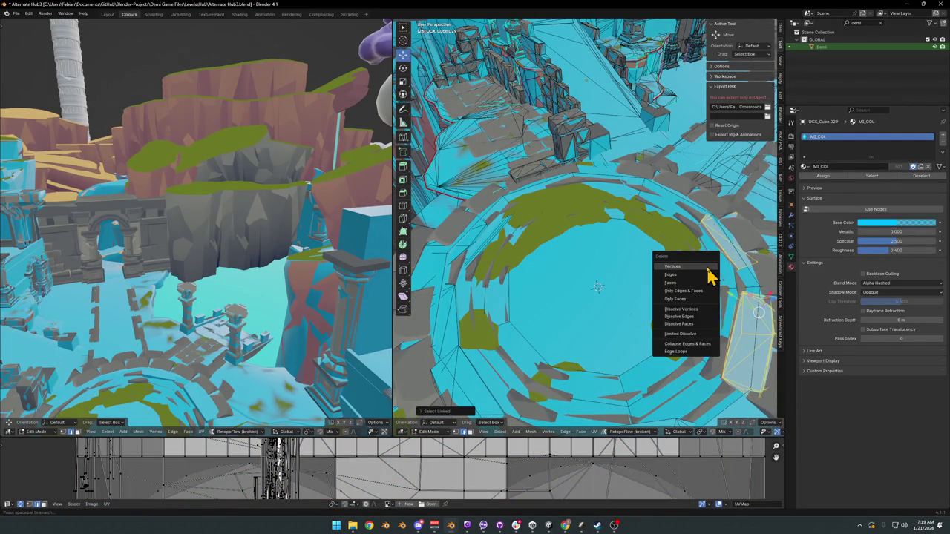
pyautogui.moveTo(720, 312)
pyautogui.mouseDown()
pyautogui.moveTo(740, 312)
pyautogui.moveTo(565, 236)
pyautogui.moveTo(623, 253)
pyautogui.mouseUp()
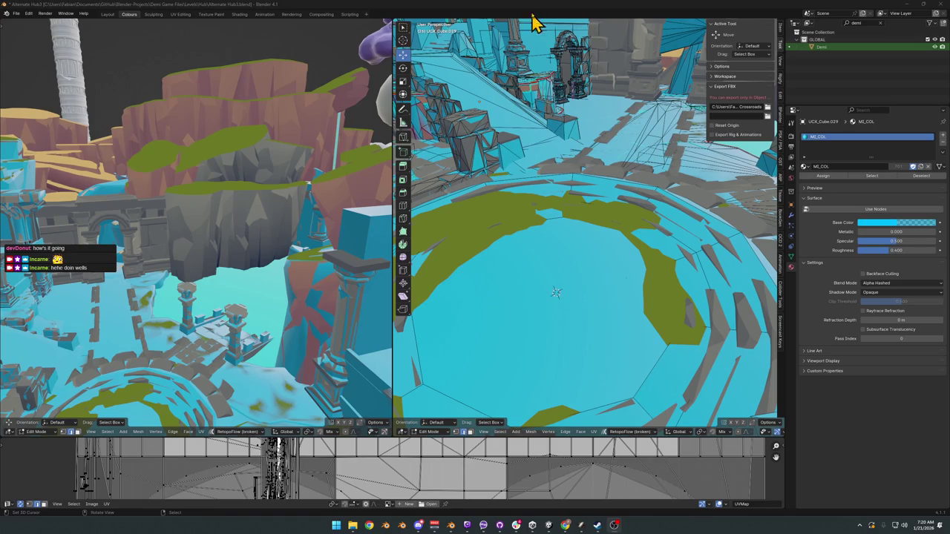
pyautogui.moveTo(534, 97)
pyautogui.mouseDown()
pyautogui.moveTo(526, 174)
pyautogui.moveTo(604, 229)
pyautogui.moveTo(559, 237)
pyautogui.moveTo(558, 218)
pyautogui.moveTo(579, 203)
pyautogui.moveTo(516, 275)
pyautogui.mouseUp()
# Reselect the connected ring piece, return to Object Mode, unhide everything, and select wall SD_Wall_08.005.
pyautogui.press('a')
pyautogui.hotkey('alt', 'a')
pyautogui.press('l')
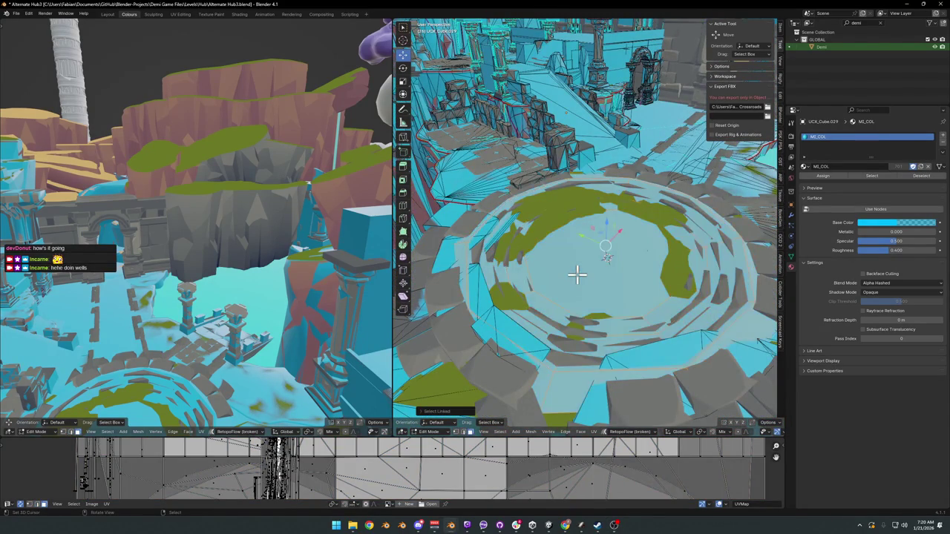
pyautogui.hotkey('ctrl', 'z')
pyautogui.moveTo(636, 244)
pyautogui.mouseDown()
pyautogui.moveTo(645, 244)
pyautogui.moveTo(577, 227)
pyautogui.moveTo(590, 213)
pyautogui.moveTo(513, 218)
pyautogui.mouseUp()
pyautogui.hotkey('ctrl', 'shift', 'z')
pyautogui.scroll(5, 590, 214)
pyautogui.moveTo(589, 192)
pyautogui.mouseDown()
pyautogui.moveTo(555, 207)
pyautogui.moveTo(528, 198)
pyautogui.moveTo(556, 222)
pyautogui.moveTo(620, 233)
pyautogui.moveTo(589, 201)
pyautogui.moveTo(568, 248)
pyautogui.moveTo(597, 209)
pyautogui.moveTo(627, 201)
pyautogui.moveTo(581, 227)
pyautogui.moveTo(608, 233)
pyautogui.moveTo(532, 339)
pyautogui.moveTo(572, 307)
pyautogui.moveTo(604, 256)
pyautogui.moveTo(635, 285)
pyautogui.moveTo(687, 245)
pyautogui.moveTo(532, 297)
pyautogui.moveTo(555, 253)
pyautogui.moveTo(599, 247)
pyautogui.moveTo(572, 256)
pyautogui.moveTo(596, 252)
pyautogui.moveTo(575, 300)
pyautogui.moveTo(615, 248)
pyautogui.moveTo(572, 314)
pyautogui.mouseUp()
pyautogui.scroll(-3, 620, 233)
pyautogui.press('Tab')
pyautogui.hotkey('alt', 'h')
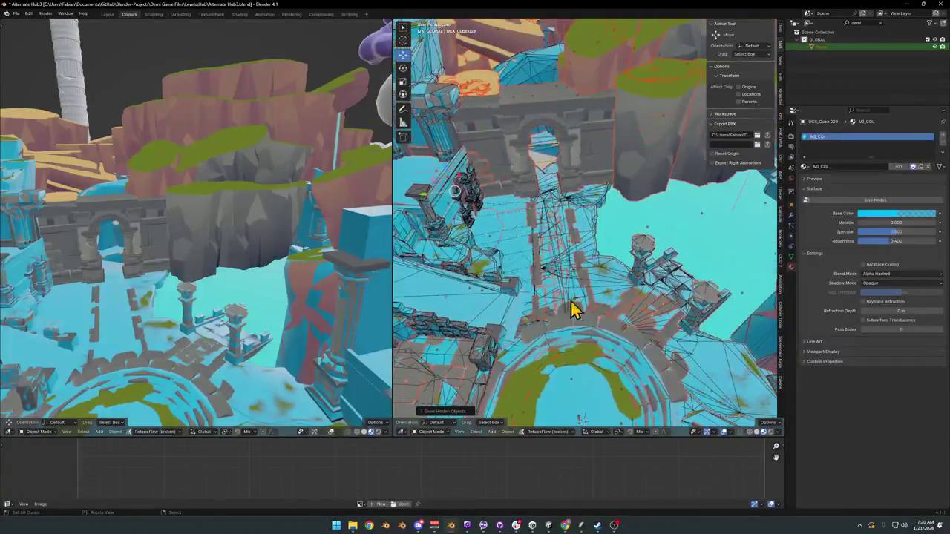
pyautogui.click(596, 140)
# Move the SD_Wall_08.005 wall piece beside the arch to a new spot and check it from a steeper view.
pyautogui.press('g')
pyautogui.click(541, 186)
pyautogui.moveTo(601, 179); pyautogui.dragTo(575, 226)
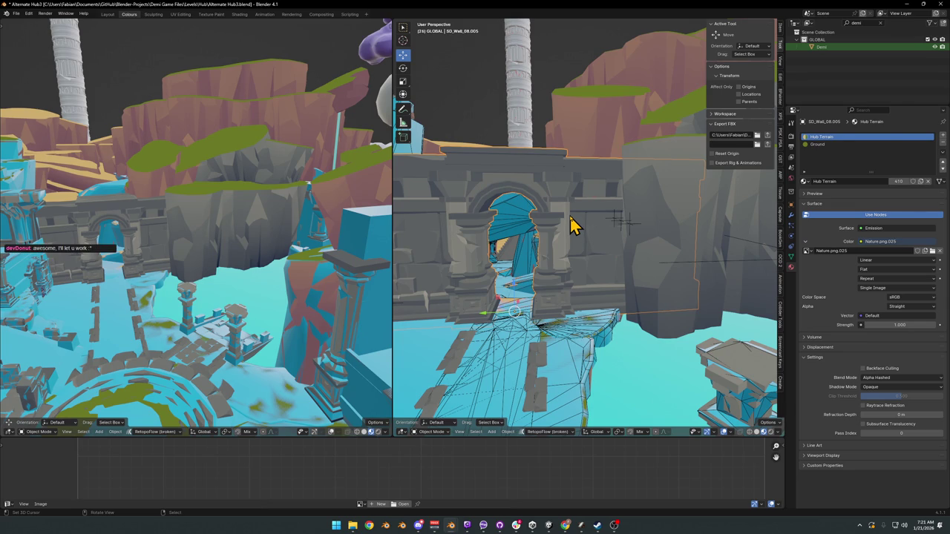
pyautogui.scroll(-6, 478, 230)
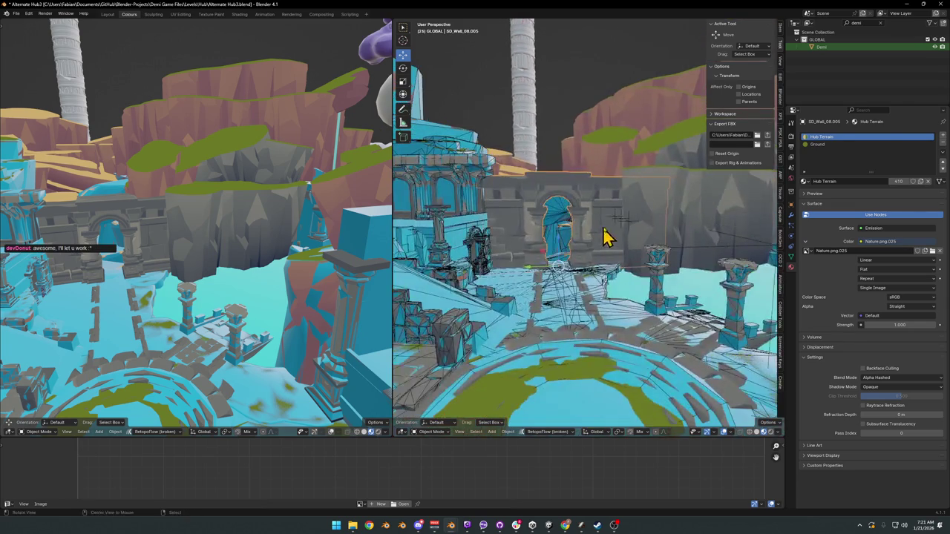
pyautogui.keyDown('shift'); pyautogui.scroll(-5, 590, 256); pyautogui.keyUp('shift')
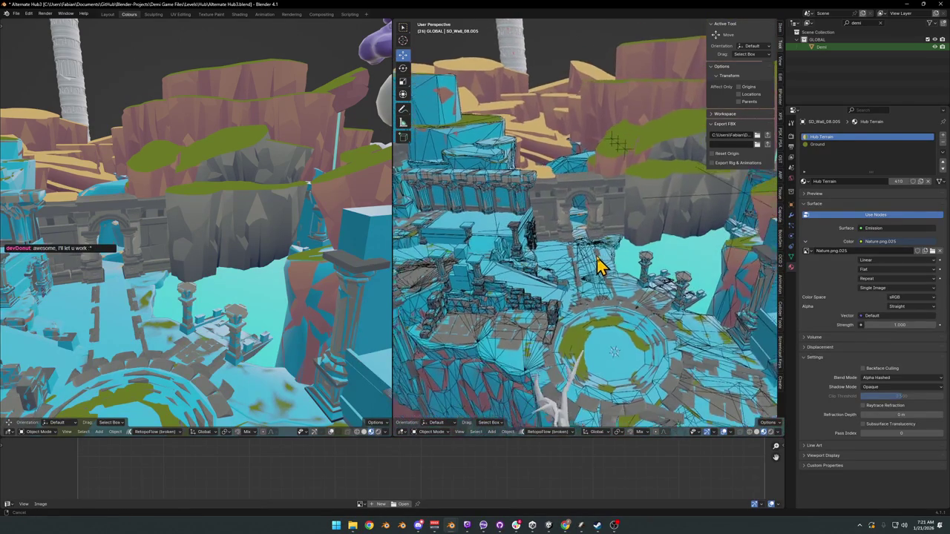
pyautogui.scroll(5, 660, 288)
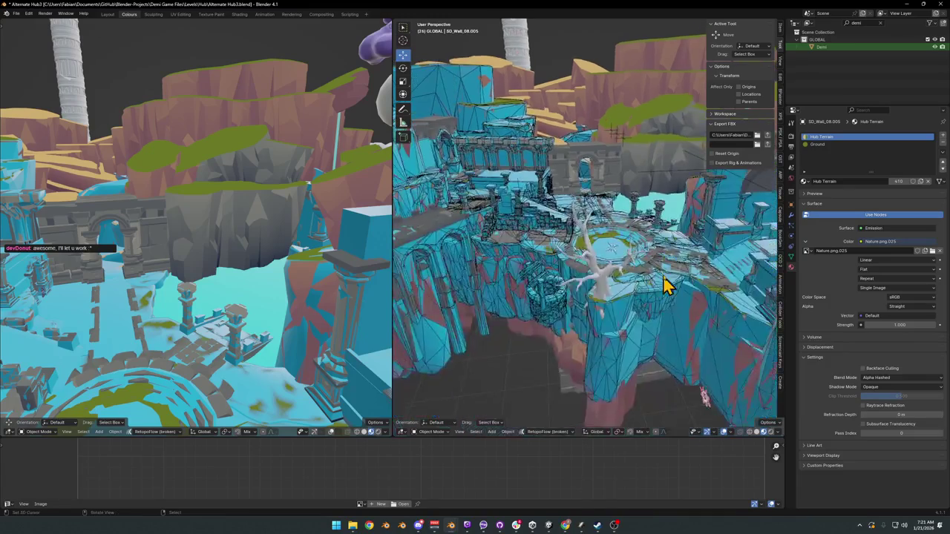
pyautogui.click(568, 305)
# Parent the mesh piece by the arch with Object (Keep Transform) and save the file.
pyautogui.scroll(-6, 567, 305)
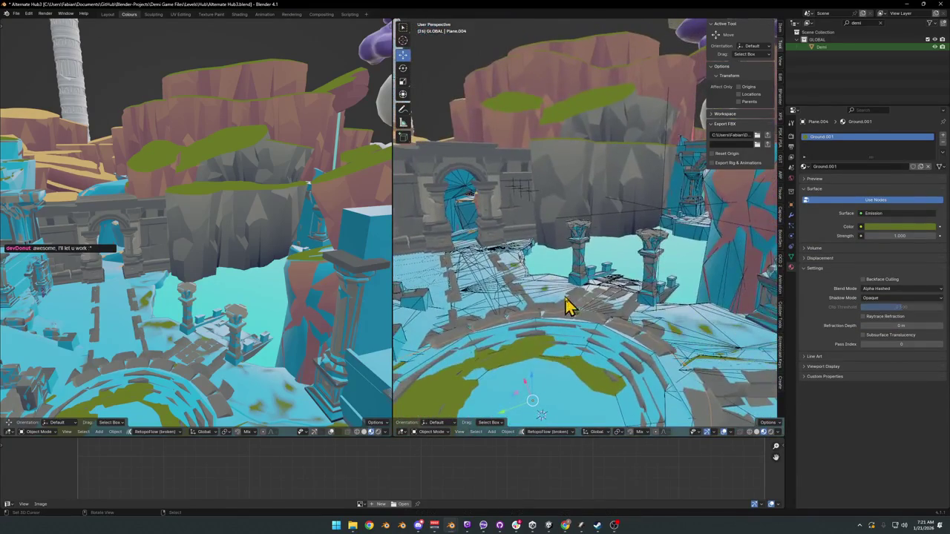
pyautogui.click(523, 199)
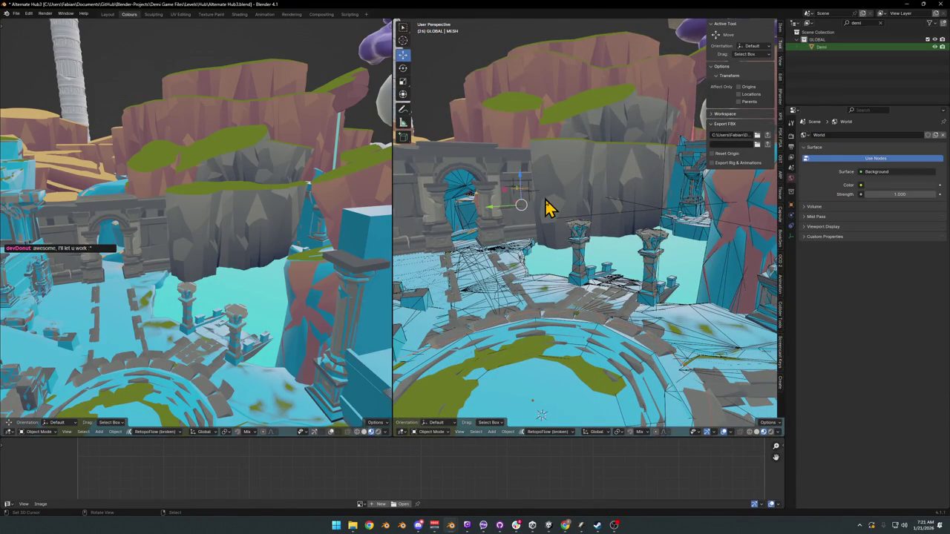
pyautogui.hotkey('ctrl', 'p')
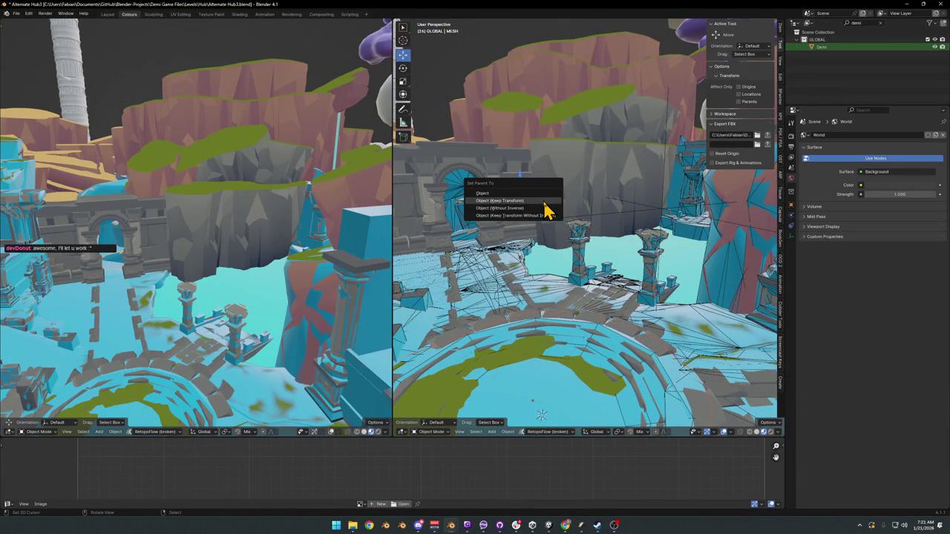
pyautogui.click(544, 201)
pyautogui.hotkey('ctrl', 's')
# Nudge the parented object, then raise the hub terrain block along the Z axis.
pyautogui.press('g')
pyautogui.click(667, 217)
pyautogui.click(594, 172)
pyautogui.press('g')
pyautogui.press('z')
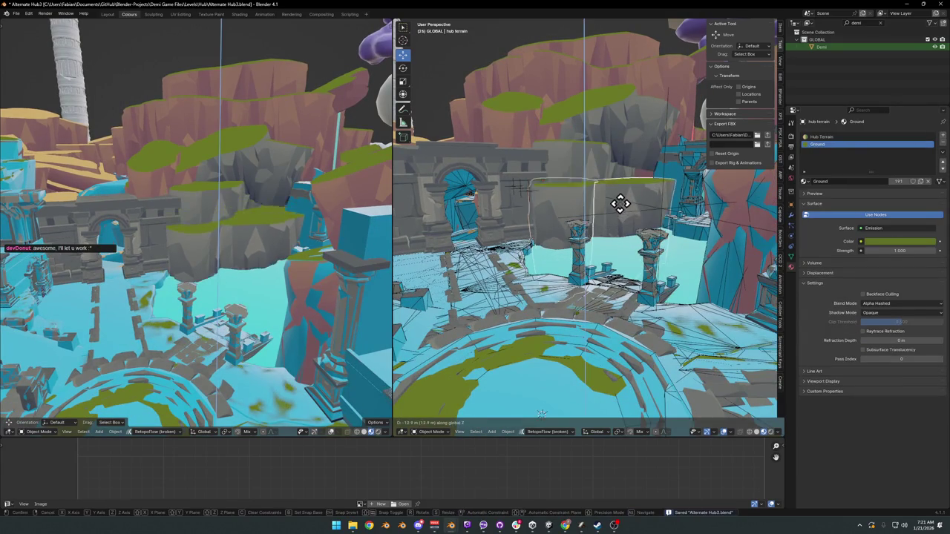
pyautogui.click(609, 192)
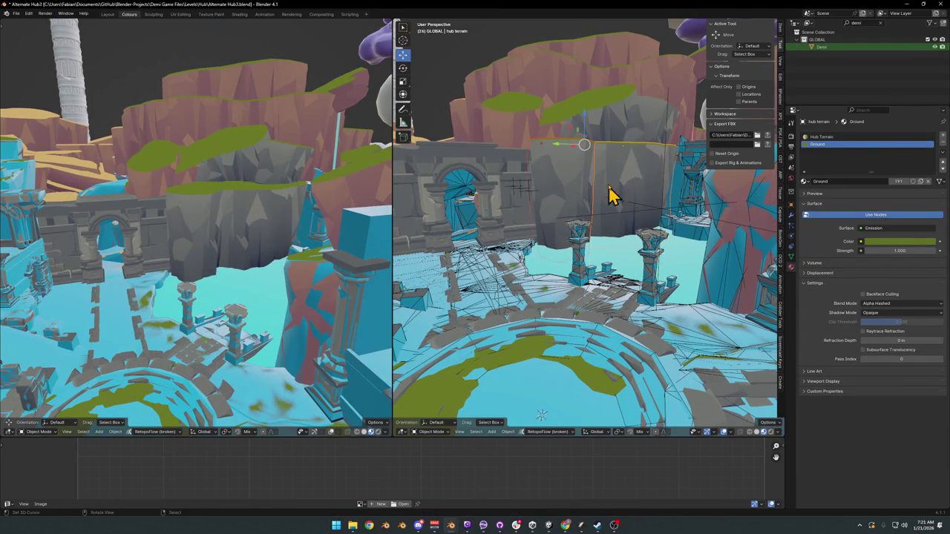
pyautogui.scroll(5, 608, 197)
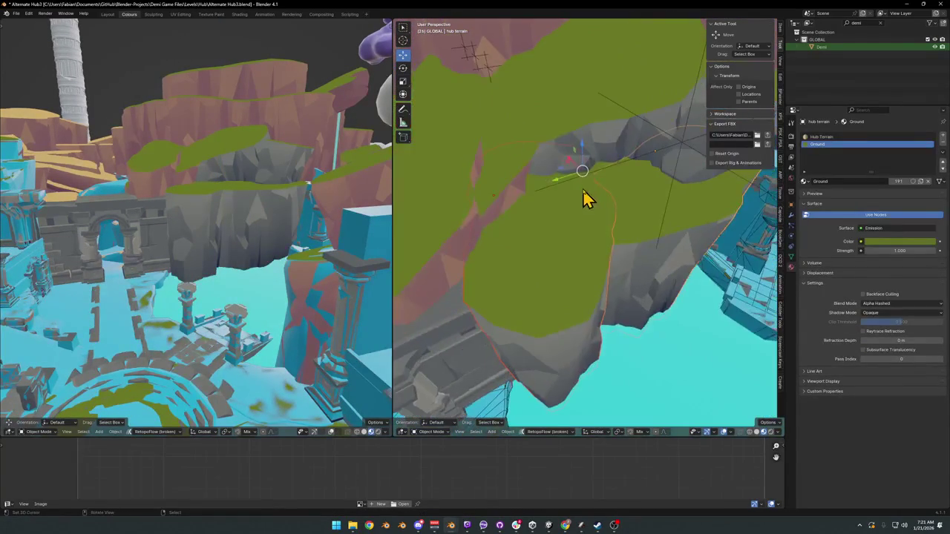
pyautogui.scroll(-3, 583, 197)
# Shift the DK_Terrain_03.024 terrain piece to a new position near the arch.
pyautogui.click(576, 224)
pyautogui.moveTo(600, 212)
pyautogui.mouseDown()
pyautogui.moveTo(619, 218)
pyautogui.moveTo(622, 258)
pyautogui.mouseUp()
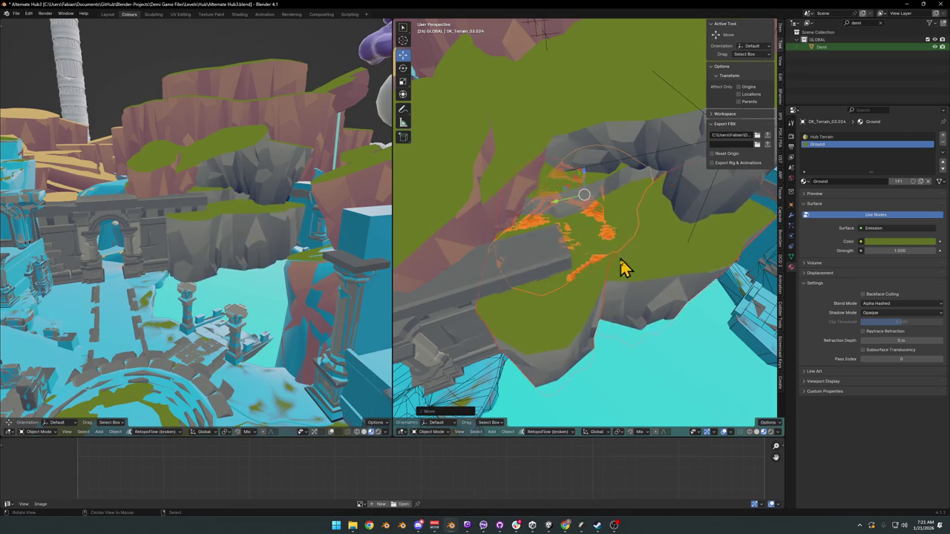
pyautogui.scroll(10, 622, 258)
pyautogui.scroll(-5, 613, 268)
pyautogui.press('g')
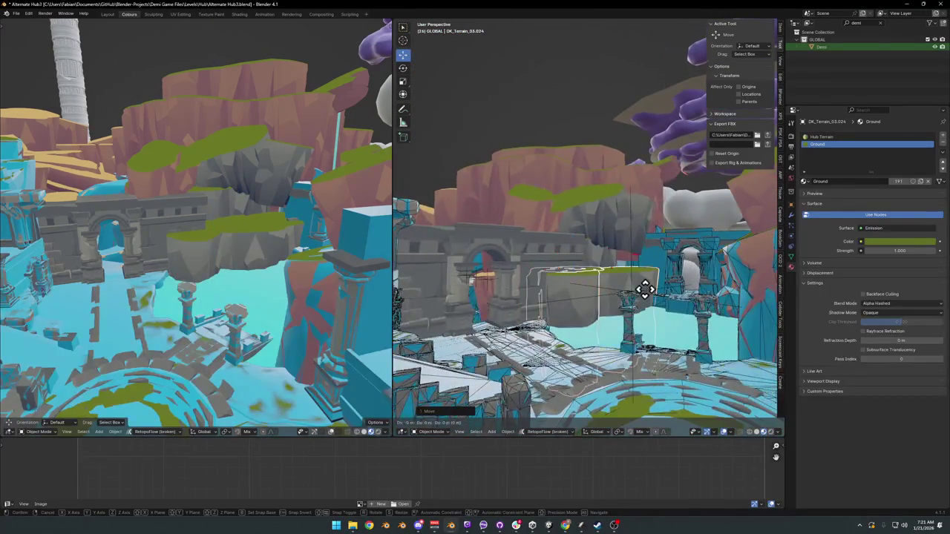
pyautogui.rightClick(651, 292)
pyautogui.scroll(3, 616, 311)
pyautogui.click(579, 329)
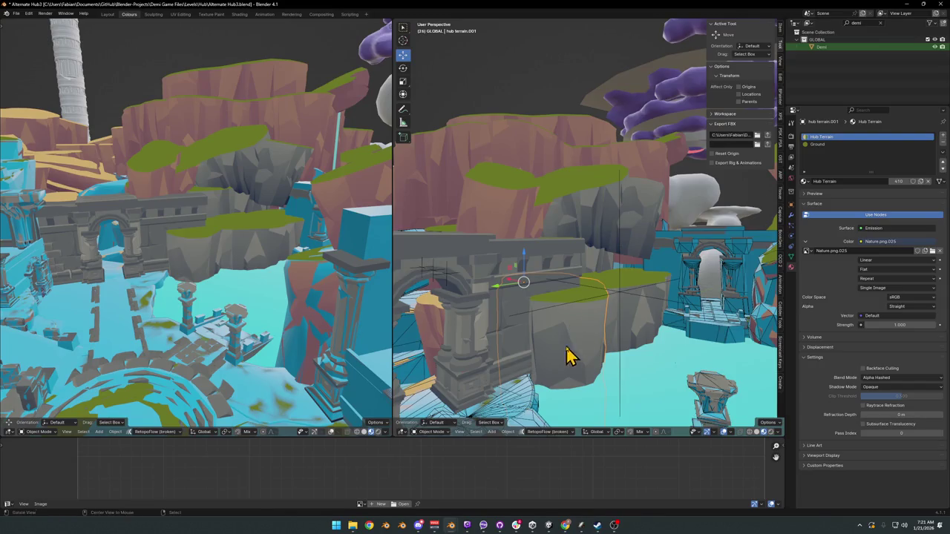
# Lower the SD_Wall_08.005 wall about -33.16 m along Z and save the file.
pyautogui.scroll(5, 566, 357)
pyautogui.click(489, 327)
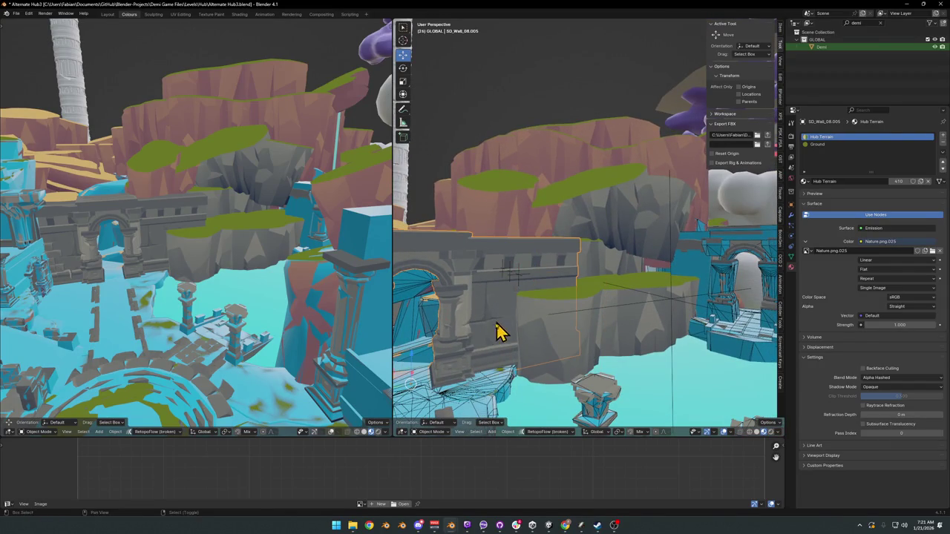
pyautogui.scroll(-5, 542, 277)
pyautogui.scroll(3, 591, 255)
pyautogui.press('g')
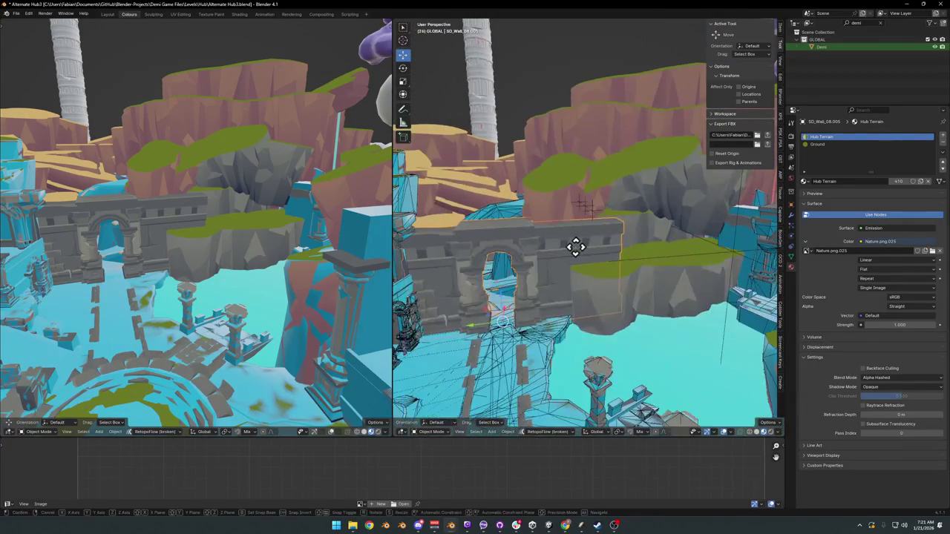
pyautogui.press('z')
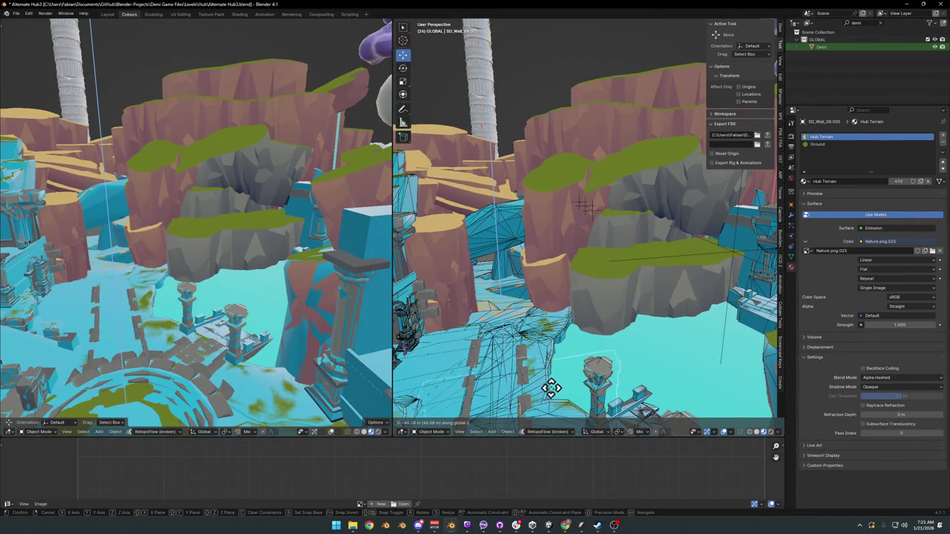
pyautogui.click(546, 396)
pyautogui.hotkey('ctrl', 's')
# Fly across the terrain to the circular plaza and pick objects near the stairs.
pyautogui.scroll(5, 515, 329)
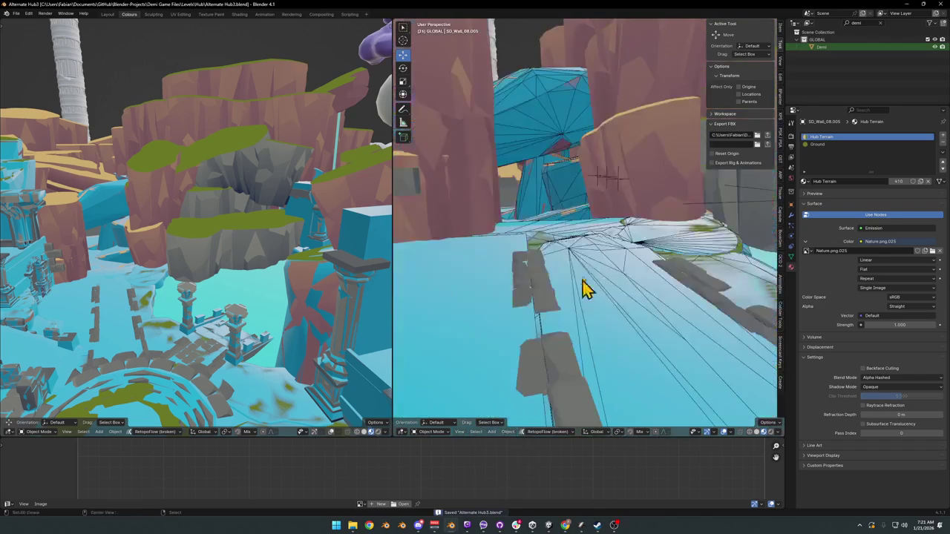
pyautogui.moveTo(574, 293); pyautogui.dragTo(531, 278)
pyautogui.hotkey('shift', '`')
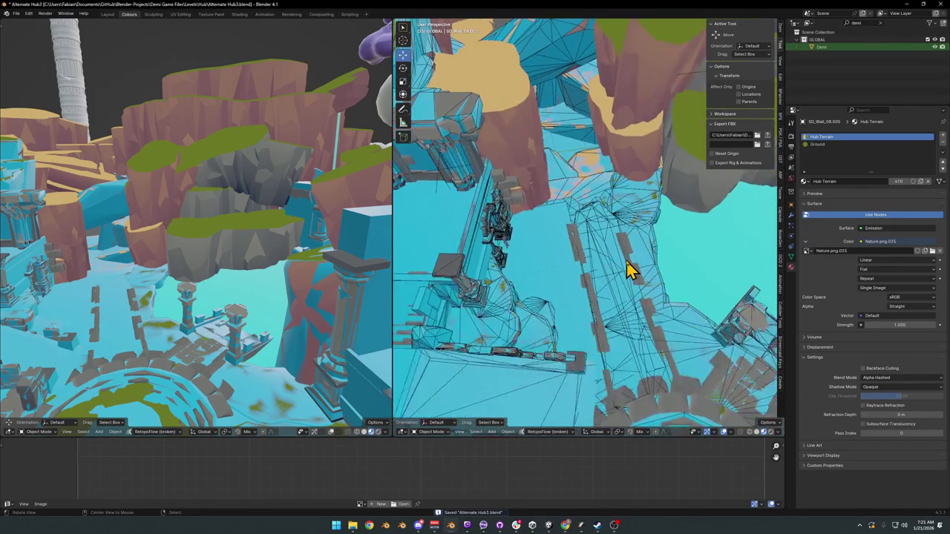
pyautogui.click(620, 271)
pyautogui.hotkey('shift', '`')
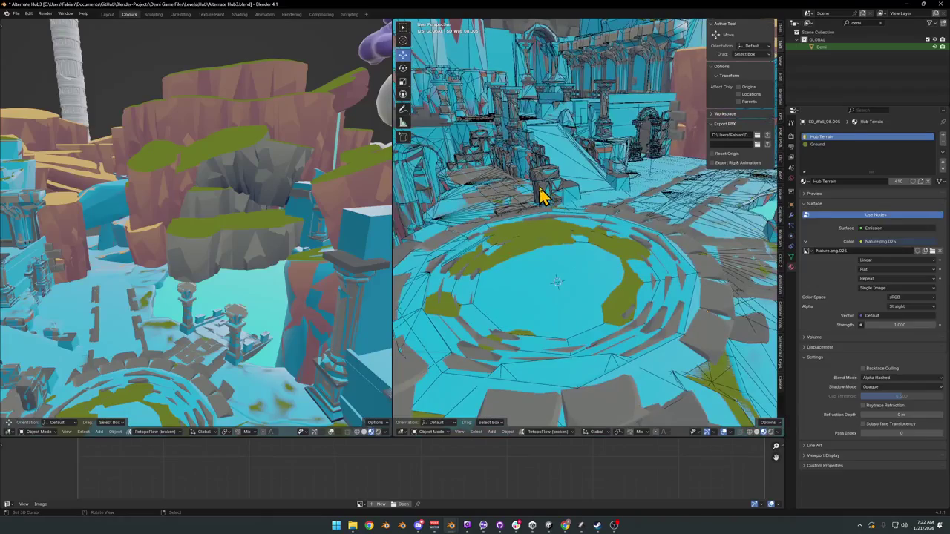
pyautogui.click(539, 195)
pyautogui.click(540, 194)
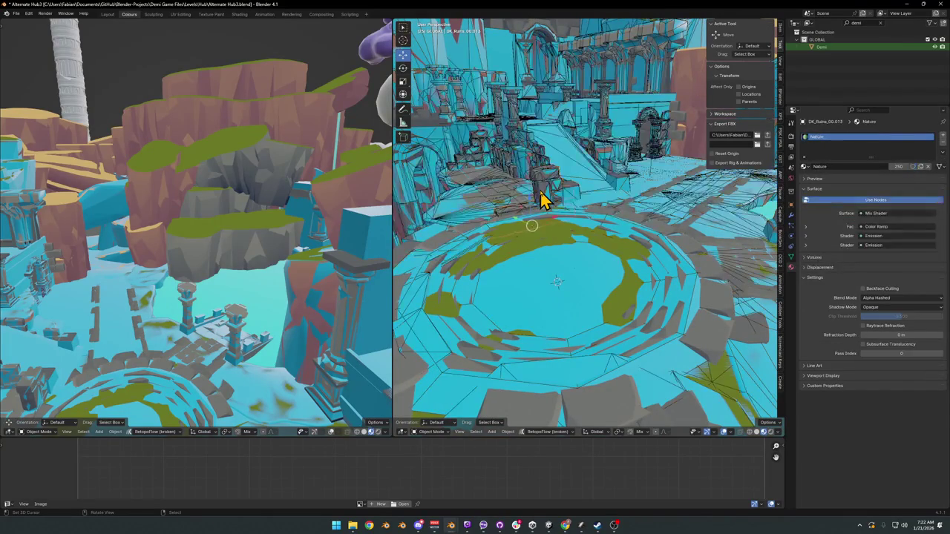
pyautogui.click(542, 199)
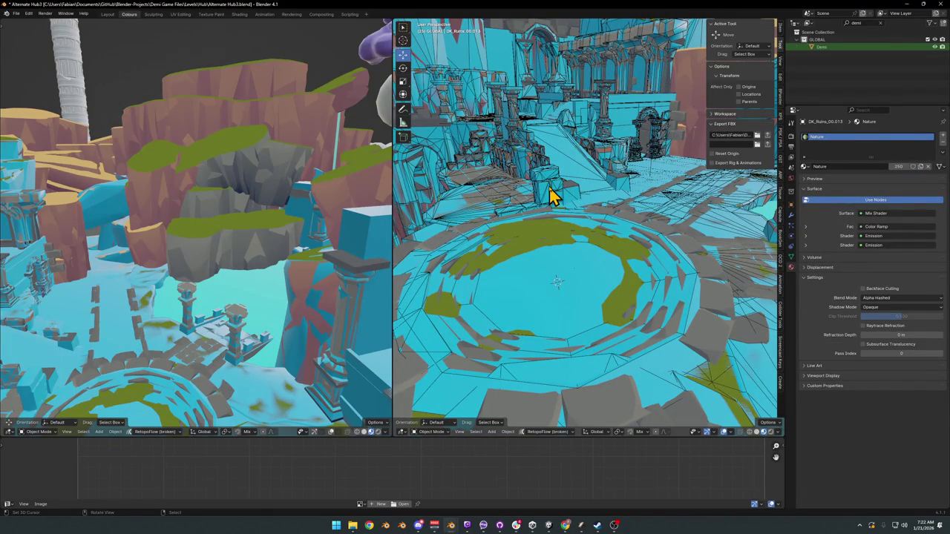
pyautogui.click(553, 194)
pyautogui.press('Tab')
pyautogui.scroll(5, 577, 250)
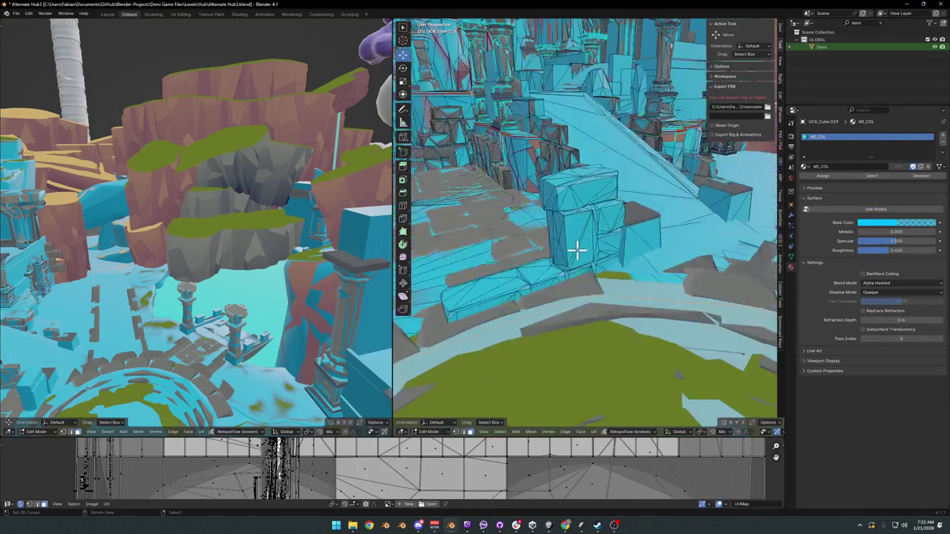
pyautogui.press('Tab')
pyautogui.press('h')
pyautogui.hotkey('shift', '`')
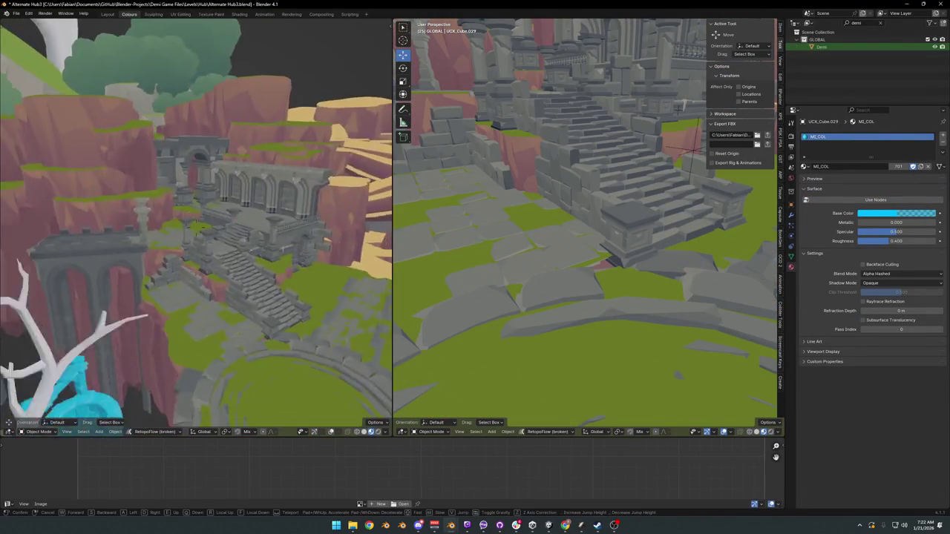
pyautogui.press('w')
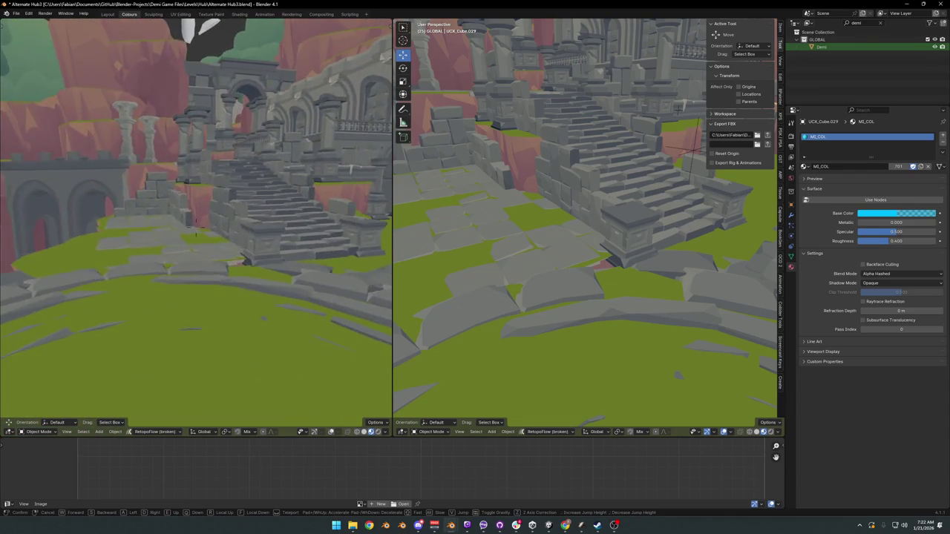
pyautogui.press('s')
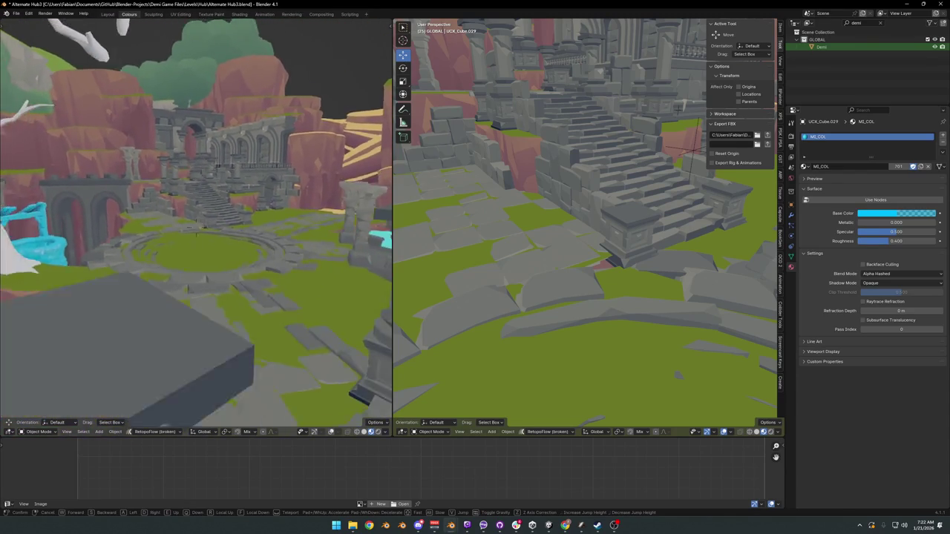
pyautogui.press('w')
pyautogui.press('w')
pyautogui.click(206, 293)
pyautogui.hotkey('alt', 'h')
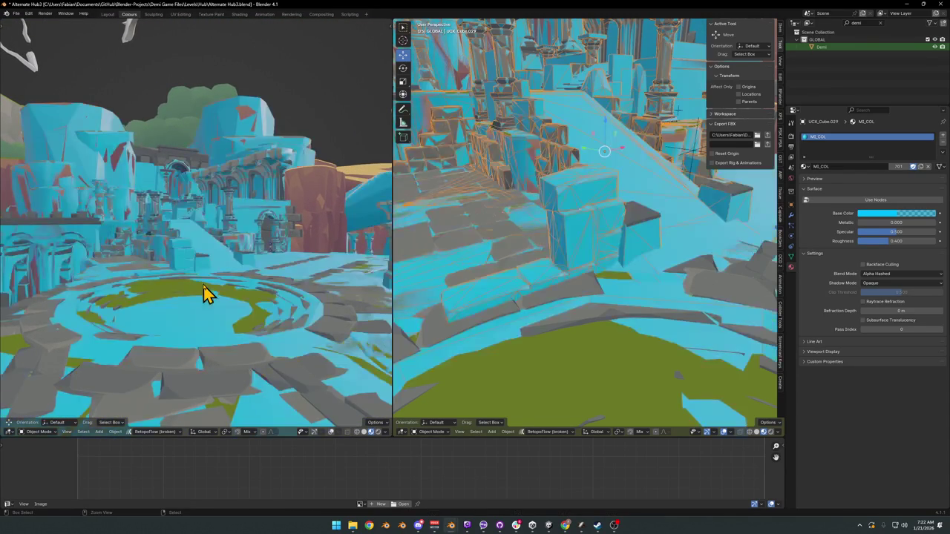
pyautogui.click(208, 295)
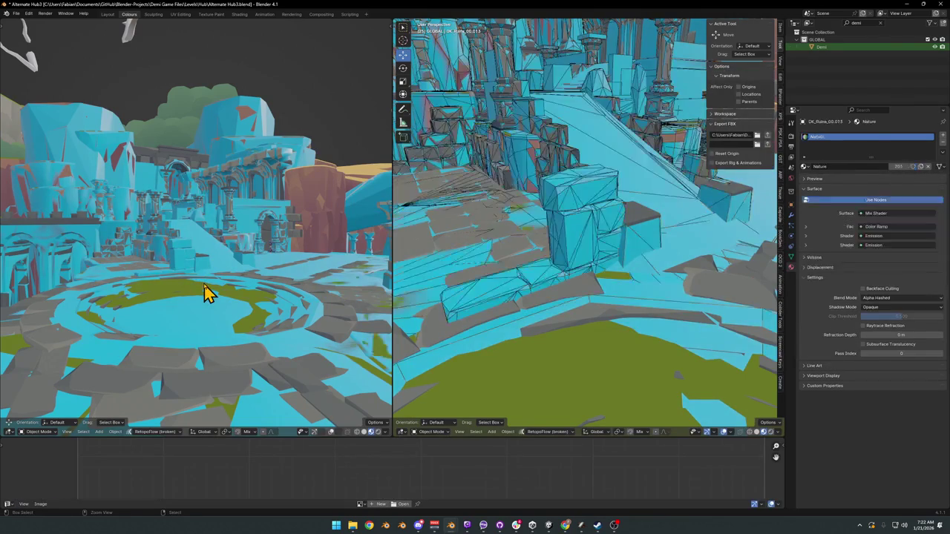
pyautogui.click(586, 260)
pyautogui.press('h')
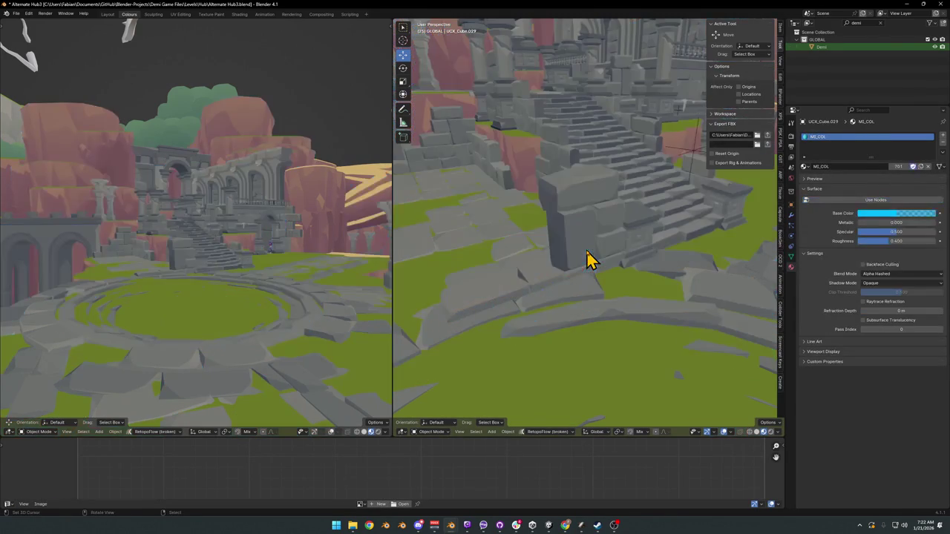
pyautogui.moveTo(236, 260); pyautogui.dragTo(256, 256)
pyautogui.hotkey('alt', 'h')
pyautogui.hotkey('shift', '`')
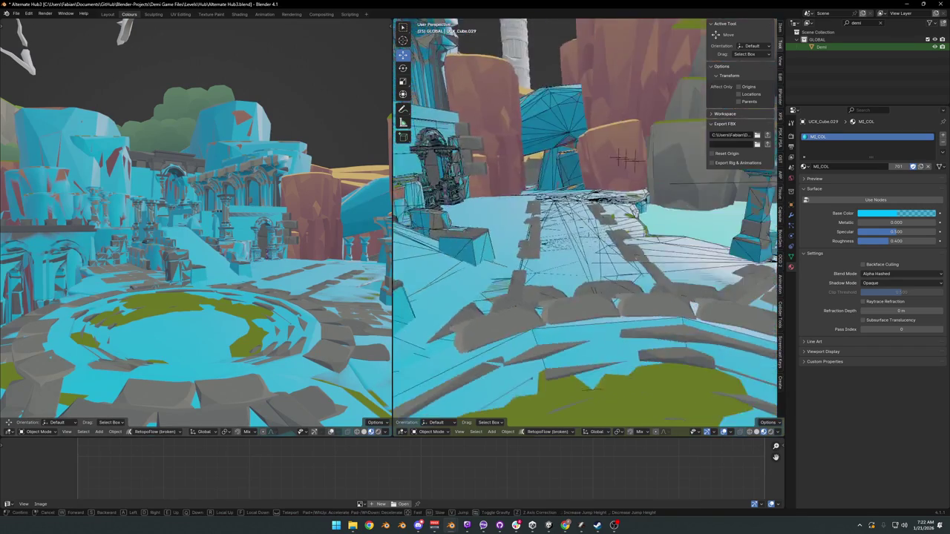
pyautogui.click(615, 261)
pyautogui.moveTo(600, 283); pyautogui.dragTo(619, 184)
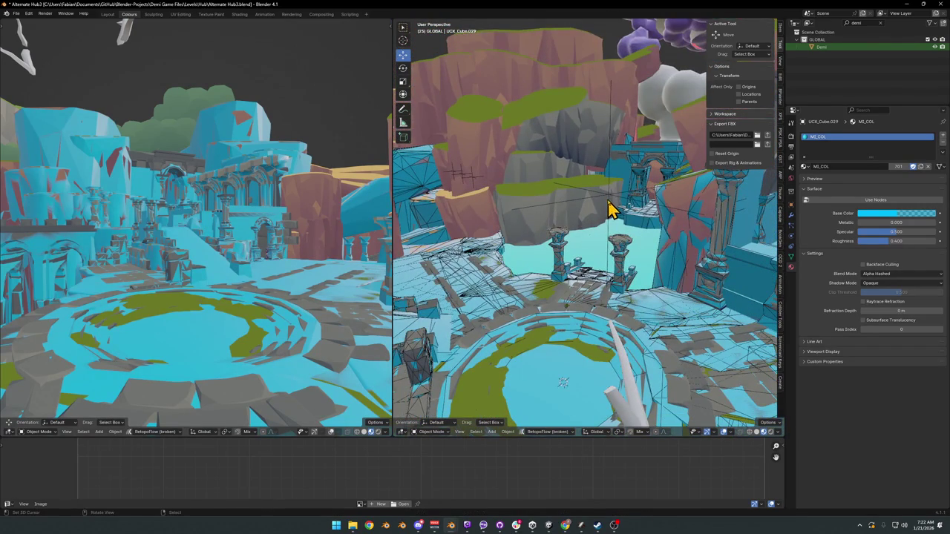
pyautogui.click(609, 199)
pyautogui.click(505, 386)
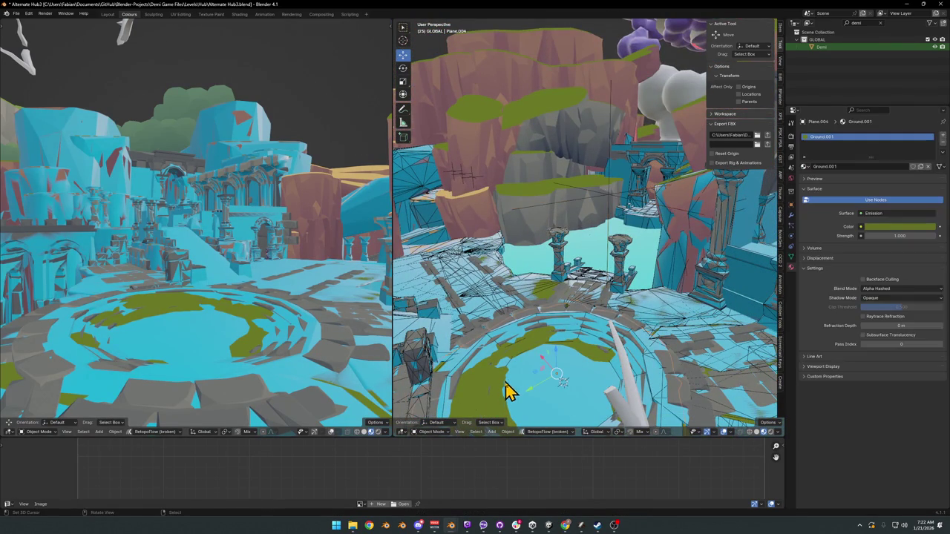
# Swap Plane.004's material from Ground.001 to the shared Ground material, then bring up Unity.
pyautogui.click(805, 166)
pyautogui.click(822, 184)
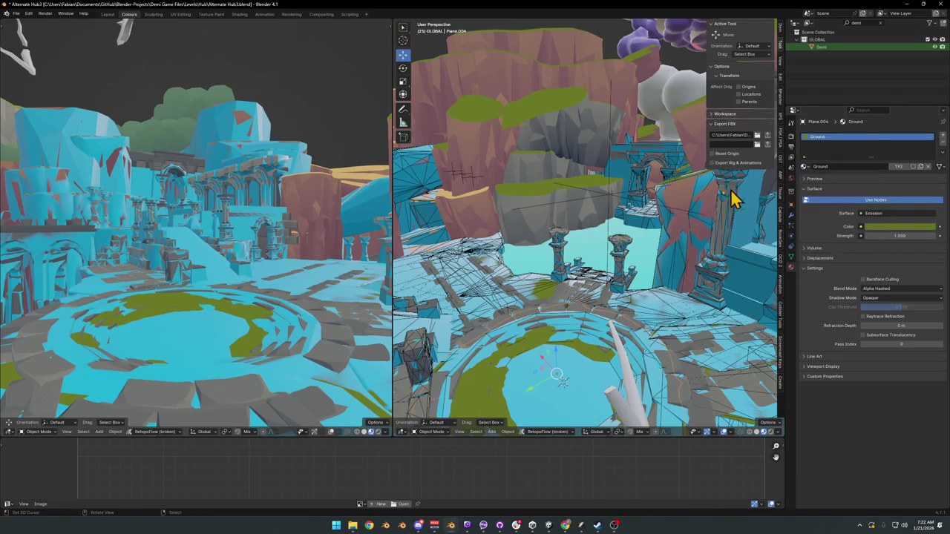
pyautogui.click(610, 200)
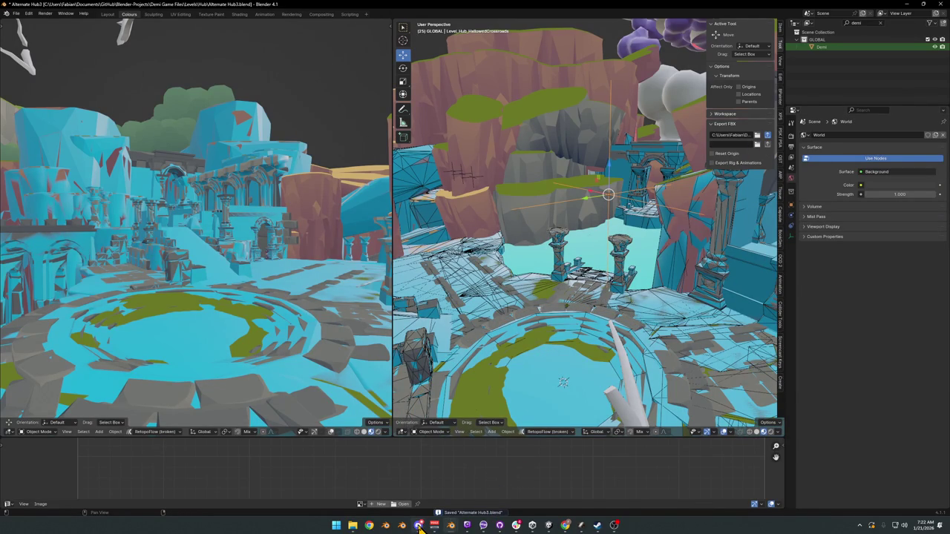
pyautogui.hotkey('ctrl', 'z')
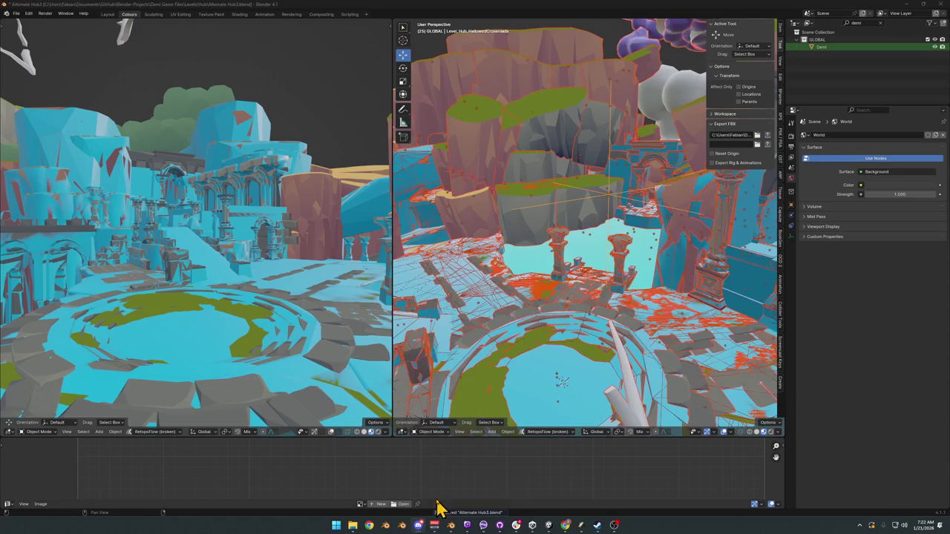
pyautogui.click(549, 526)
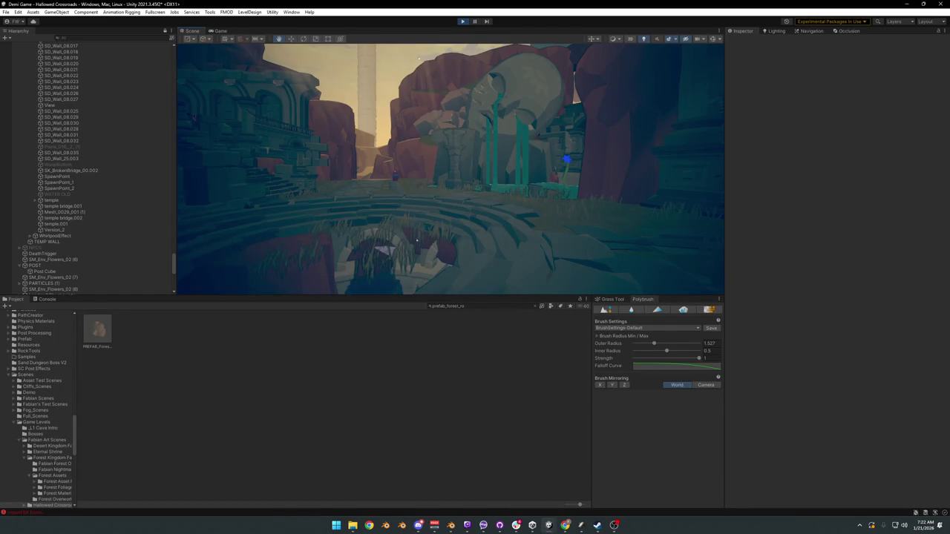
# Select the rocks beside the statue and toggle their visibility off and back on.
pyautogui.press('super')
pyautogui.press('Escape')
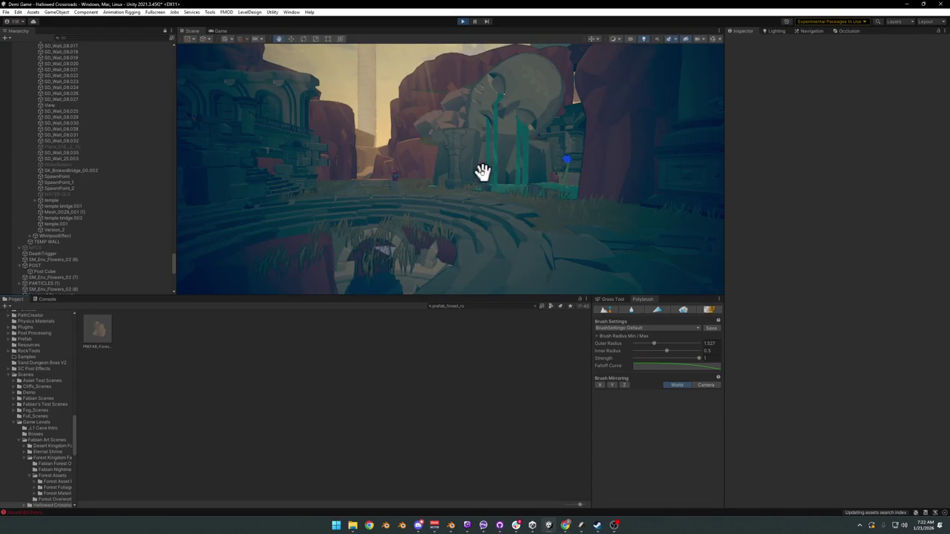
pyautogui.click(380, 192)
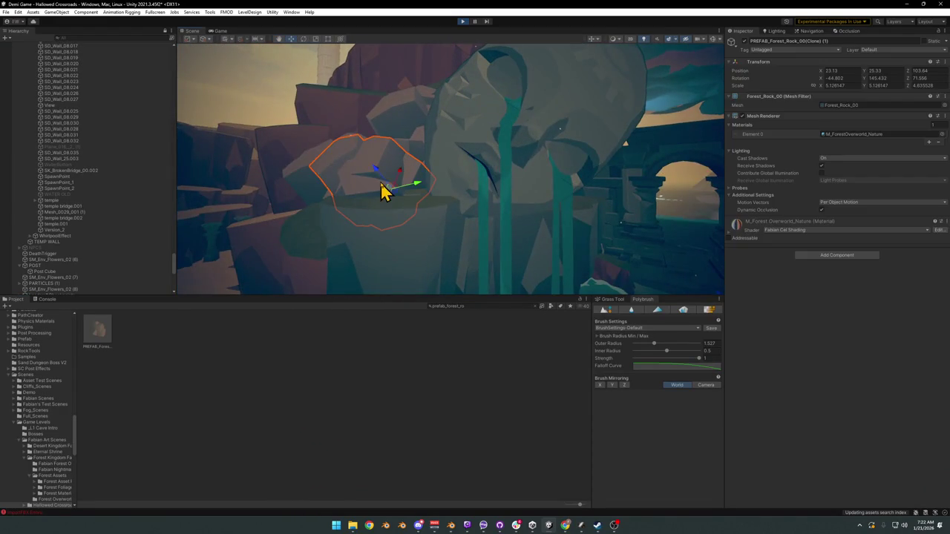
pyautogui.keyDown('shift'); pyautogui.click(415, 152); pyautogui.keyUp('shift')
pyautogui.moveTo(415, 152)
pyautogui.mouseDown()
pyautogui.moveTo(403, 161)
pyautogui.moveTo(437, 195)
pyautogui.moveTo(503, 180)
pyautogui.mouseUp()
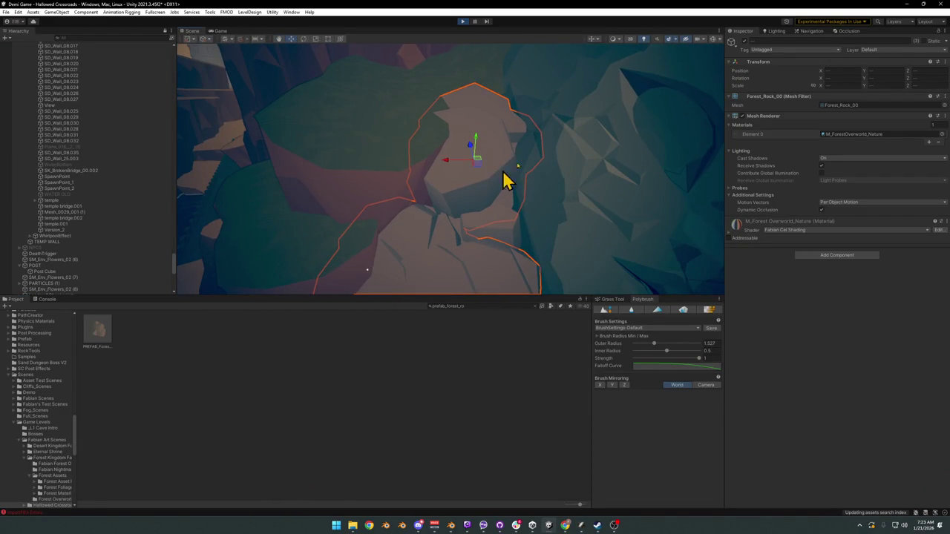
pyautogui.click(732, 42)
pyautogui.keyDown('shift'); pyautogui.click(453, 267); pyautogui.keyUp('shift')
pyautogui.click(744, 41)
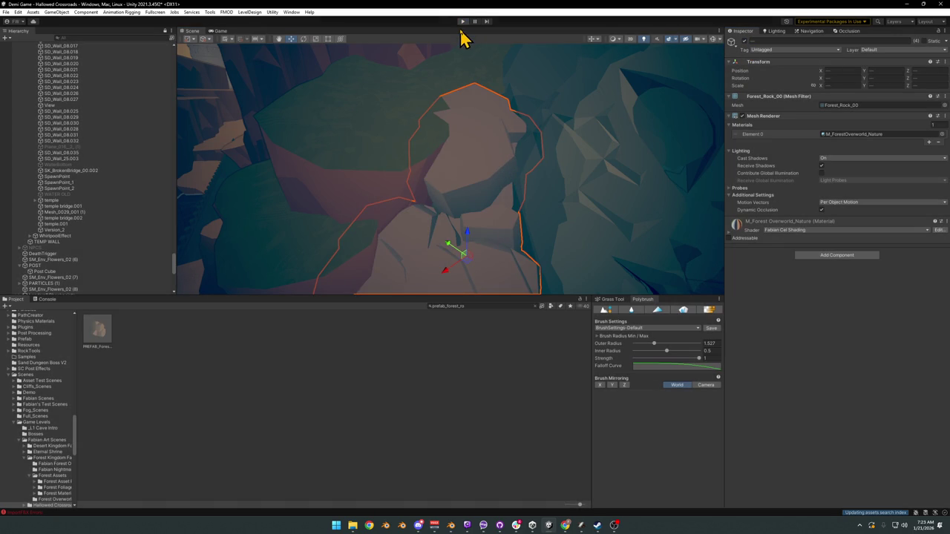
# Lower the MK_StatueHead statue by dragging its Y-axis gizmo down.
pyautogui.moveTo(509, 127)
pyautogui.mouseDown()
pyautogui.moveTo(471, 114)
pyautogui.moveTo(405, 114)
pyautogui.moveTo(436, 94)
pyautogui.moveTo(460, 117)
pyautogui.mouseUp()
pyautogui.click(480, 137)
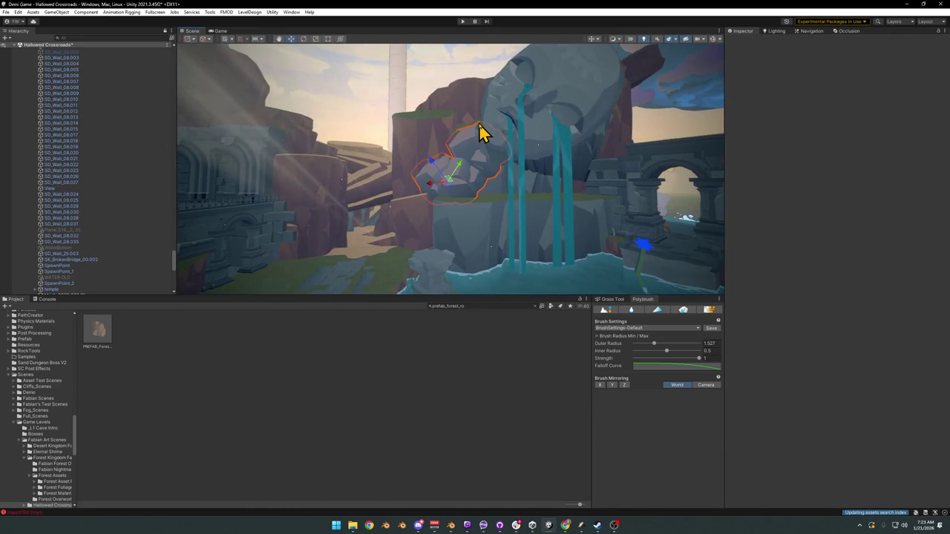
pyautogui.moveTo(512, 185)
pyautogui.mouseDown()
pyautogui.moveTo(509, 174)
pyautogui.moveTo(528, 164)
pyautogui.mouseUp()
pyautogui.click(527, 164)
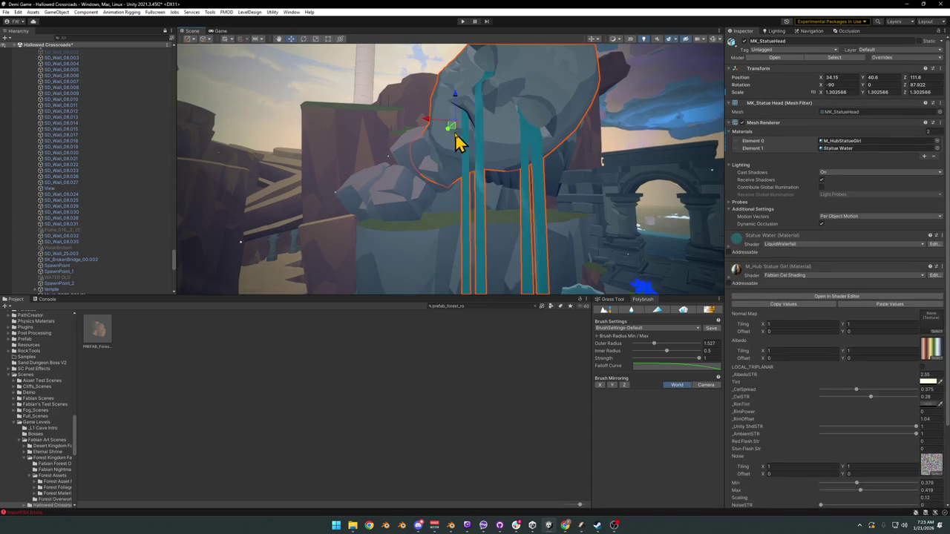
pyautogui.moveTo(454, 129)
pyautogui.mouseDown()
pyautogui.moveTo(449, 187)
pyautogui.moveTo(452, 176)
pyautogui.mouseUp()
pyautogui.click(409, 470)
pyautogui.moveTo(445, 233)
pyautogui.mouseDown()
pyautogui.moveTo(443, 256)
pyautogui.moveTo(453, 259)
pyautogui.moveTo(424, 238)
pyautogui.moveTo(399, 237)
pyautogui.moveTo(400, 245)
pyautogui.mouseUp()
pyautogui.moveTo(470, 209); pyautogui.dragTo(464, 212)
# Move the tall rock pillar in the XY plane (Shift+Z) to a new spot among the ledges.
pyautogui.click(902, 4)
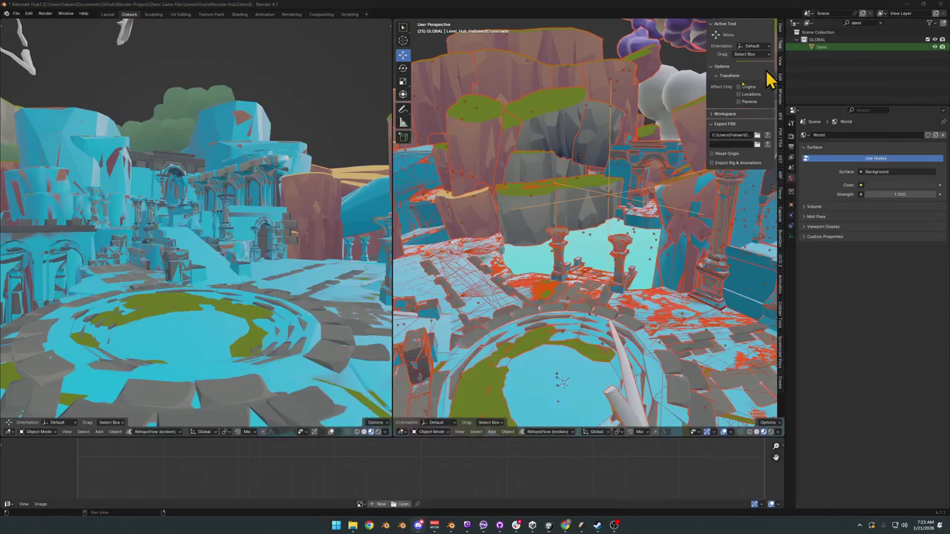
pyautogui.click(462, 178)
pyautogui.press('KP_Decimal')
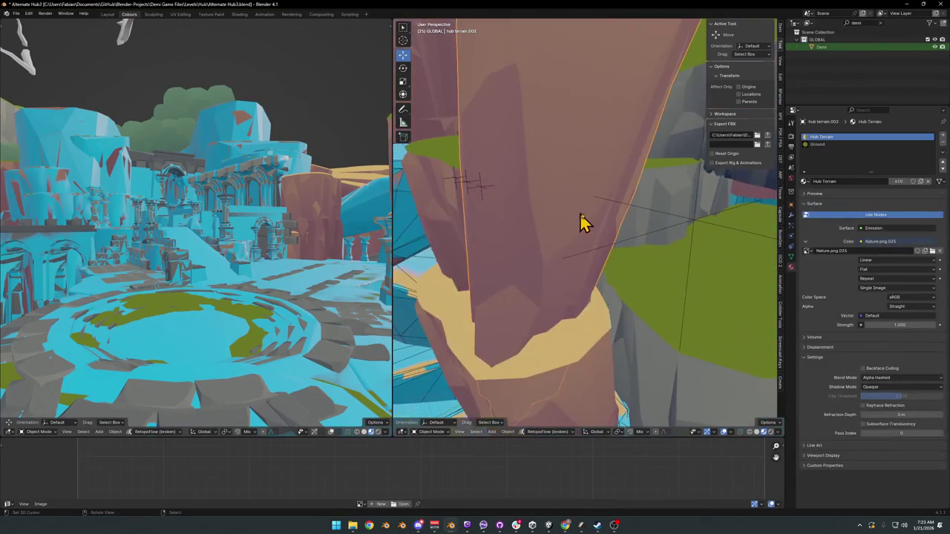
pyautogui.scroll(-3, 569, 216)
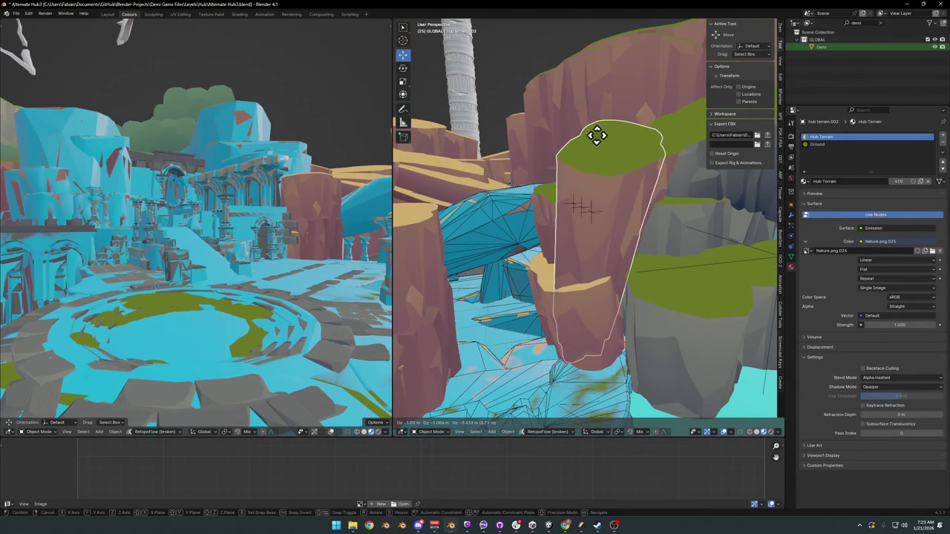
pyautogui.moveTo(599, 189); pyautogui.dragTo(604, 191)
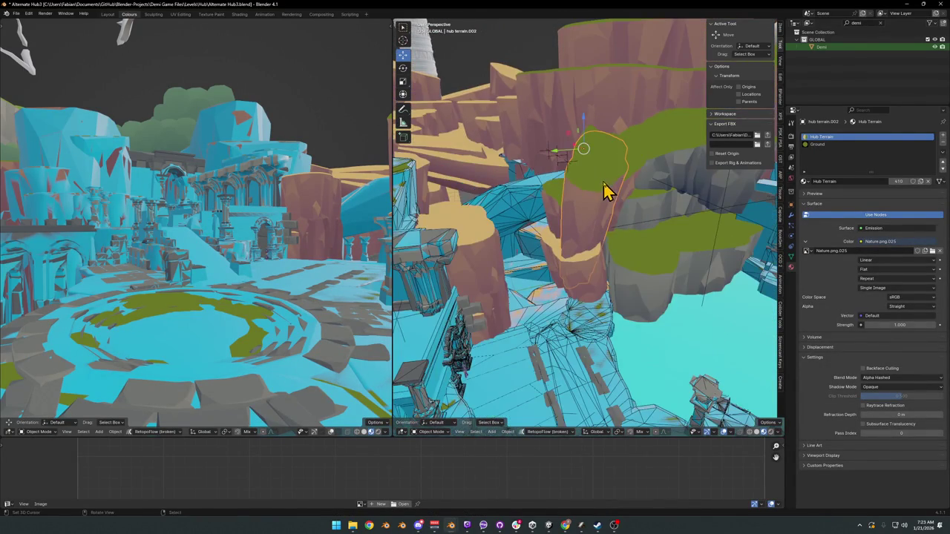
pyautogui.press('g')
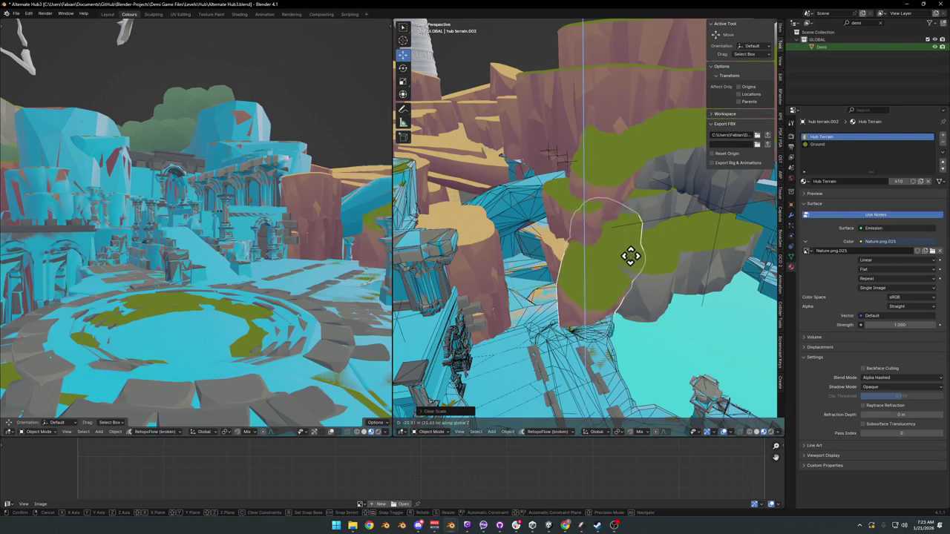
pyautogui.hotkey('shift', 'z')
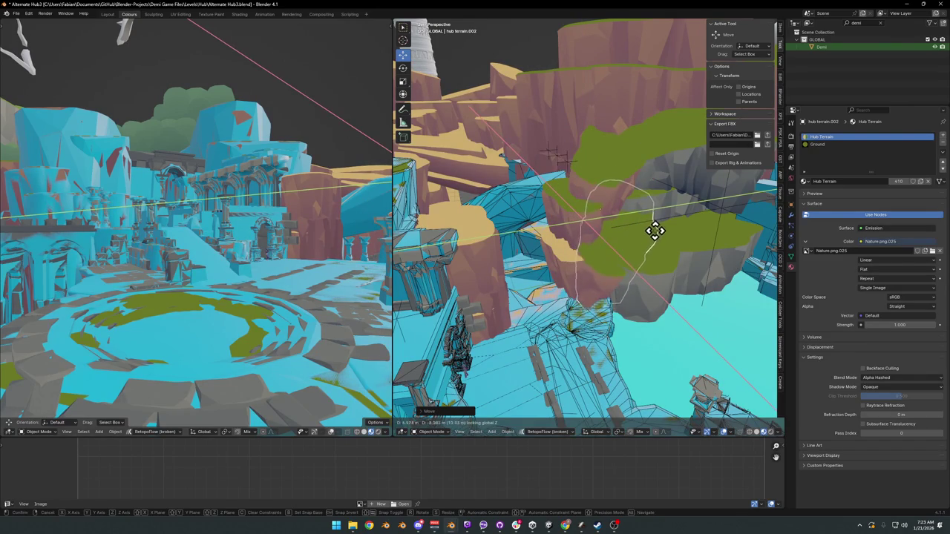
pyautogui.click(653, 230)
pyautogui.moveTo(625, 265)
pyautogui.mouseDown()
pyautogui.moveTo(578, 280)
pyautogui.moveTo(587, 245)
pyautogui.mouseUp()
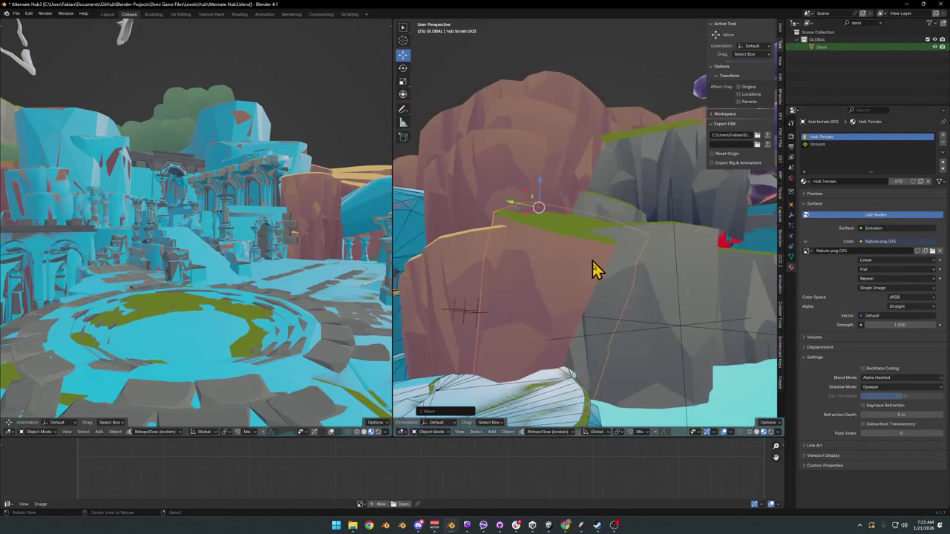
pyautogui.moveTo(601, 286)
pyautogui.mouseDown()
pyautogui.moveTo(579, 261)
pyautogui.moveTo(561, 276)
pyautogui.moveTo(568, 268)
pyautogui.mouseUp()
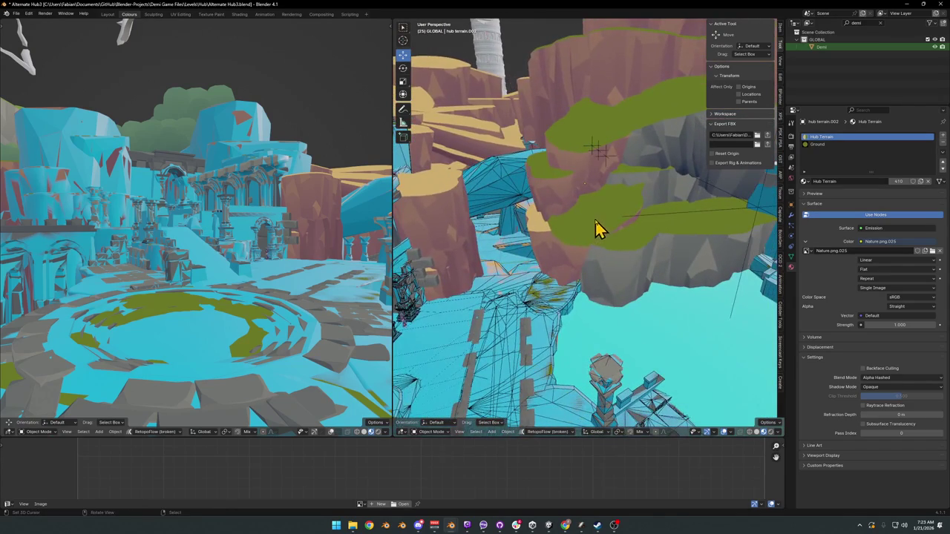
# Inspect the UCX_Cube.029 collider and fx_CliffGrass4.001 cliff piece, comparing against the Unity scene.
pyautogui.click(665, 219)
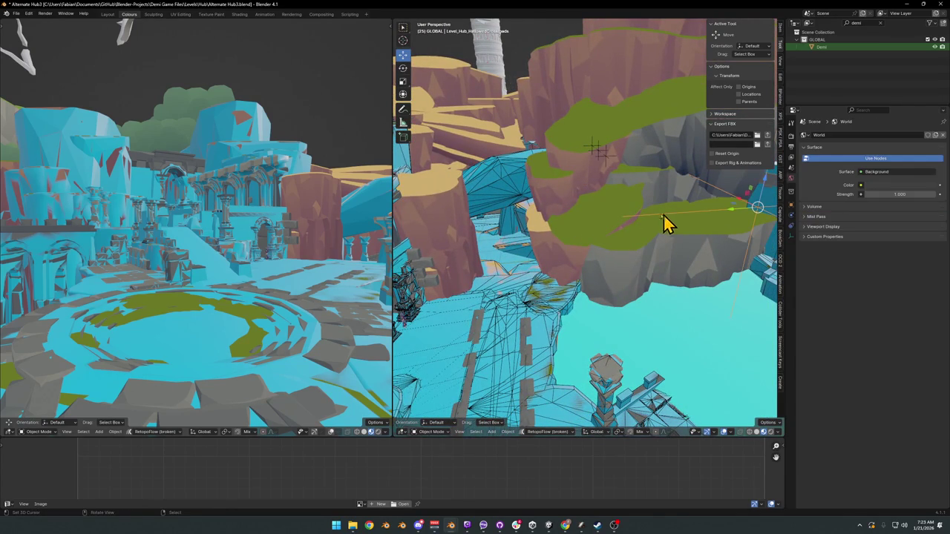
pyautogui.click(545, 204)
pyautogui.moveTo(542, 212)
pyautogui.mouseDown()
pyautogui.moveTo(515, 190)
pyautogui.moveTo(581, 215)
pyautogui.moveTo(576, 223)
pyautogui.mouseUp()
pyautogui.click(578, 223)
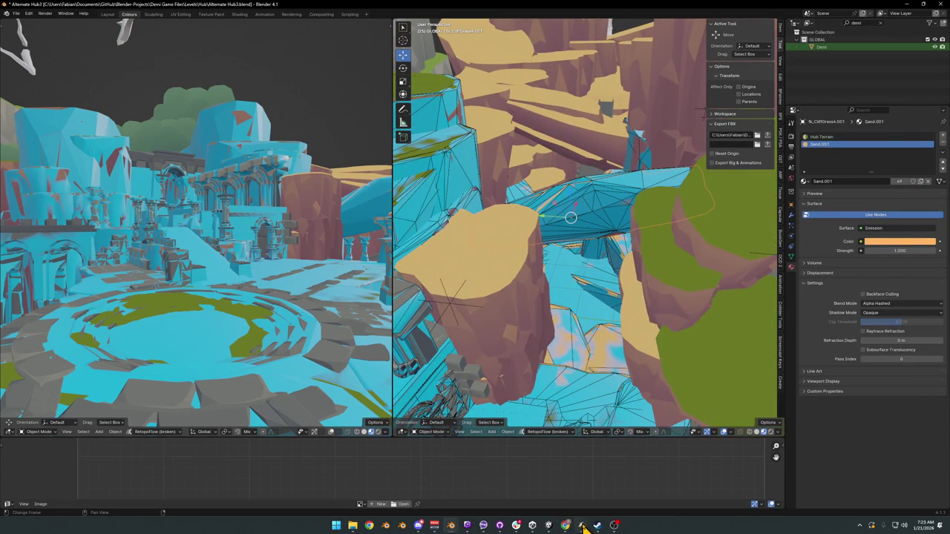
pyautogui.click(547, 524)
pyautogui.moveTo(500, 233); pyautogui.dragTo(491, 227)
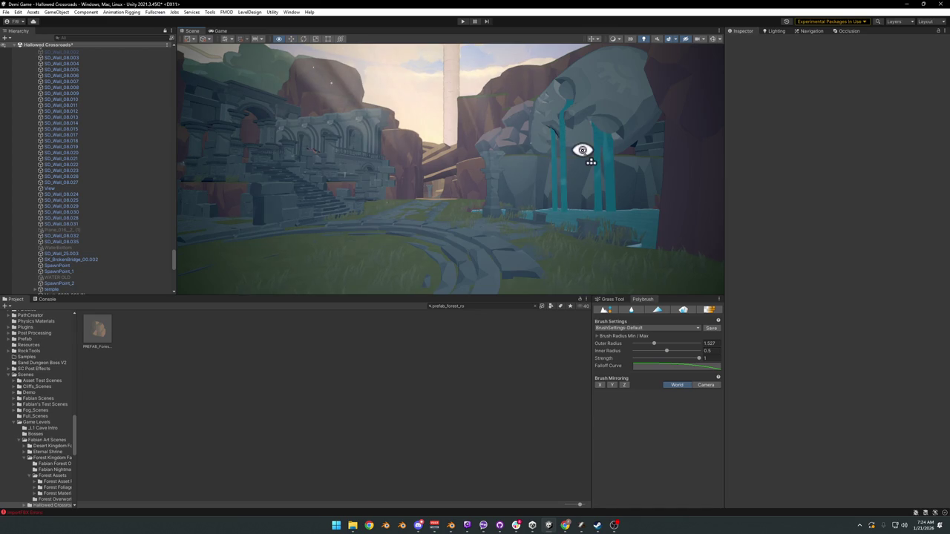
pyautogui.moveTo(583, 151); pyautogui.dragTo(579, 151)
pyautogui.click(906, 4)
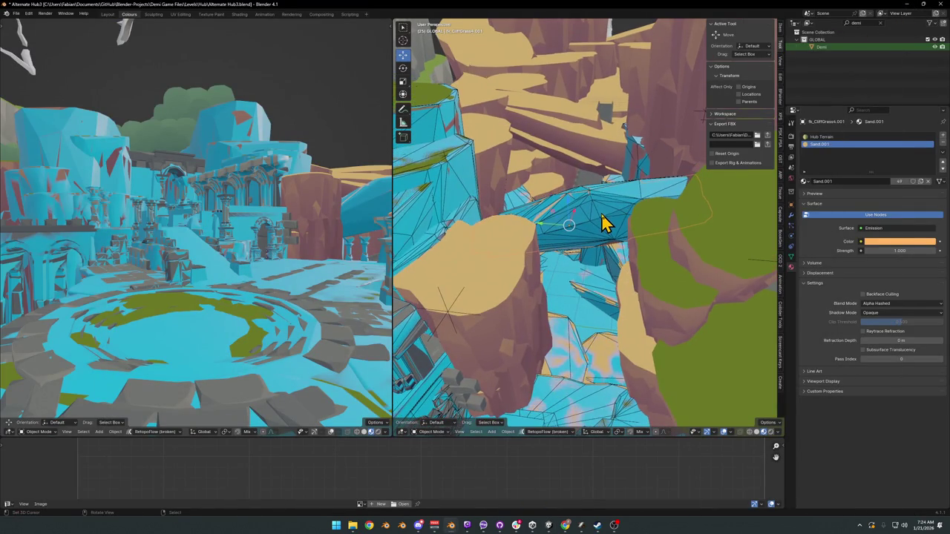
# Delete the two cliff grass pieces, including fx_CliffGrass4.005.
pyautogui.click(584, 215)
pyautogui.click(584, 215)
pyautogui.click(581, 143)
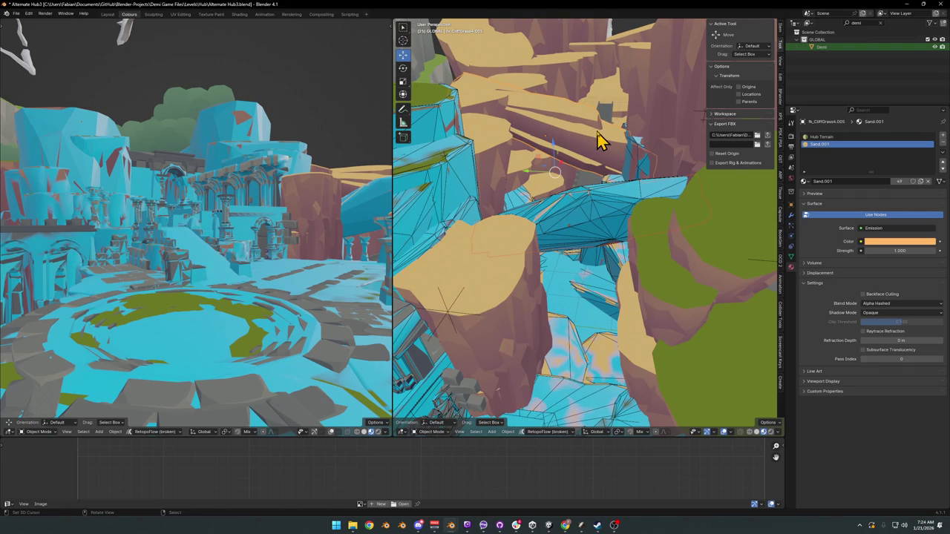
pyautogui.keyDown('shift'); pyautogui.click(596, 132); pyautogui.keyUp('shift')
pyautogui.press('Delete')
# Delete the connected bridge geometry inside UCX_Cube.029 and save Alternate Hub3.
pyautogui.click(595, 229)
pyautogui.press('Tab')
pyautogui.hotkey('ctrl', 'l')
pyautogui.press('x')
pyautogui.click(597, 218)
pyautogui.press('Tab')
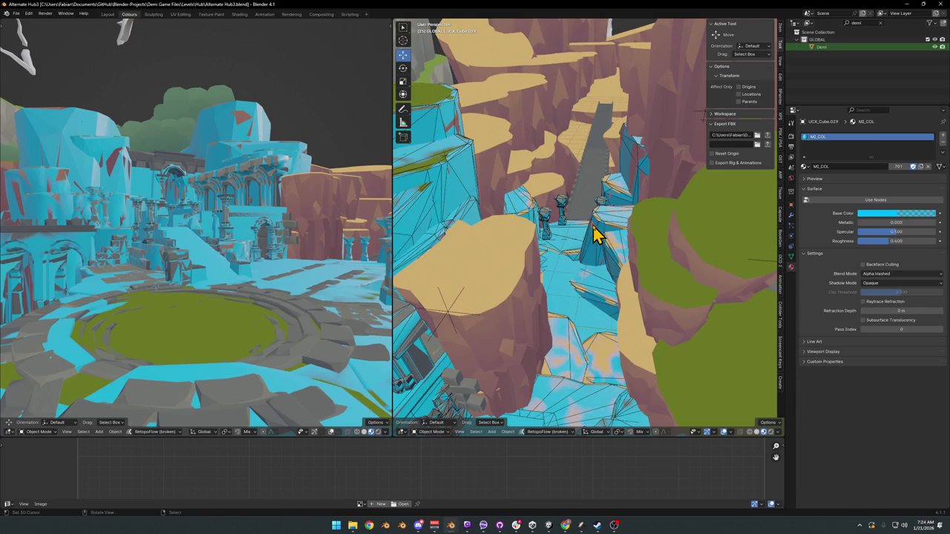
pyautogui.hotkey('ctrl', 's')
# Re-export the Level_Hub_HallowedCrossroads empty as FBX to Unity.
pyautogui.hotkey('shift', '`')
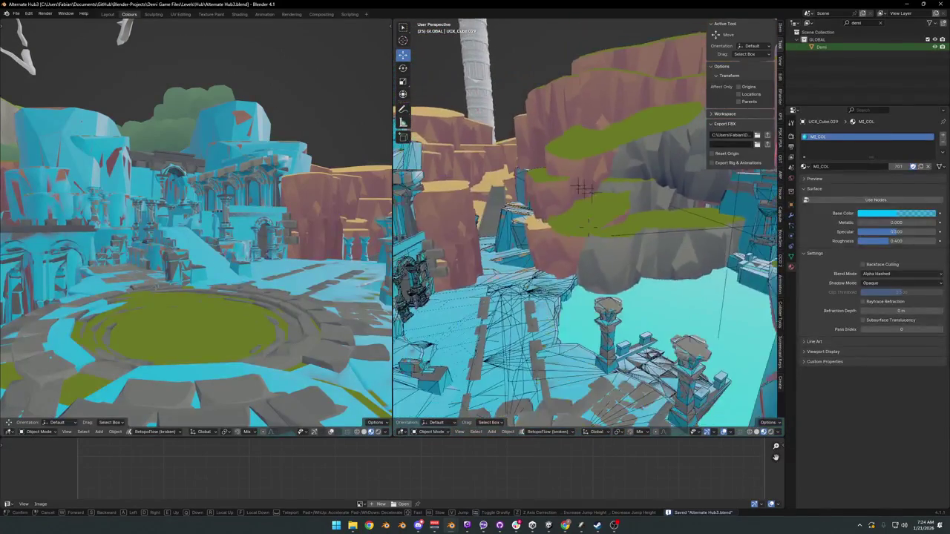
pyautogui.click(593, 245)
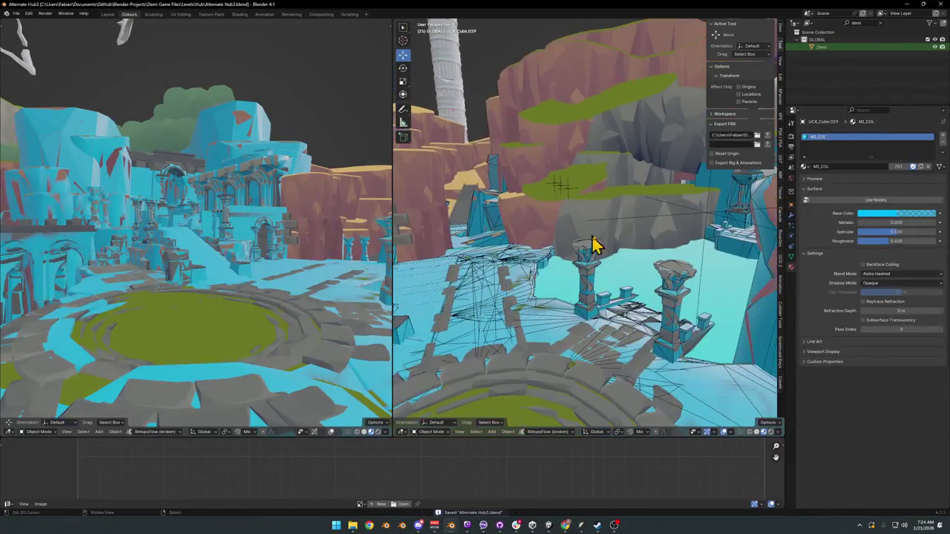
pyautogui.click(707, 215)
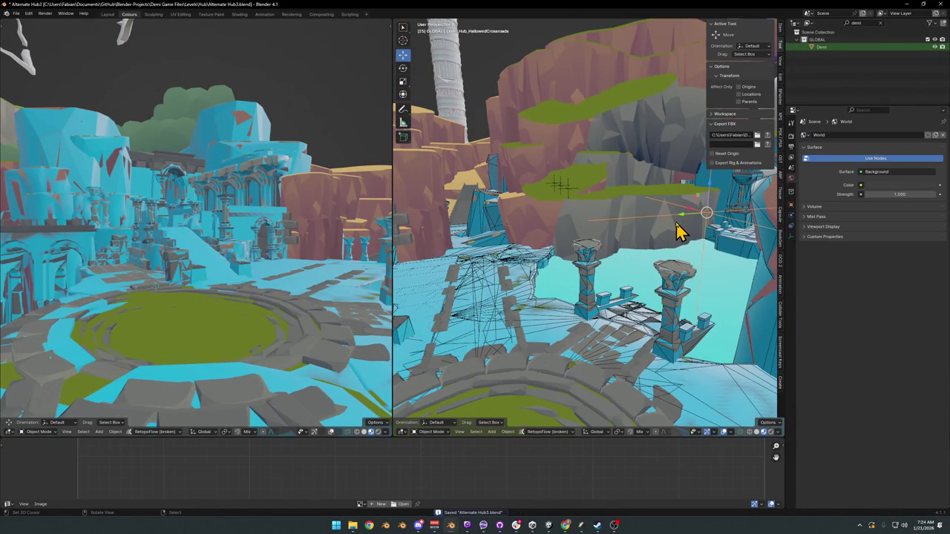
pyautogui.hotkey('alt', 'a')
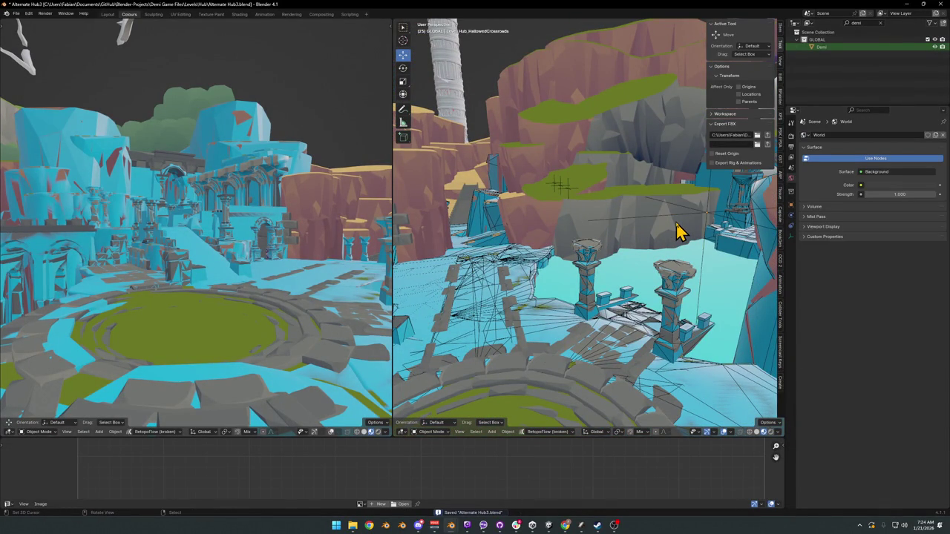
pyautogui.click(707, 215)
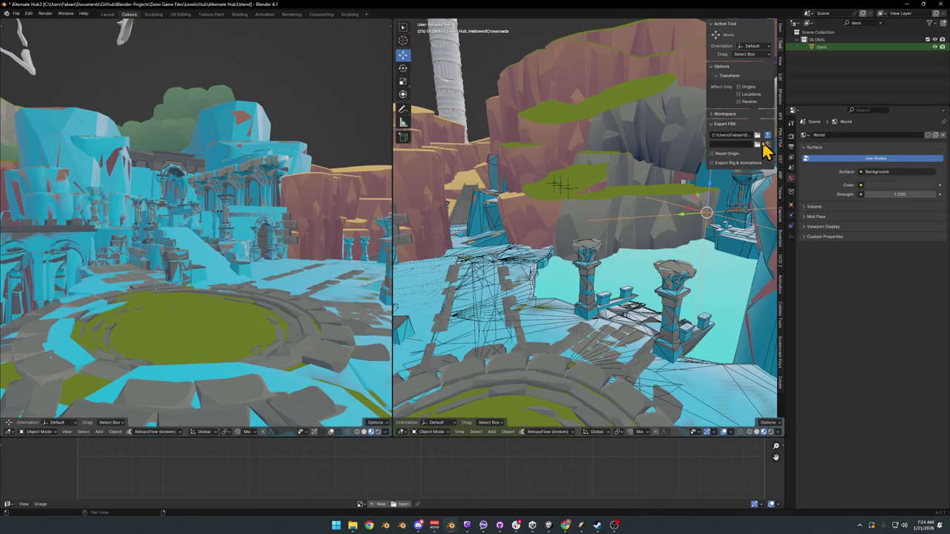
pyautogui.click(765, 145)
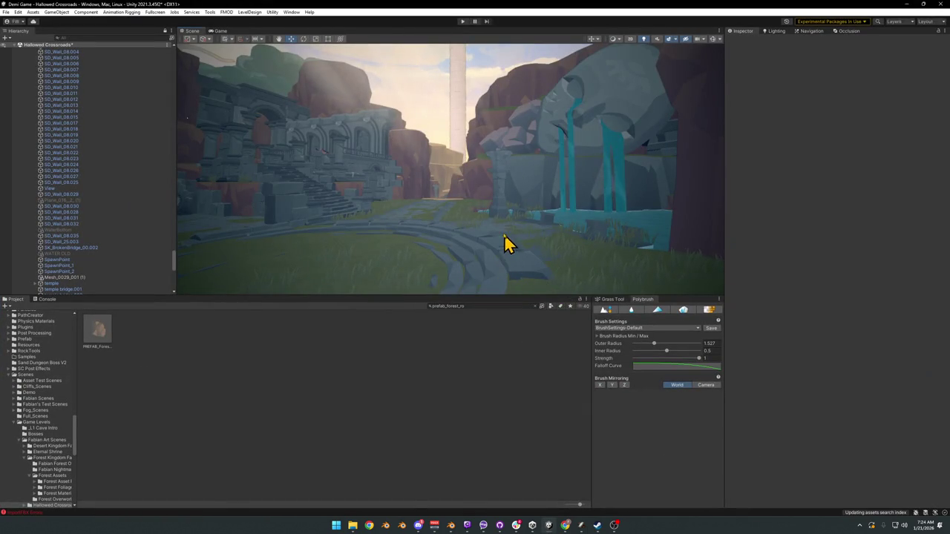
pyautogui.moveTo(502, 244)
pyautogui.mouseDown()
pyautogui.moveTo(473, 225)
pyautogui.moveTo(519, 245)
pyautogui.mouseUp()
# Clear the Hierarchy selection and orbit the scene view toward the ledge.
pyautogui.click(95, 94)
pyautogui.hotkey('ctrl', 'a')
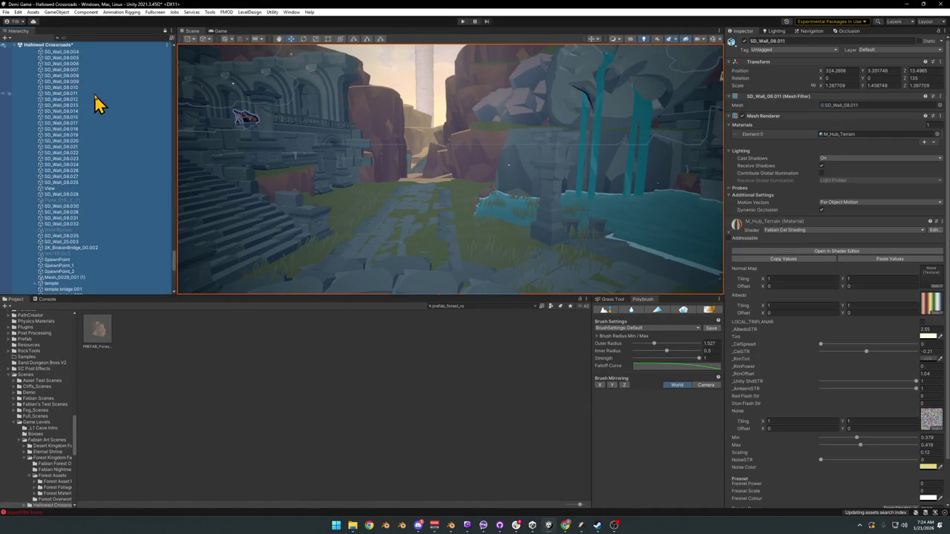
pyautogui.click(252, 434)
pyautogui.moveTo(345, 222)
pyautogui.mouseDown()
pyautogui.moveTo(365, 232)
pyautogui.moveTo(388, 201)
pyautogui.moveTo(420, 216)
pyautogui.moveTo(400, 246)
pyautogui.moveTo(383, 240)
pyautogui.moveTo(371, 216)
pyautogui.moveTo(361, 220)
pyautogui.moveTo(413, 219)
pyautogui.moveTo(394, 220)
pyautogui.moveTo(417, 229)
pyautogui.mouseUp()
# Duplicate a rock on the ledge and enlarge the copy uniformly.
pyautogui.click(427, 245)
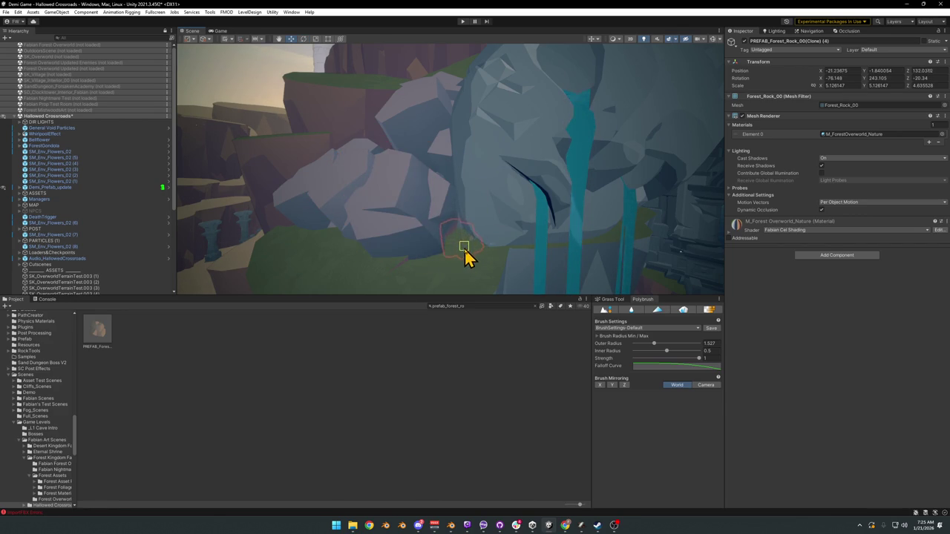
pyautogui.moveTo(450, 238)
pyautogui.mouseDown()
pyautogui.moveTo(403, 218)
pyautogui.moveTo(424, 233)
pyautogui.moveTo(423, 268)
pyautogui.mouseUp()
pyautogui.moveTo(438, 282)
pyautogui.mouseDown()
pyautogui.moveTo(452, 257)
pyautogui.moveTo(453, 272)
pyautogui.moveTo(448, 208)
pyautogui.moveTo(509, 206)
pyautogui.moveTo(505, 188)
pyautogui.moveTo(486, 223)
pyautogui.moveTo(449, 176)
pyautogui.moveTo(460, 169)
pyautogui.moveTo(449, 170)
pyautogui.moveTo(447, 148)
pyautogui.moveTo(483, 190)
pyautogui.moveTo(470, 208)
pyautogui.mouseUp()
pyautogui.press('w')
pyautogui.hotkey('ctrl', 'd')
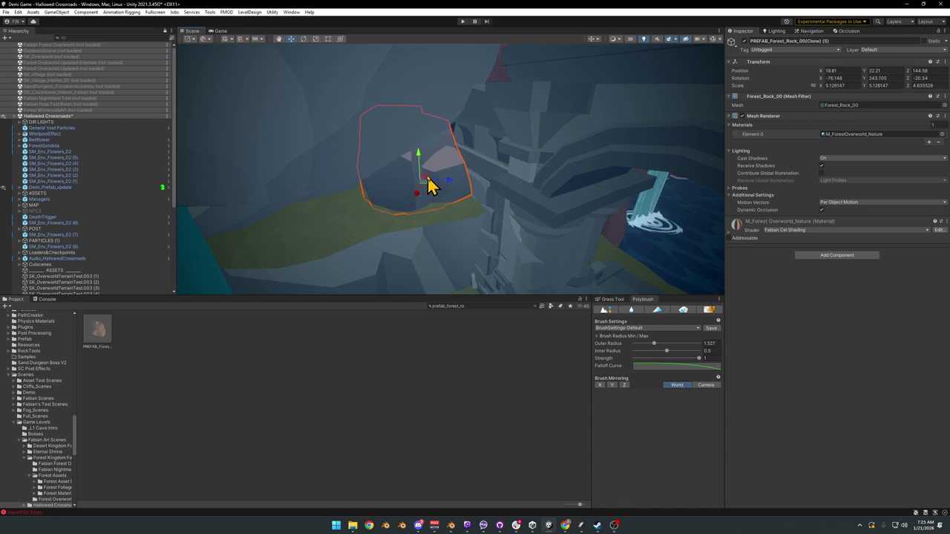
pyautogui.press('r')
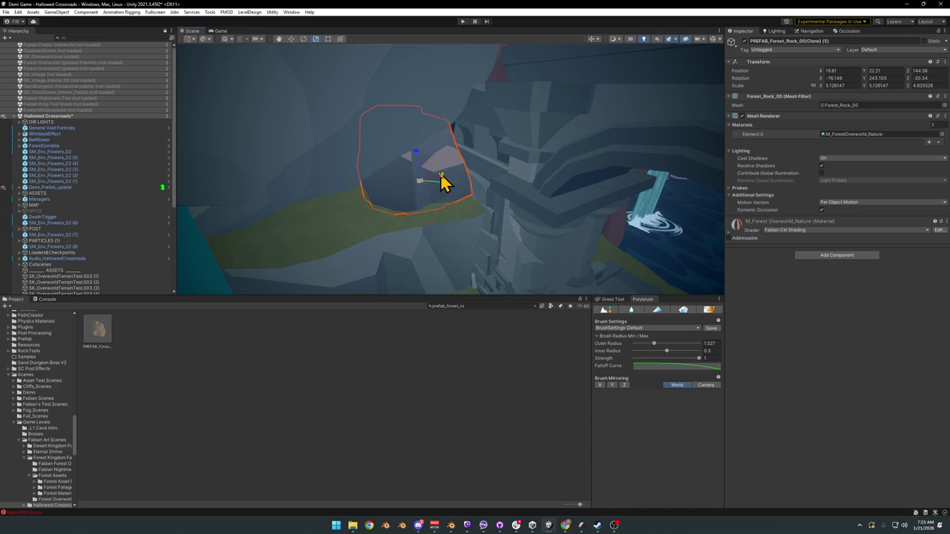
pyautogui.moveTo(423, 186)
pyautogui.mouseDown()
pyautogui.moveTo(445, 178)
pyautogui.moveTo(430, 186)
pyautogui.moveTo(471, 195)
pyautogui.moveTo(522, 173)
pyautogui.moveTo(494, 170)
pyautogui.moveTo(505, 188)
pyautogui.moveTo(411, 170)
pyautogui.moveTo(424, 167)
pyautogui.moveTo(430, 220)
pyautogui.moveTo(445, 185)
pyautogui.moveTo(413, 161)
pyautogui.mouseUp()
pyautogui.press('e')
pyautogui.click(445, 413)
# Check nearby rocks and bring the view close to a large rock by the ruined archway.
pyautogui.click(411, 170)
pyautogui.click(428, 232)
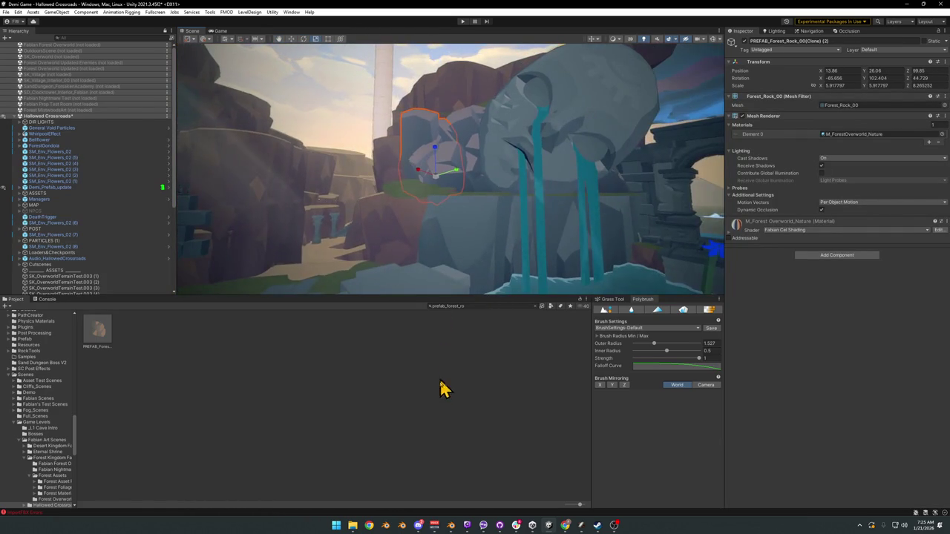
pyautogui.click(477, 265)
pyautogui.moveTo(477, 265)
pyautogui.mouseDown()
pyautogui.moveTo(468, 227)
pyautogui.moveTo(487, 250)
pyautogui.mouseUp()
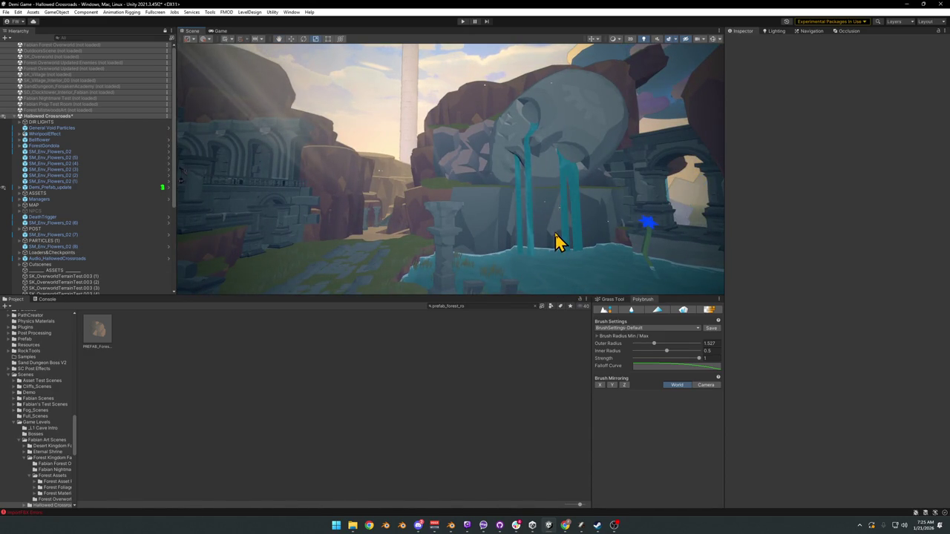
pyautogui.moveTo(497, 236)
pyautogui.mouseDown()
pyautogui.moveTo(509, 238)
pyautogui.moveTo(498, 247)
pyautogui.mouseUp()
# Rotate the large forest rock to a new tilt and shift it slightly left.
pyautogui.click(461, 239)
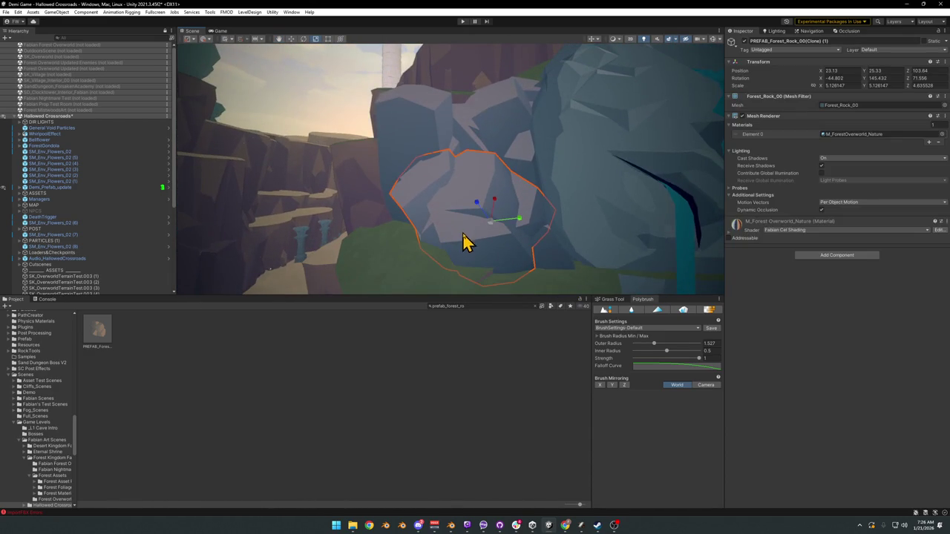
pyautogui.press('e')
pyautogui.moveTo(477, 215); pyautogui.dragTo(487, 211)
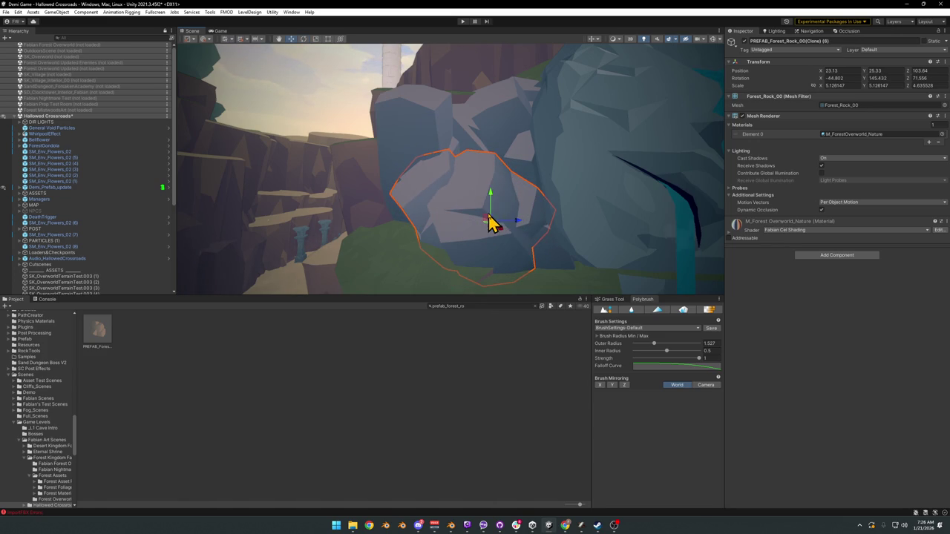
pyautogui.moveTo(485, 217)
pyautogui.mouseDown()
pyautogui.moveTo(477, 223)
pyautogui.moveTo(499, 181)
pyautogui.mouseUp()
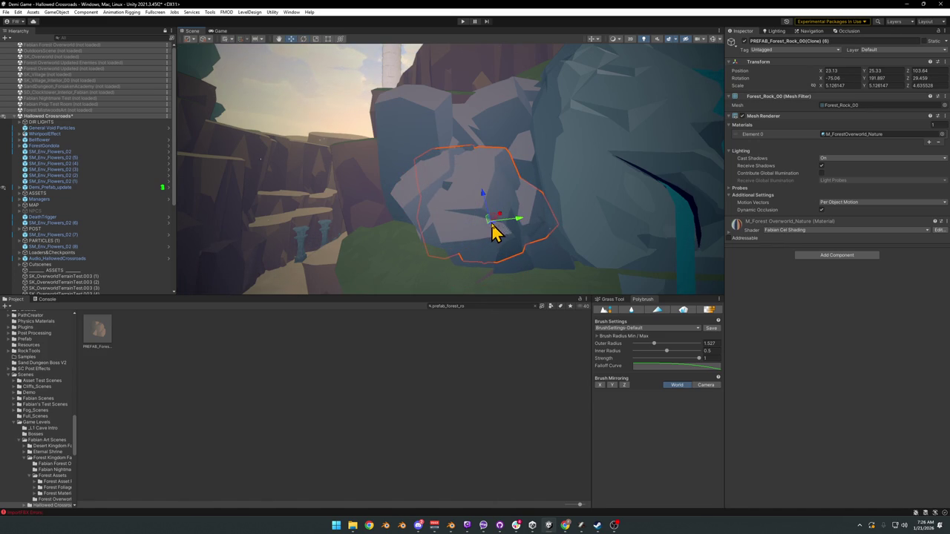
pyautogui.moveTo(495, 236)
pyautogui.mouseDown()
pyautogui.moveTo(494, 218)
pyautogui.moveTo(494, 240)
pyautogui.moveTo(399, 254)
pyautogui.moveTo(468, 235)
pyautogui.moveTo(417, 242)
pyautogui.moveTo(457, 234)
pyautogui.moveTo(455, 218)
pyautogui.moveTo(443, 220)
pyautogui.moveTo(476, 146)
pyautogui.moveTo(482, 166)
pyautogui.mouseUp()
pyautogui.click(466, 151)
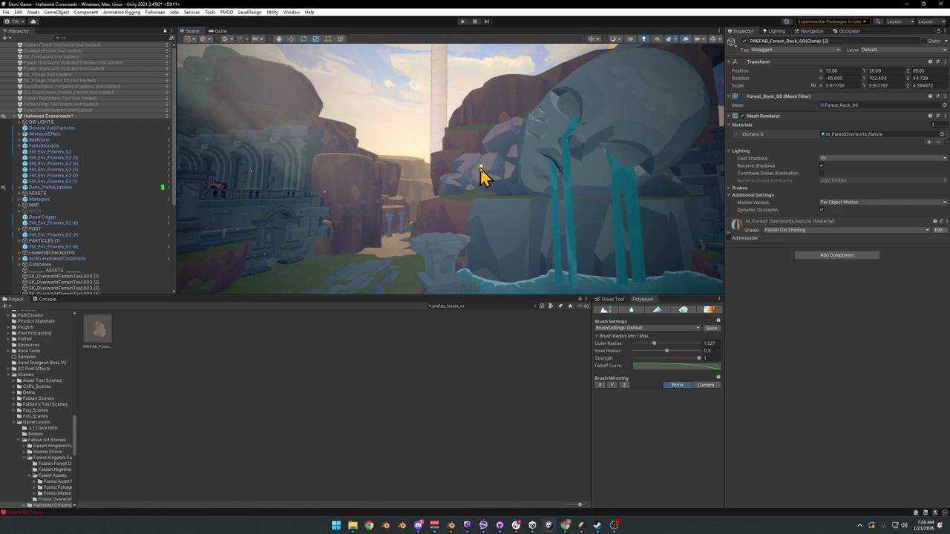
pyautogui.click(453, 373)
pyautogui.moveTo(464, 221)
pyautogui.mouseDown()
pyautogui.moveTo(452, 229)
pyautogui.moveTo(547, 230)
pyautogui.moveTo(515, 248)
pyautogui.moveTo(492, 233)
pyautogui.moveTo(467, 240)
pyautogui.moveTo(475, 231)
pyautogui.moveTo(640, 239)
pyautogui.moveTo(545, 240)
pyautogui.moveTo(571, 199)
pyautogui.moveTo(628, 188)
pyautogui.moveTo(625, 180)
pyautogui.moveTo(391, 244)
pyautogui.moveTo(417, 239)
pyautogui.moveTo(342, 236)
pyautogui.moveTo(404, 278)
pyautogui.moveTo(424, 278)
pyautogui.moveTo(394, 250)
pyautogui.moveTo(432, 244)
pyautogui.moveTo(475, 267)
pyautogui.moveTo(499, 248)
pyautogui.moveTo(484, 250)
pyautogui.moveTo(489, 239)
pyautogui.moveTo(509, 231)
pyautogui.moveTo(514, 255)
pyautogui.moveTo(517, 246)
pyautogui.moveTo(425, 236)
pyautogui.moveTo(484, 238)
pyautogui.moveTo(362, 248)
pyautogui.moveTo(386, 229)
pyautogui.moveTo(439, 235)
pyautogui.moveTo(371, 233)
pyautogui.moveTo(432, 233)
pyautogui.mouseUp()
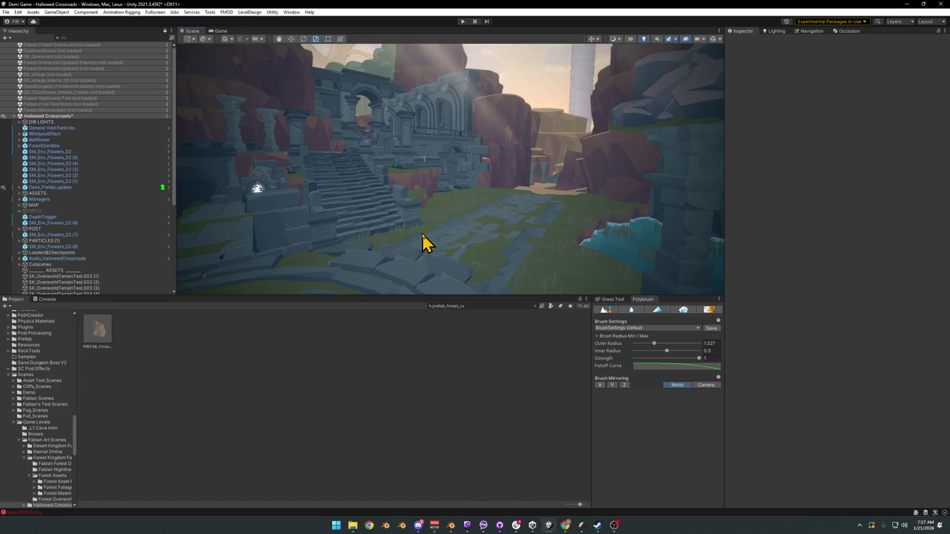
pyautogui.moveTo(421, 244)
pyautogui.mouseDown()
pyautogui.moveTo(502, 205)
pyautogui.moveTo(487, 210)
pyautogui.moveTo(491, 202)
pyautogui.moveTo(528, 213)
pyautogui.mouseUp()
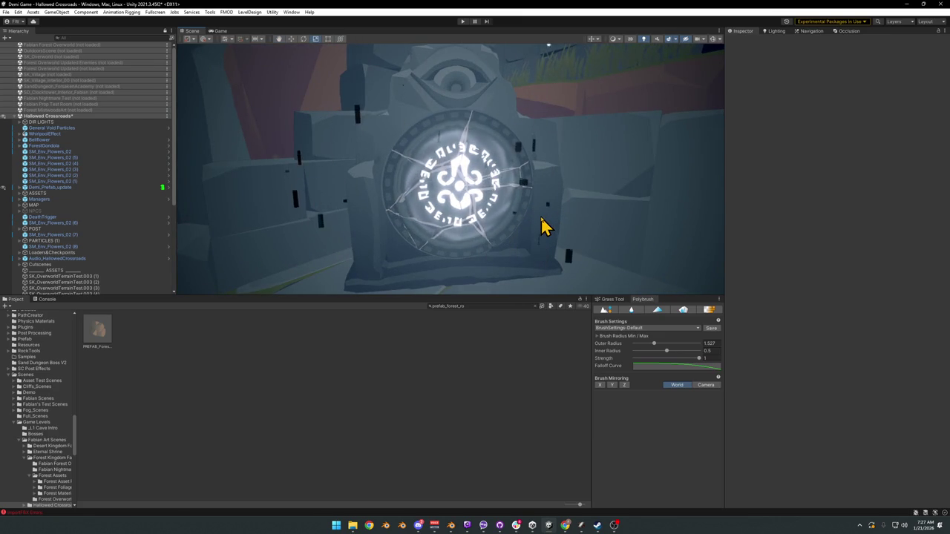
pyautogui.press('s')
pyautogui.moveTo(544, 227)
pyautogui.mouseDown()
pyautogui.moveTo(539, 217)
pyautogui.moveTo(524, 230)
pyautogui.moveTo(559, 232)
pyautogui.moveTo(526, 242)
pyautogui.moveTo(530, 259)
pyautogui.moveTo(586, 250)
pyautogui.moveTo(584, 258)
pyautogui.moveTo(536, 248)
pyautogui.moveTo(518, 231)
pyautogui.moveTo(523, 240)
pyautogui.moveTo(634, 256)
pyautogui.moveTo(456, 245)
pyautogui.moveTo(403, 256)
pyautogui.mouseUp()
pyautogui.press('w')
pyautogui.press('s')
pyautogui.press('s')
pyautogui.press('w')
pyautogui.press('s')
pyautogui.press('w')
pyautogui.press('s')
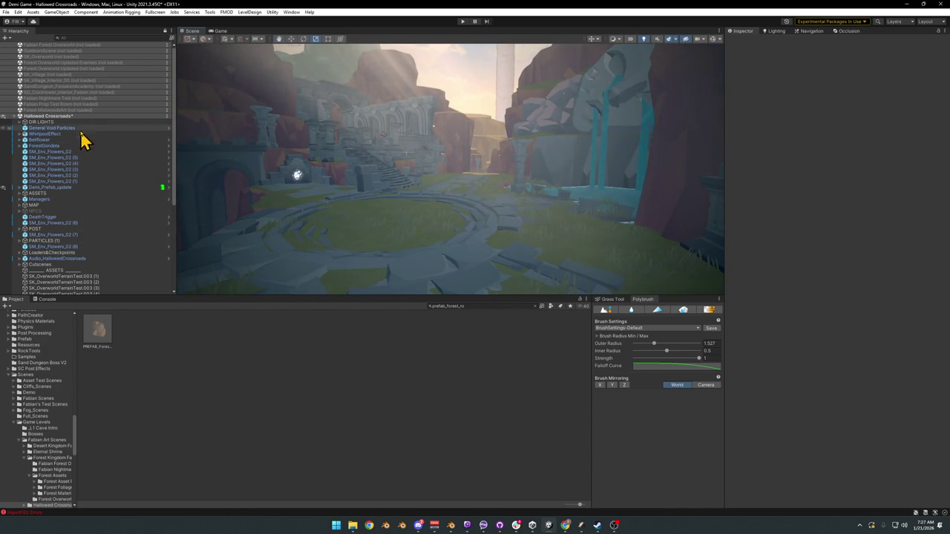
# Select SM_Env_Flowers_02 (3) in the Hierarchy to show its convex Mesh Collider.
pyautogui.click(95, 170)
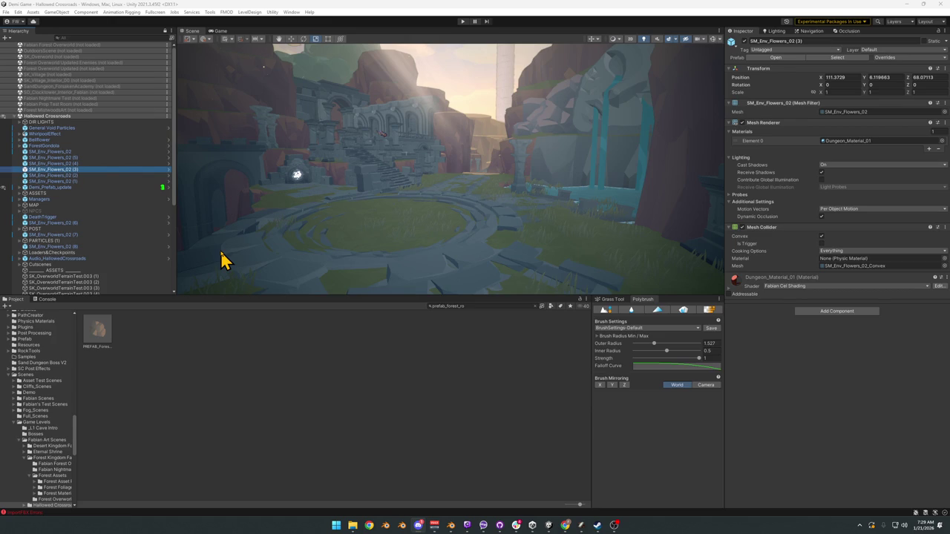
# Orbit through the corridor and select the level geometry to show Level_Hub_HallowedCrossroads' transform.
pyautogui.moveTo(592, 188)
pyautogui.mouseDown()
pyautogui.moveTo(521, 176)
pyautogui.moveTo(539, 168)
pyautogui.moveTo(628, 183)
pyautogui.moveTo(483, 191)
pyautogui.moveTo(552, 204)
pyautogui.moveTo(418, 181)
pyautogui.moveTo(542, 201)
pyautogui.moveTo(456, 214)
pyautogui.moveTo(608, 199)
pyautogui.moveTo(625, 178)
pyautogui.moveTo(445, 195)
pyautogui.moveTo(452, 210)
pyautogui.moveTo(488, 213)
pyautogui.moveTo(541, 206)
pyautogui.moveTo(429, 205)
pyautogui.moveTo(446, 207)
pyautogui.mouseUp()
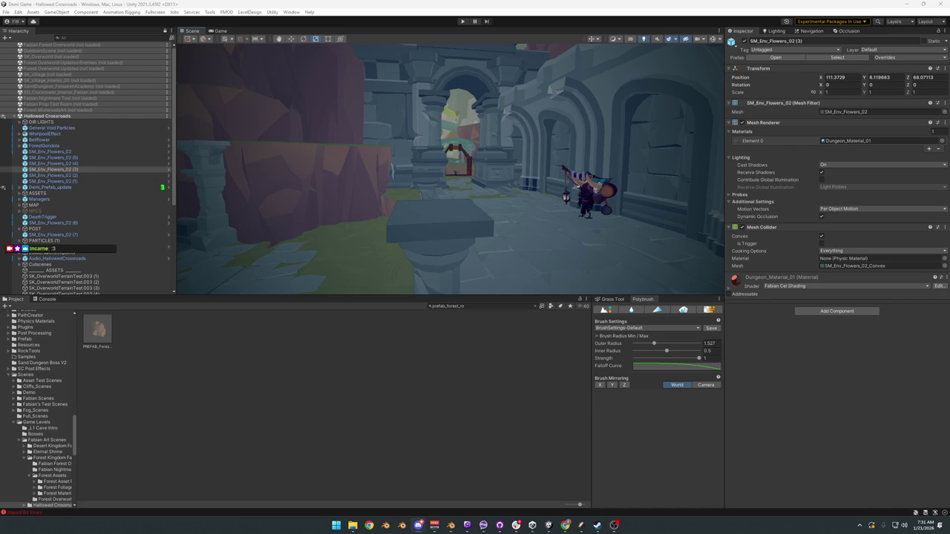
pyautogui.click(410, 153)
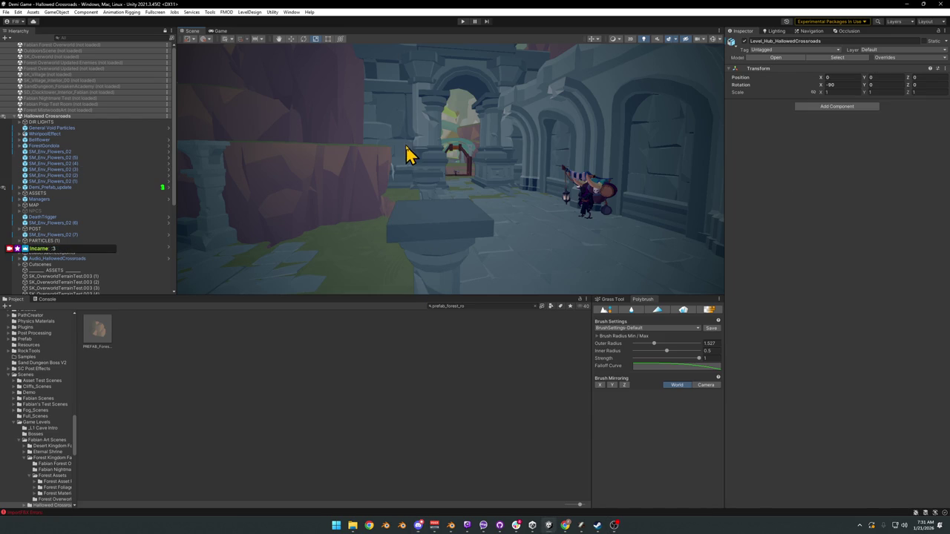
pyautogui.moveTo(490, 186)
pyautogui.mouseDown()
pyautogui.moveTo(475, 212)
pyautogui.moveTo(410, 204)
pyautogui.mouseUp()
pyautogui.click(445, 375)
pyautogui.click(410, 202)
pyautogui.click(410, 203)
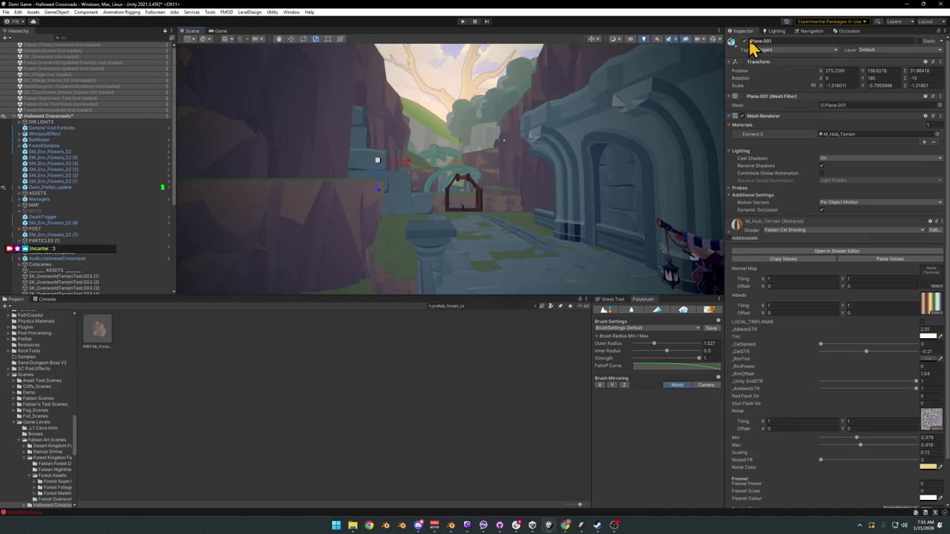
pyautogui.click(426, 382)
pyautogui.moveTo(475, 222)
pyautogui.mouseDown()
pyautogui.moveTo(601, 252)
pyautogui.moveTo(507, 252)
pyautogui.mouseUp()
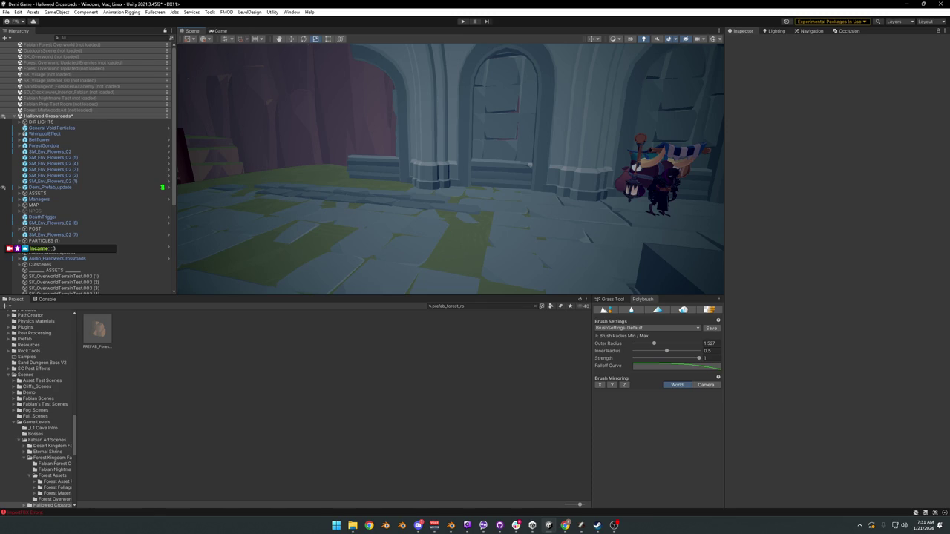
# Fly past the arches to the stone stairs and select terrain Plane.001, which uses the M_Hub_Terrain material.
pyautogui.moveTo(389, 194); pyautogui.dragTo(438, 181)
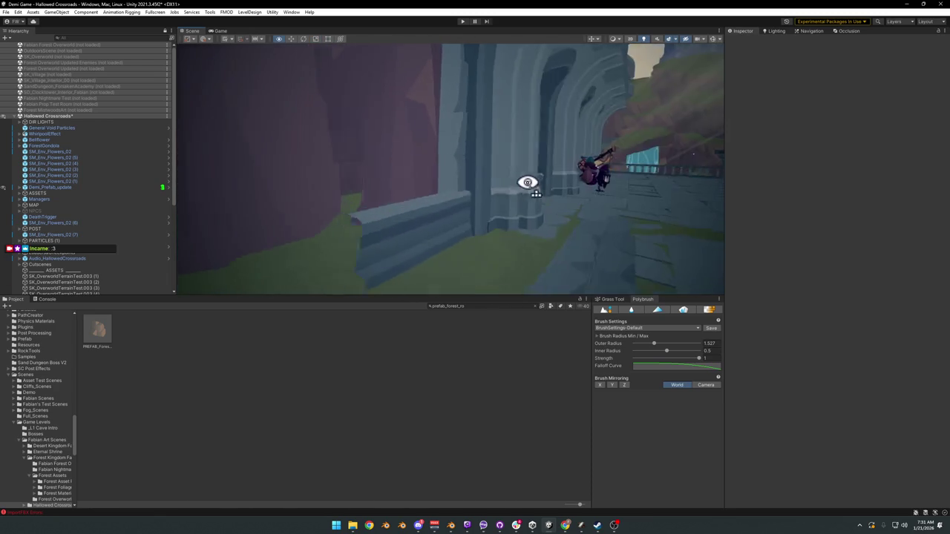
pyautogui.moveTo(529, 183); pyautogui.dragTo(296, 173)
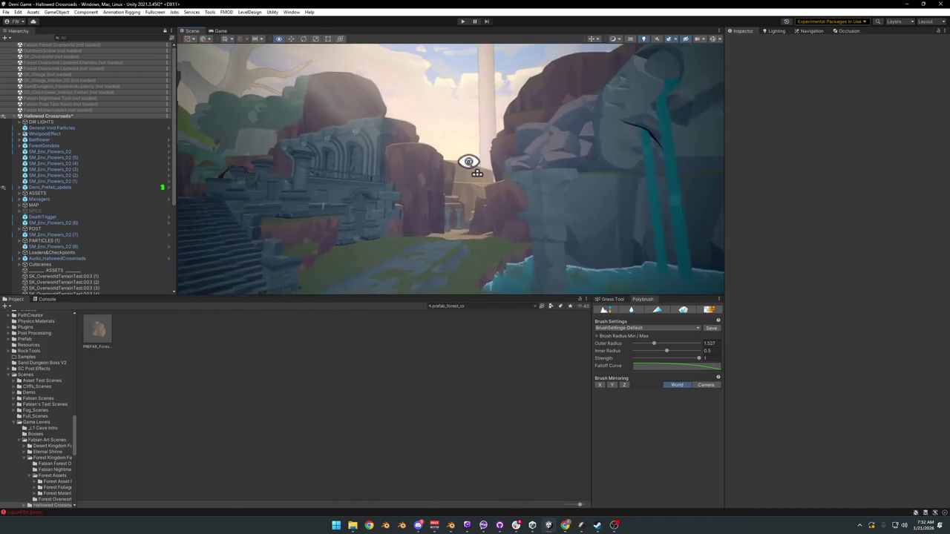
pyautogui.moveTo(468, 161)
pyautogui.mouseDown()
pyautogui.moveTo(412, 161)
pyautogui.moveTo(559, 185)
pyautogui.moveTo(482, 155)
pyautogui.moveTo(453, 157)
pyautogui.moveTo(445, 170)
pyautogui.moveTo(456, 184)
pyautogui.mouseUp()
pyautogui.click(460, 184)
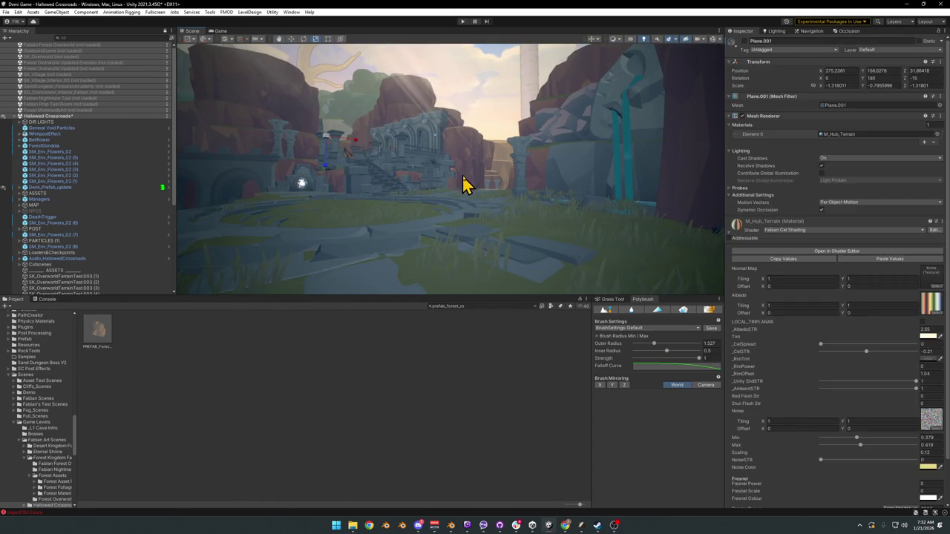
# Deselect the terrain plane and nudge the view over the arched ruins and stairs.
pyautogui.click(425, 440)
pyautogui.moveTo(424, 245)
pyautogui.mouseDown()
pyautogui.moveTo(420, 225)
pyautogui.moveTo(476, 230)
pyautogui.mouseUp()
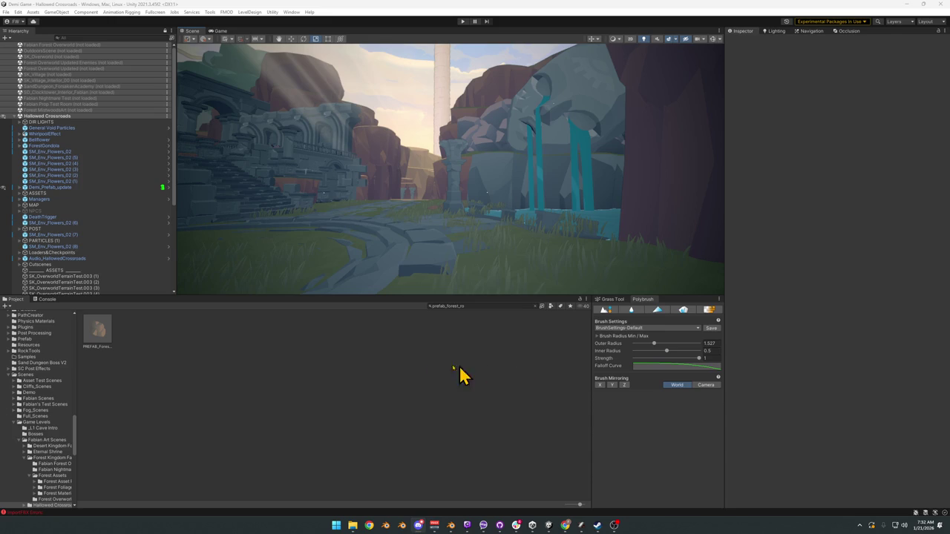
# Fly the Scene view past the pillar, through the canyon and under the archway to the stairs.
pyautogui.click(434, 372)
pyautogui.moveTo(364, 199)
pyautogui.mouseDown()
pyautogui.moveTo(524, 203)
pyautogui.moveTo(342, 208)
pyautogui.mouseUp()
pyautogui.press('w')
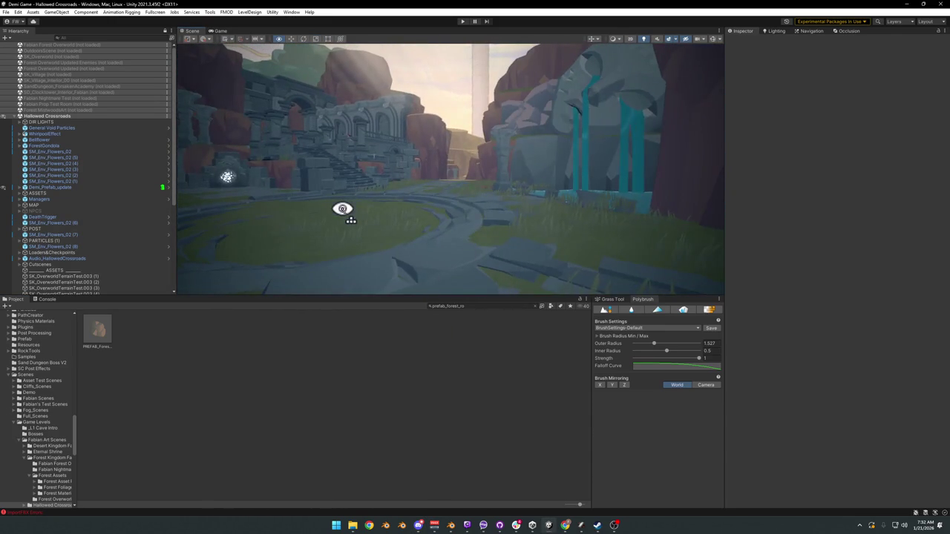
pyautogui.press('w')
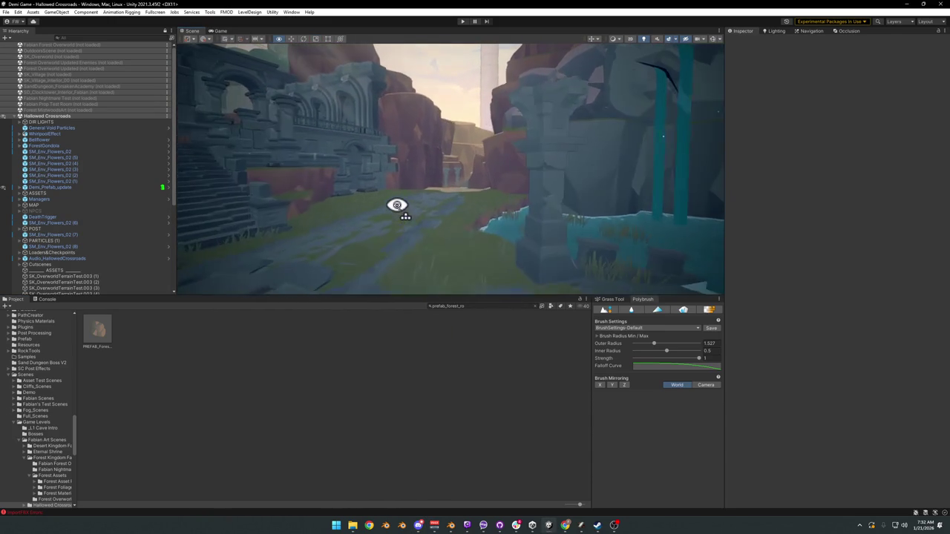
pyautogui.press('w')
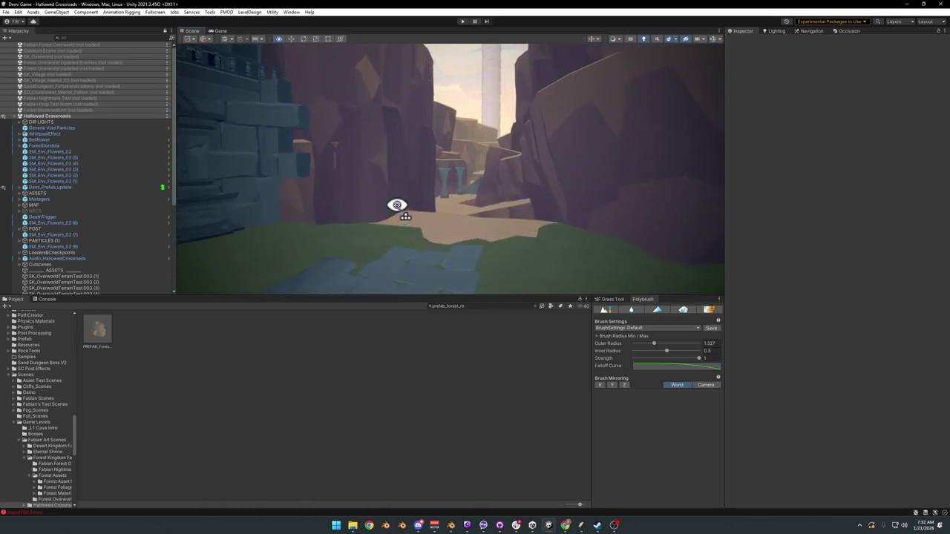
pyautogui.press('w')
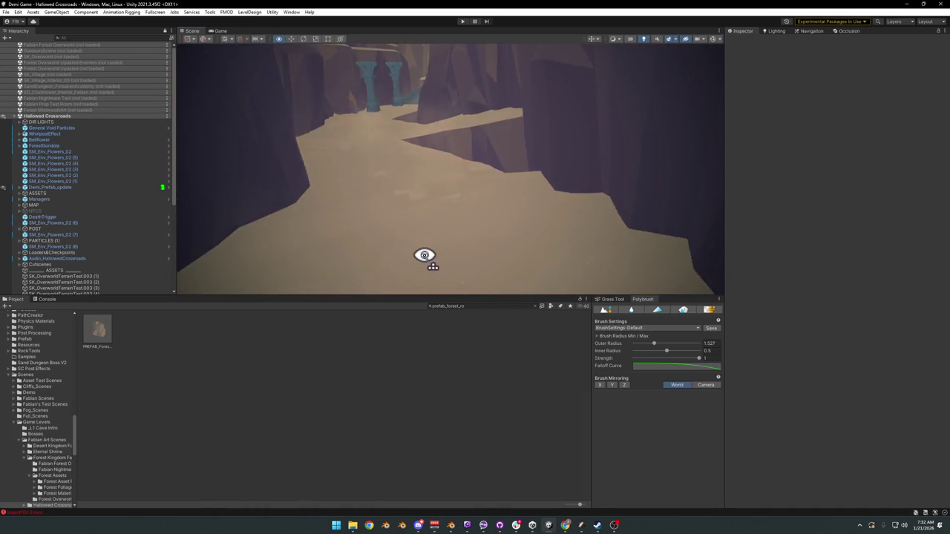
pyautogui.press('w')
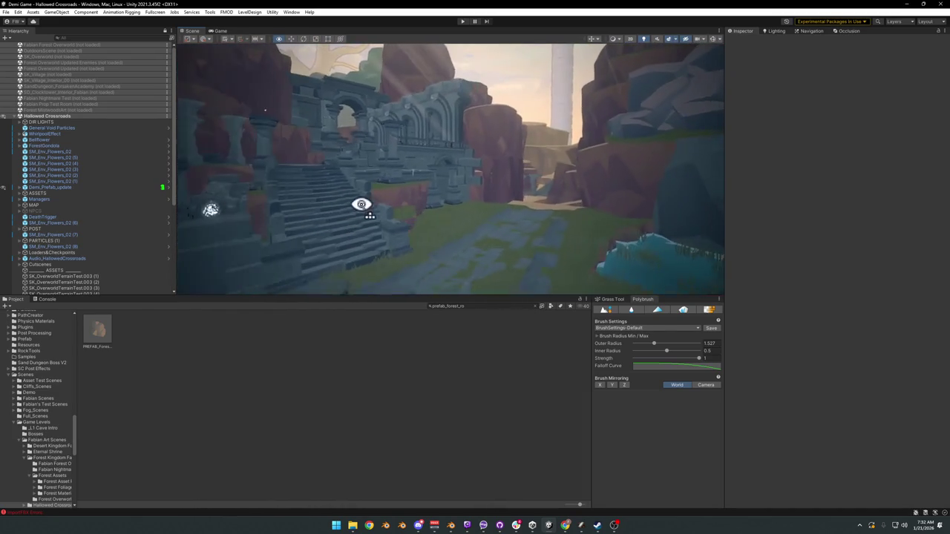
pyautogui.press('w')
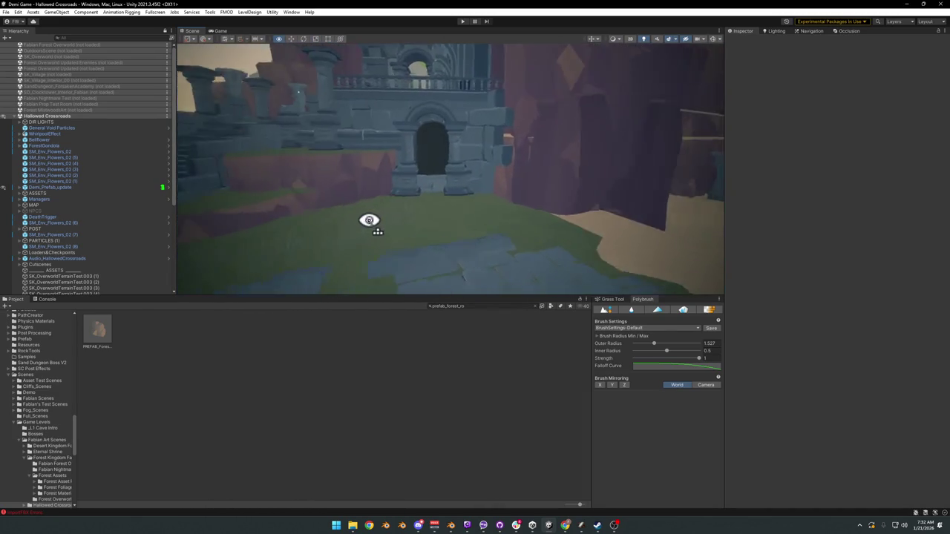
pyautogui.press('w')
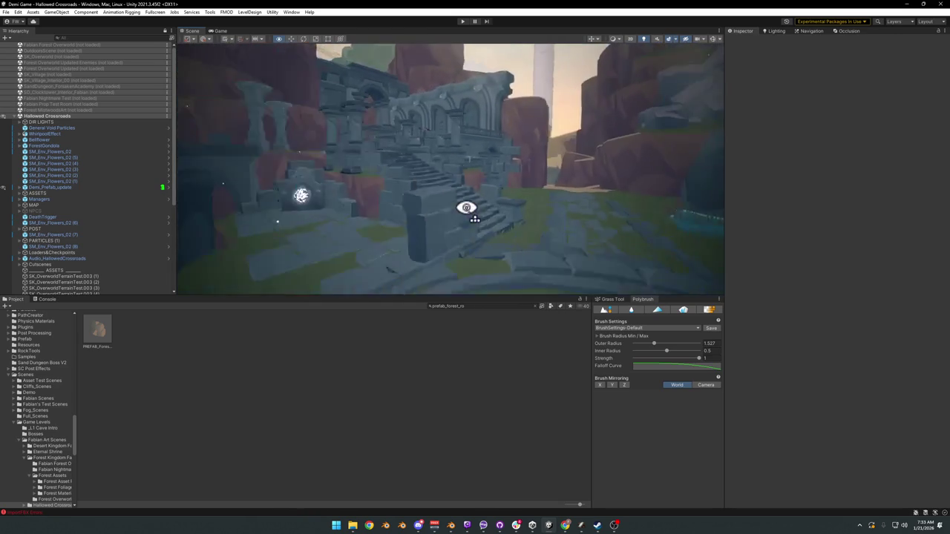
pyautogui.press('w')
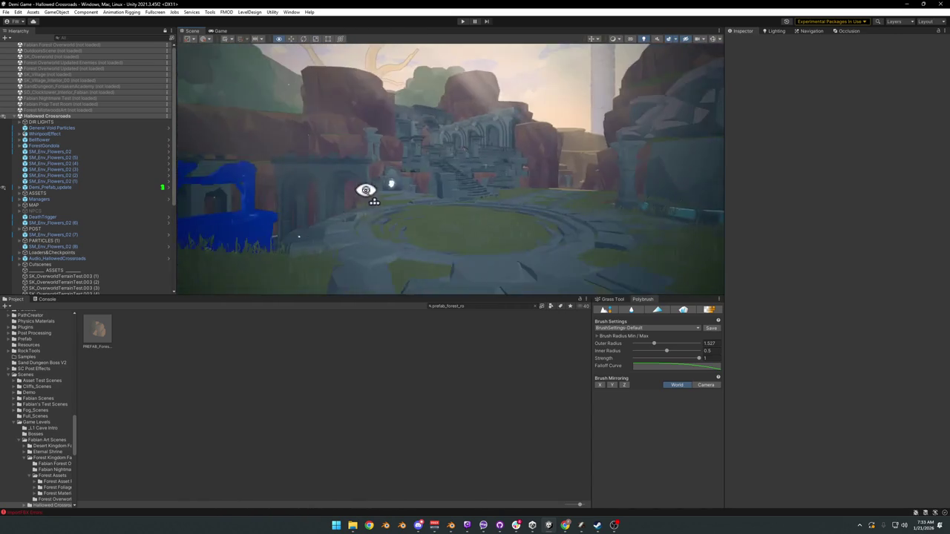
# Approach the glowing stone at the plaza and select PREFAB_IncompleteStone_00 to inspect its mesh collider.
pyautogui.press('d')
pyautogui.moveTo(387, 191); pyautogui.dragTo(496, 202)
pyautogui.press('w')
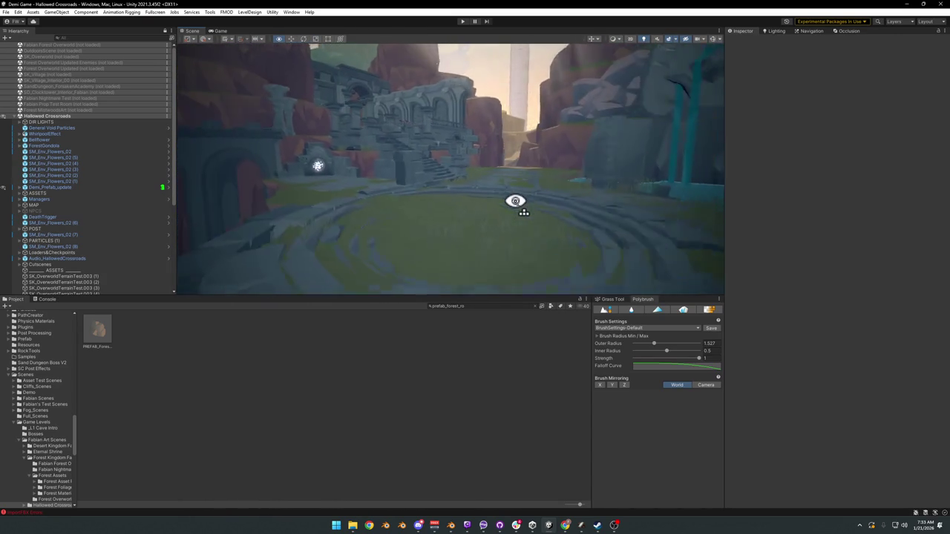
pyautogui.click(430, 195)
pyautogui.moveTo(433, 197)
pyautogui.mouseDown()
pyautogui.moveTo(424, 186)
pyautogui.moveTo(455, 201)
pyautogui.moveTo(400, 204)
pyautogui.moveTo(430, 207)
pyautogui.moveTo(468, 184)
pyautogui.mouseUp()
pyautogui.press('s')
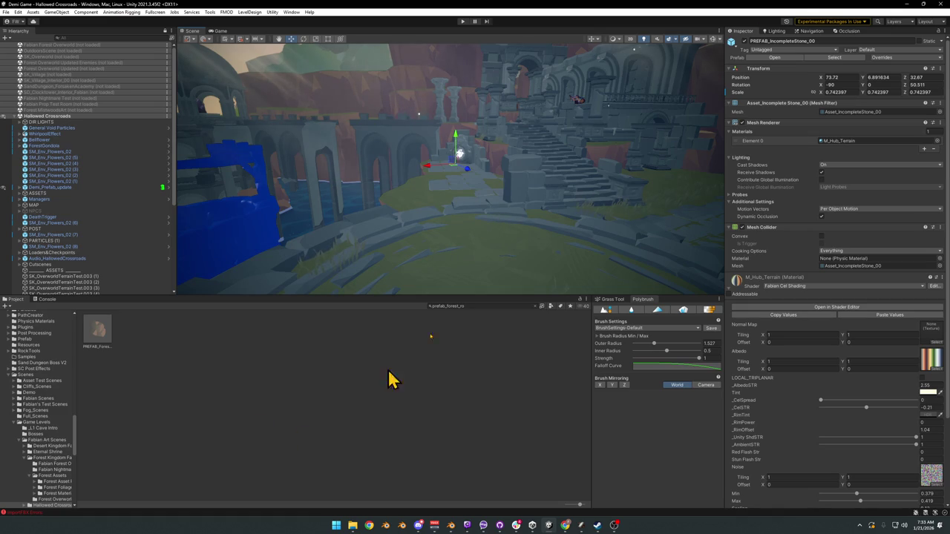
# Back in Blender, select the well's collider UCX_Cube.001 and delete it.
pyautogui.click(910, 5)
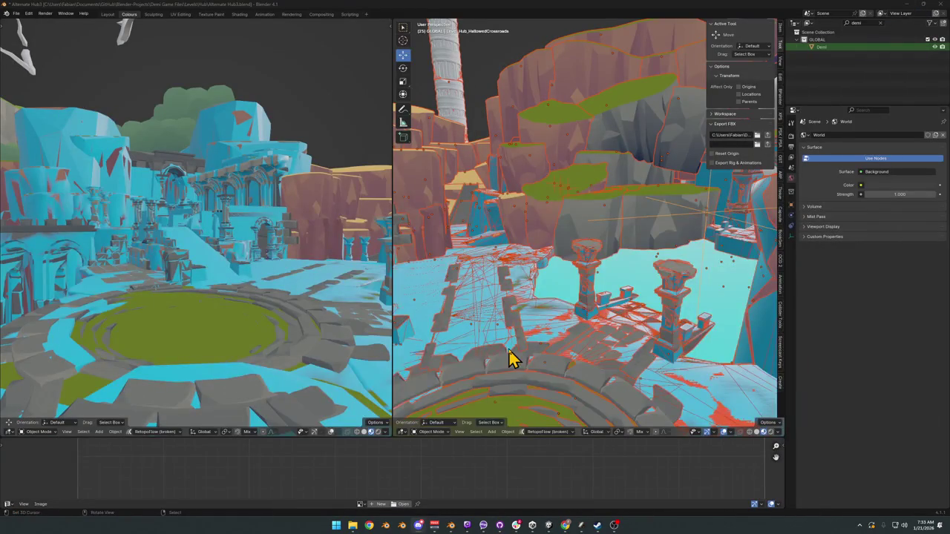
pyautogui.scroll(-10, 557, 287)
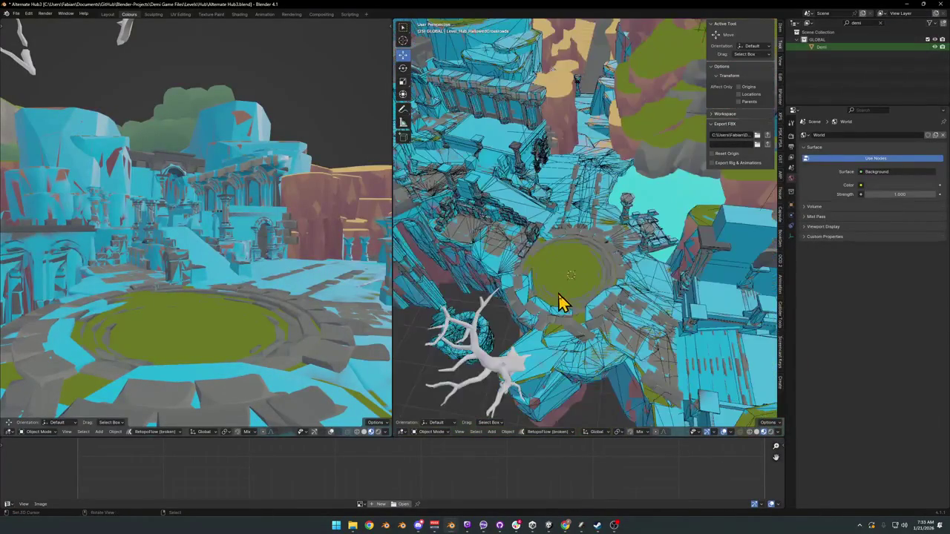
pyautogui.scroll(-3, 557, 294)
pyautogui.click(511, 310)
pyautogui.scroll(-3, 514, 314)
pyautogui.scroll(10, 547, 299)
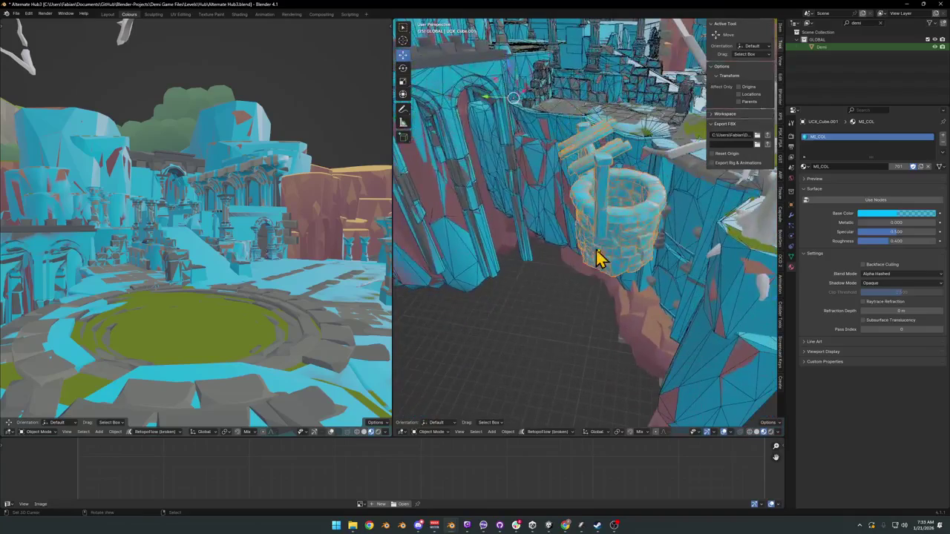
pyautogui.press('Delete')
# Check plaza collider UCX_Cube.029 from an overview of the ring, then deselect everything.
pyautogui.scroll(-3, 609, 156)
pyautogui.scroll(5, 621, 248)
pyautogui.scroll(2, 616, 248)
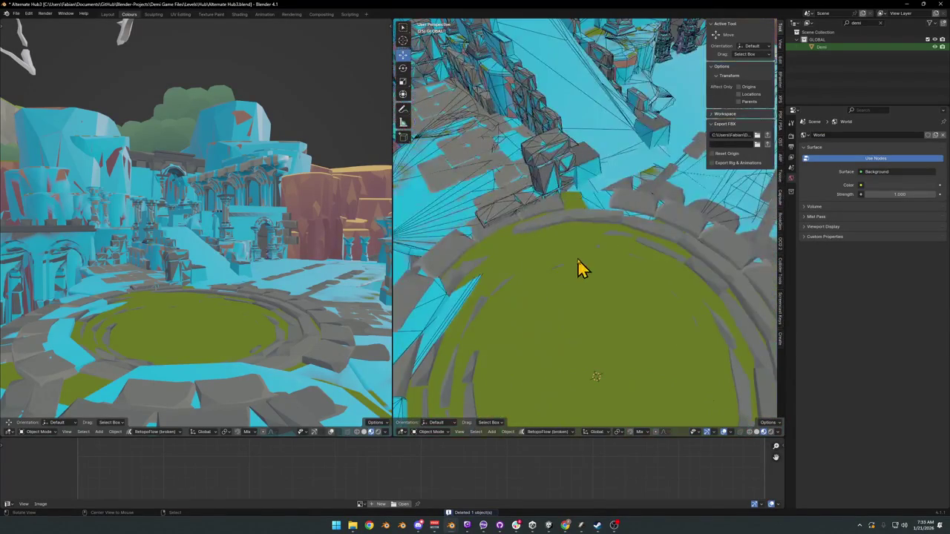
pyautogui.click(460, 304)
pyautogui.scroll(-5, 591, 275)
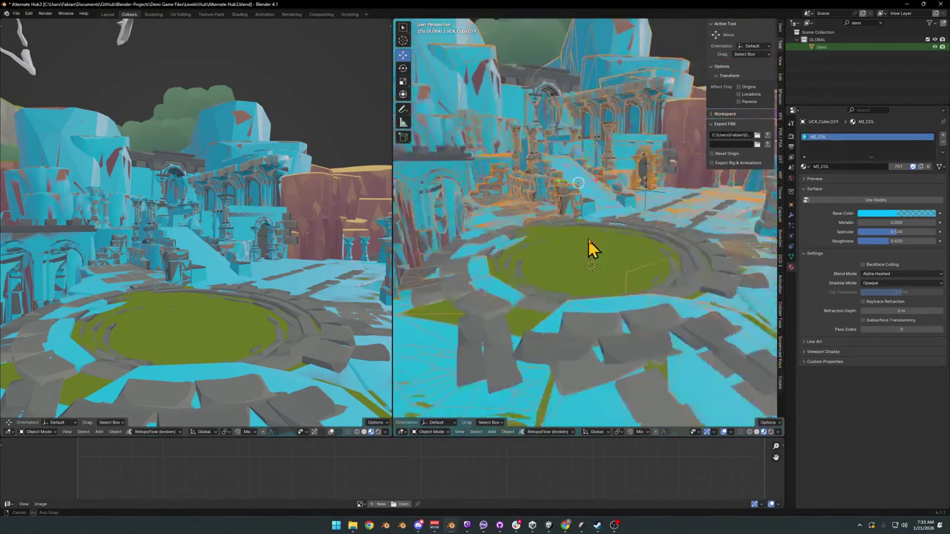
pyautogui.scroll(6, 589, 256)
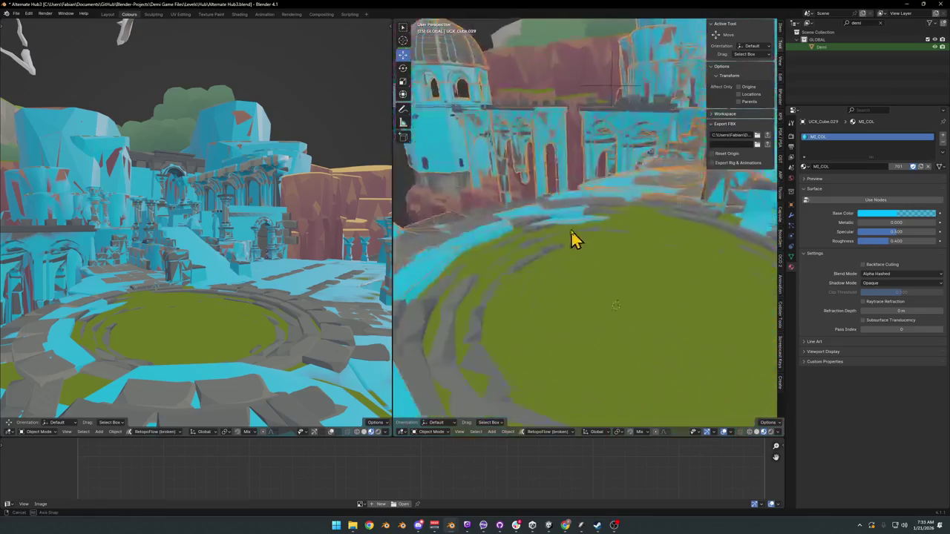
pyautogui.moveTo(560, 232); pyautogui.dragTo(547, 248)
pyautogui.scroll(-3, 611, 245)
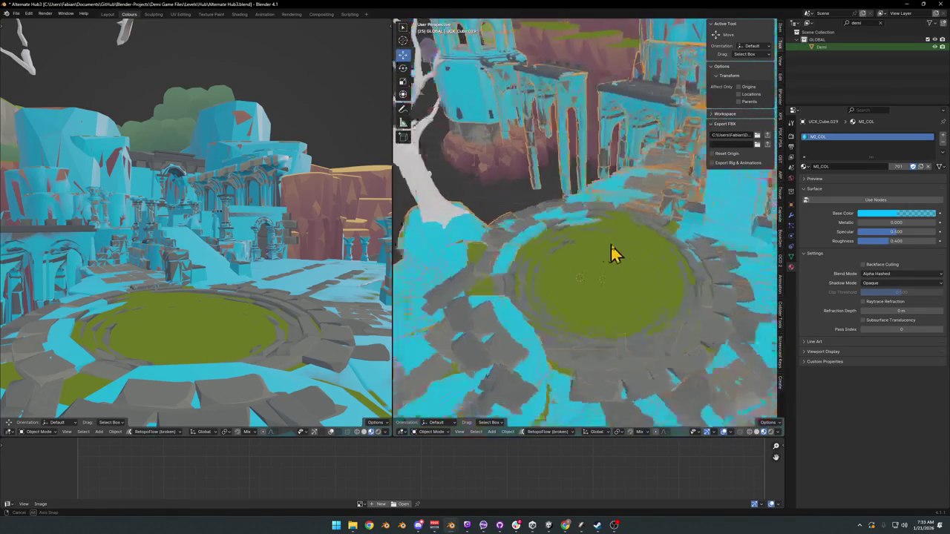
pyautogui.hotkey('alt', 'a')
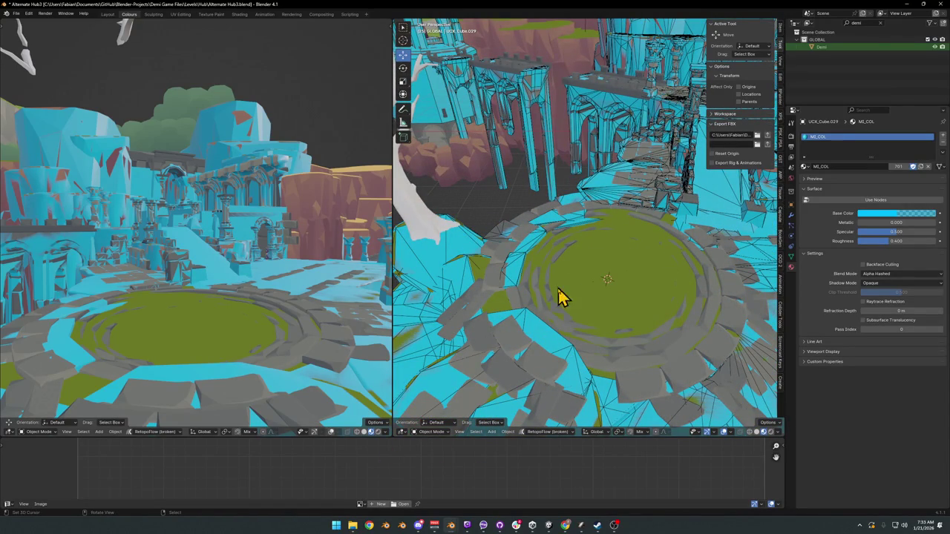
# In Alternate Hub1, unhide all objects, hide the Circle disc and select Grouped Collision.
pyautogui.moveTo(452, 529)
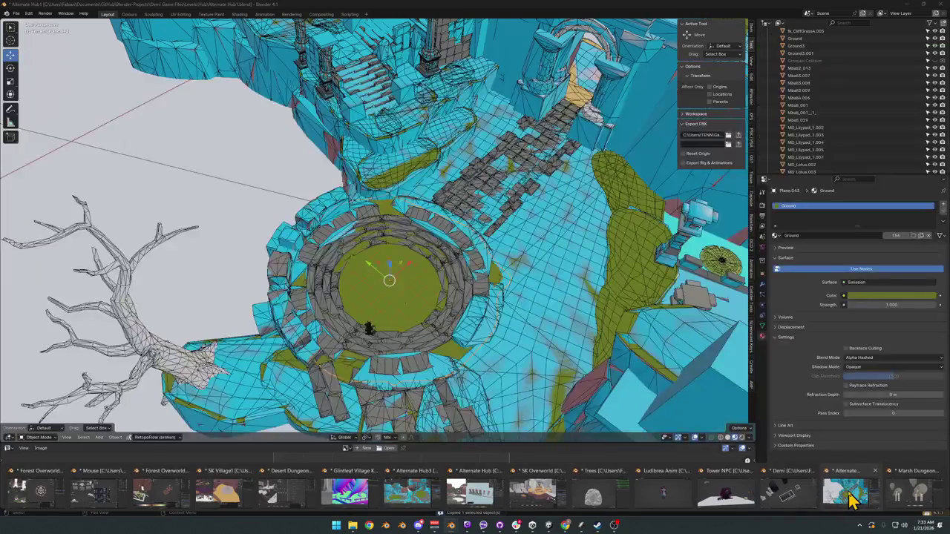
pyautogui.click(851, 501)
pyautogui.scroll(8, 509, 275)
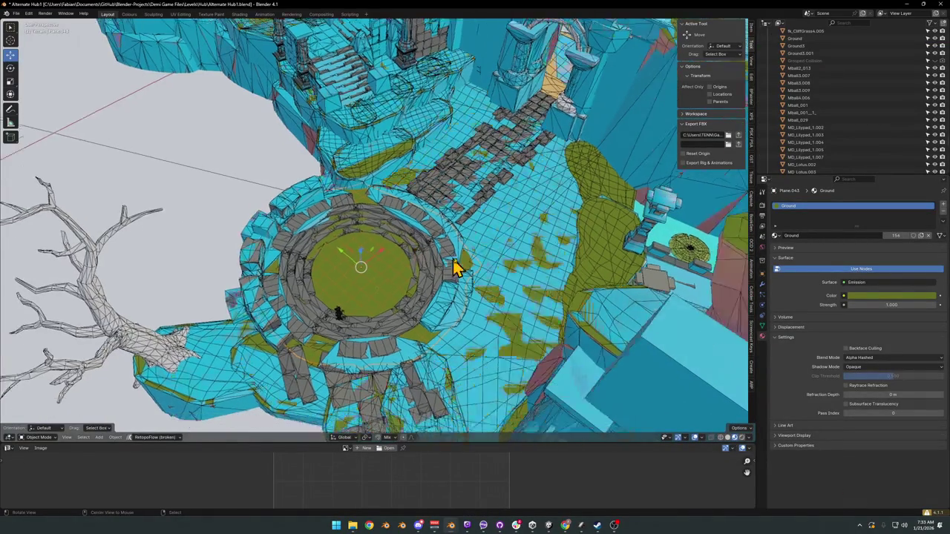
pyautogui.hotkey('alt', 'h')
pyautogui.click(393, 265)
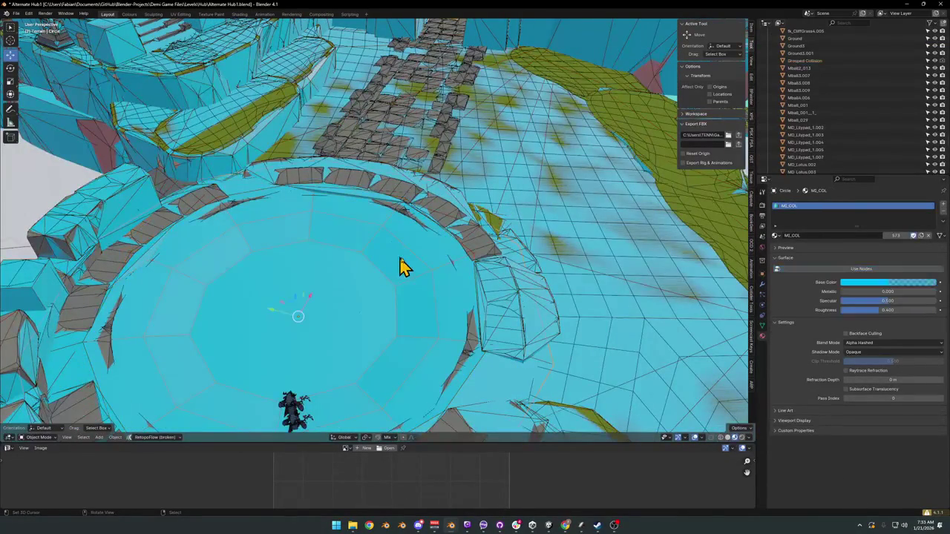
pyautogui.press('h')
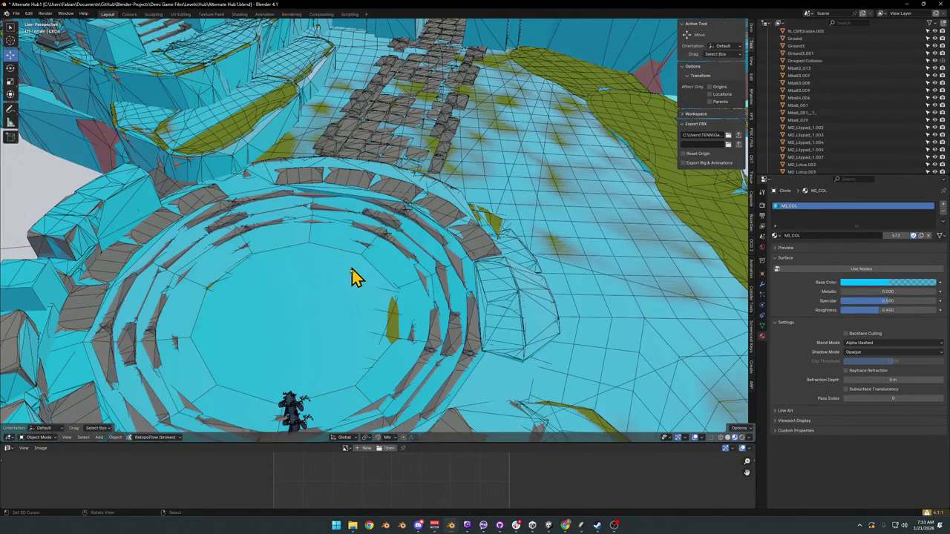
pyautogui.click(318, 297)
pyautogui.moveTo(349, 295); pyautogui.dragTo(373, 260)
# Separate the linked plaza ring faces of Grouped Collision into their own object.
pyautogui.press('Tab')
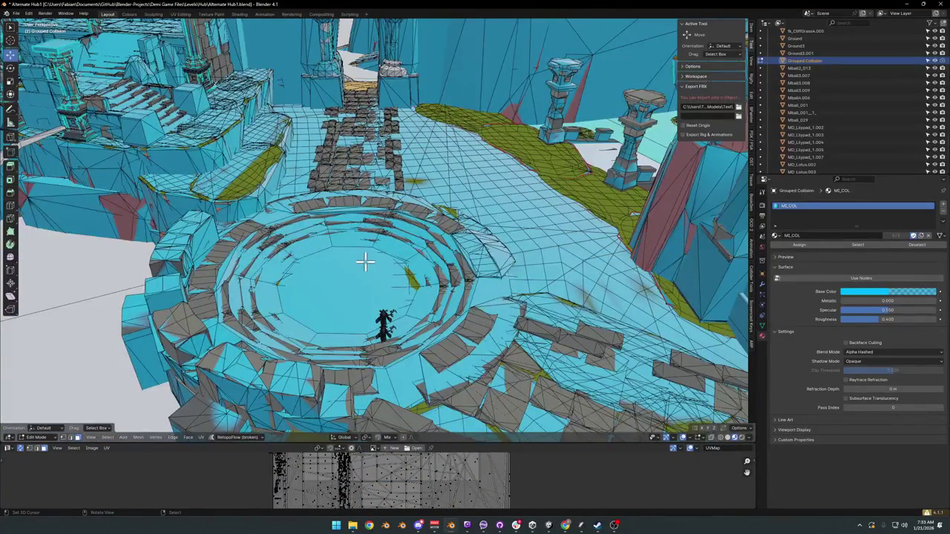
pyautogui.press('l')
pyautogui.scroll(4, 388, 248)
pyautogui.press('g')
pyautogui.press('Escape')
pyautogui.press('p')
pyautogui.click(411, 266)
pyautogui.press('Tab')
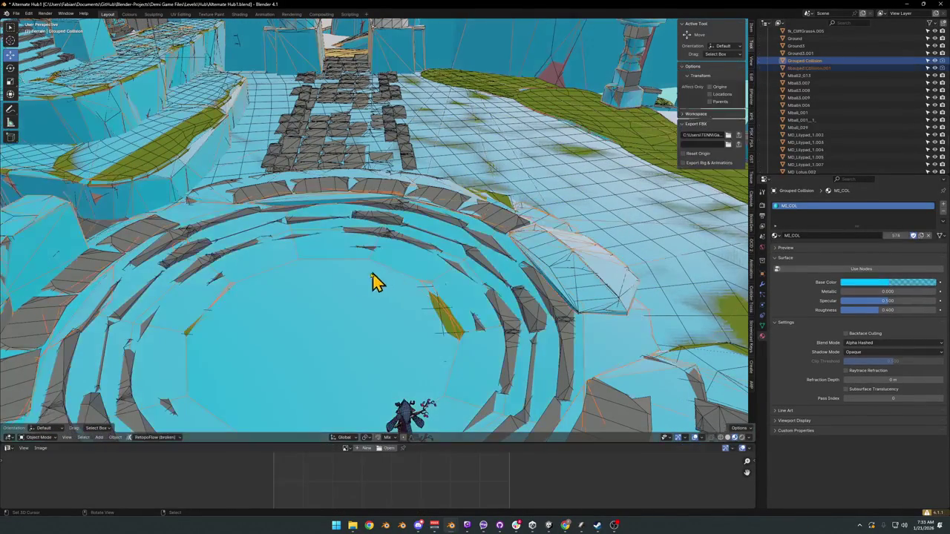
pyautogui.press('g')
pyautogui.press('Escape')
# Clear the parent of Grouped Collision.001 keeping its transformation, and copy it.
pyautogui.click(341, 275)
pyautogui.press('g')
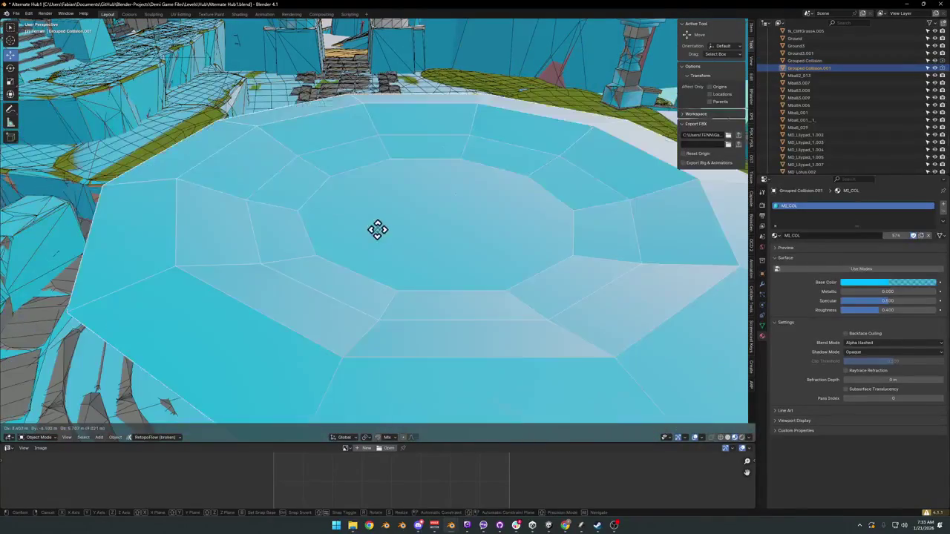
pyautogui.press('Escape')
pyautogui.hotkey('alt', 'p')
pyautogui.click(386, 259)
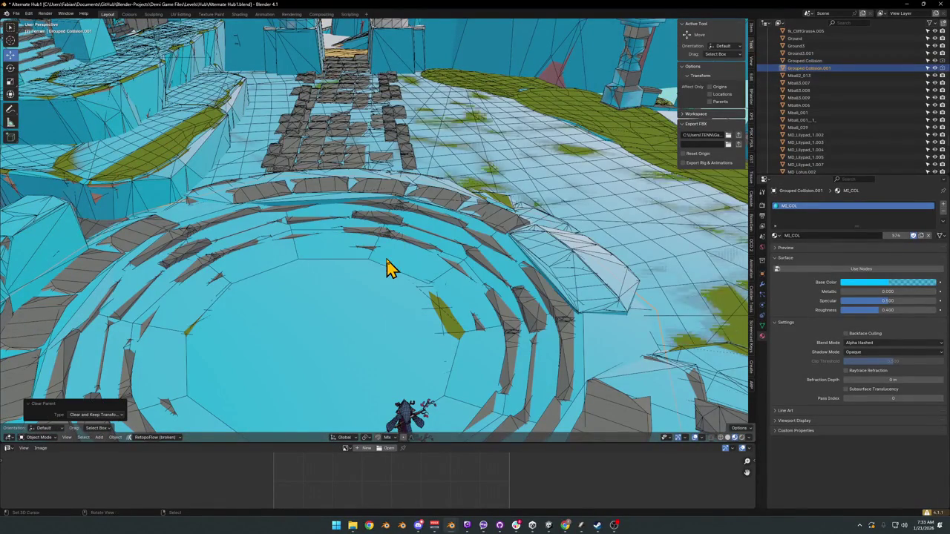
pyautogui.rightClick(385, 264)
pyautogui.click(385, 263)
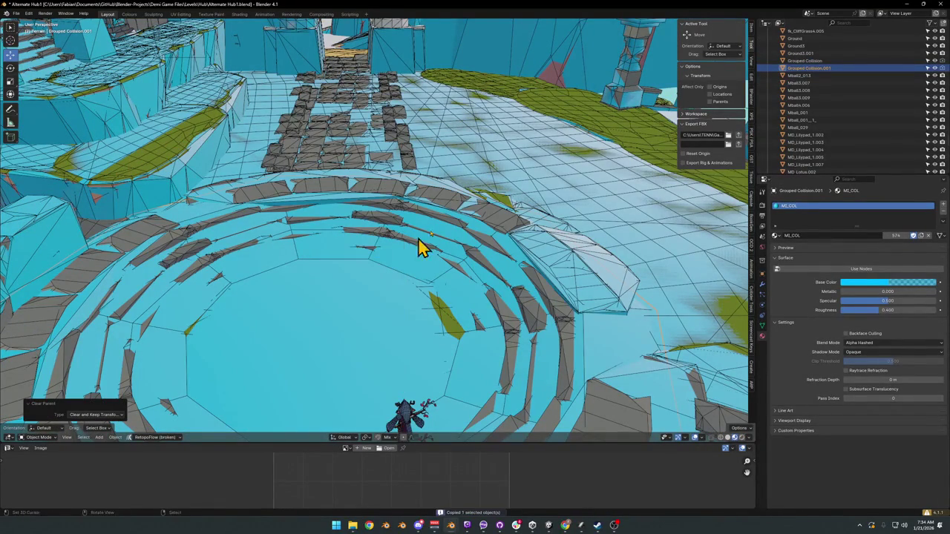
# Paste the ring collider into Alternate Hub3 and frame it over the cyan plaza collider.
pyautogui.click(907, 5)
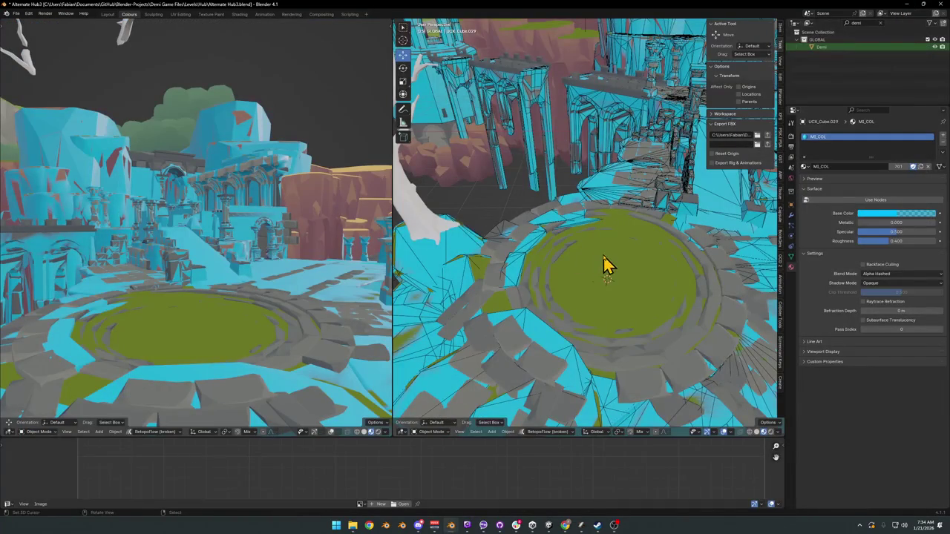
pyautogui.scroll(5, 599, 274)
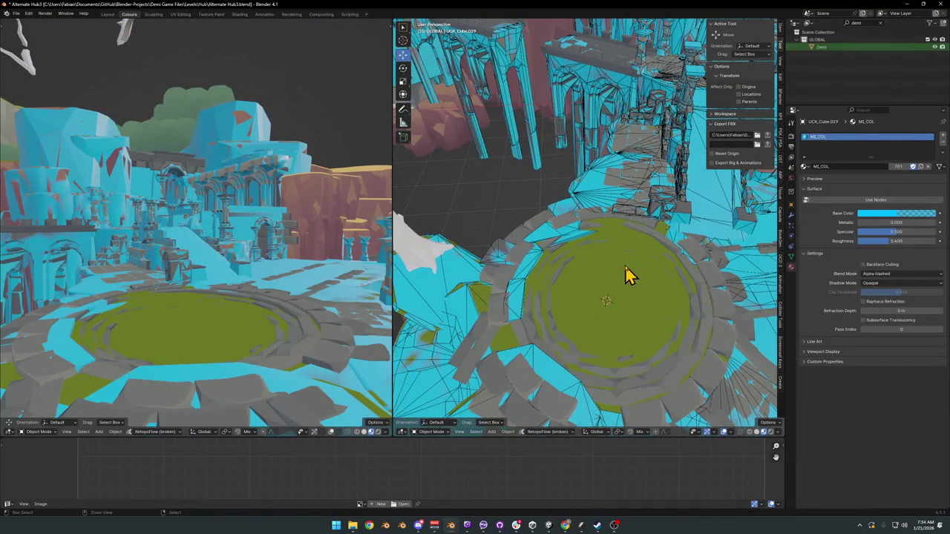
pyautogui.hotkey('ctrl', 'v')
pyautogui.press('KP_Decimal')
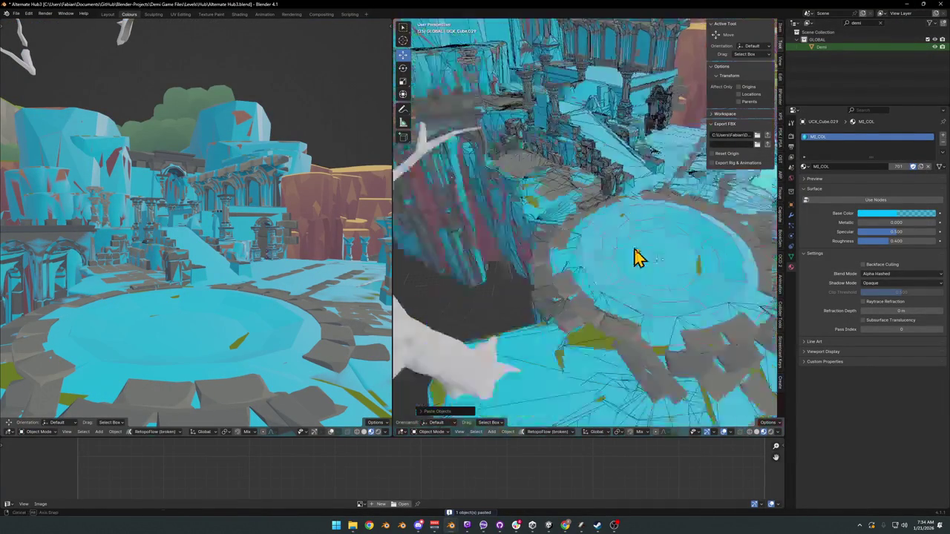
pyautogui.hotkey('shift', 'h')
pyautogui.moveTo(593, 248); pyautogui.dragTo(579, 245)
pyautogui.hotkey('alt', 'h')
pyautogui.moveTo(642, 240); pyautogui.dragTo(613, 259)
pyautogui.scroll(3, 613, 259)
# Select the collision objects with the pasted collider and remove the duplicate MI_COL.001 material slot.
pyautogui.click(557, 207)
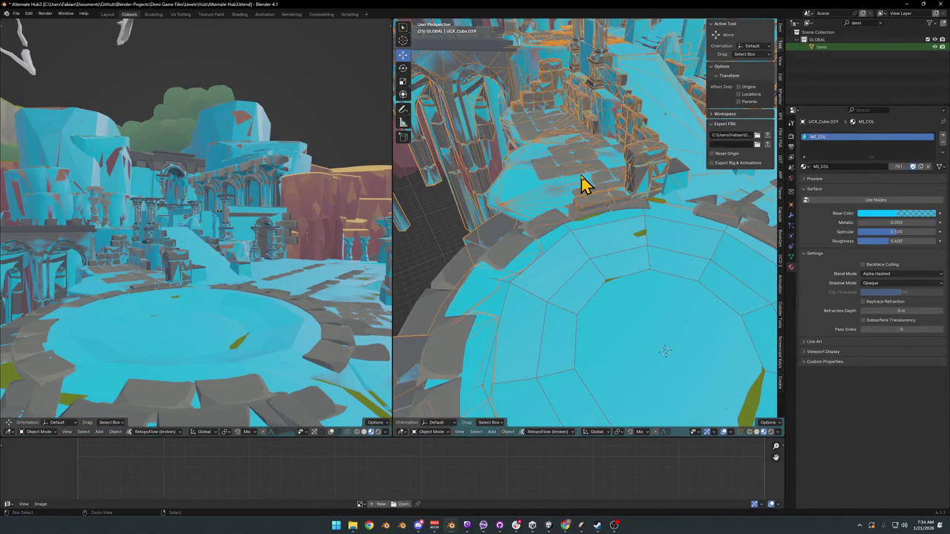
pyautogui.keyDown('shift'); pyautogui.click(604, 199); pyautogui.keyUp('shift')
pyautogui.click(831, 145)
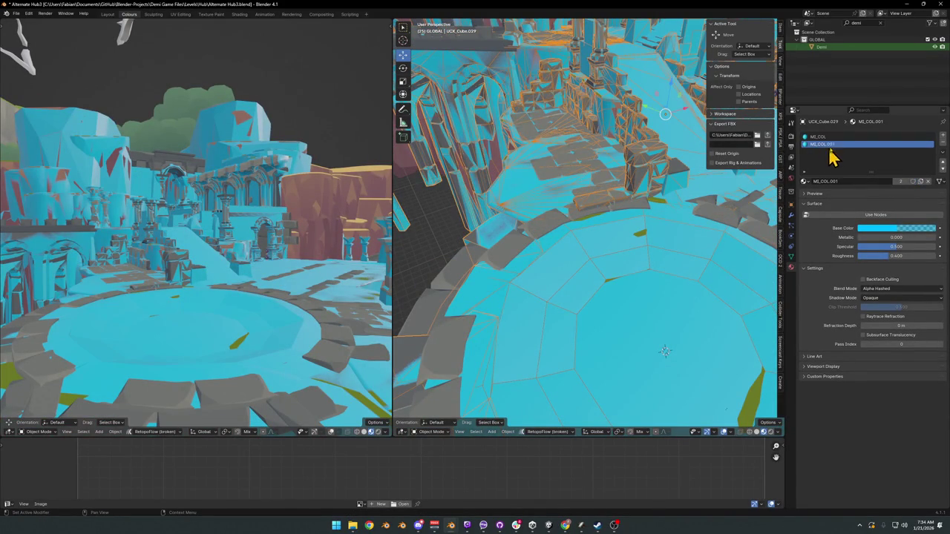
pyautogui.click(942, 143)
pyautogui.scroll(-5, 620, 190)
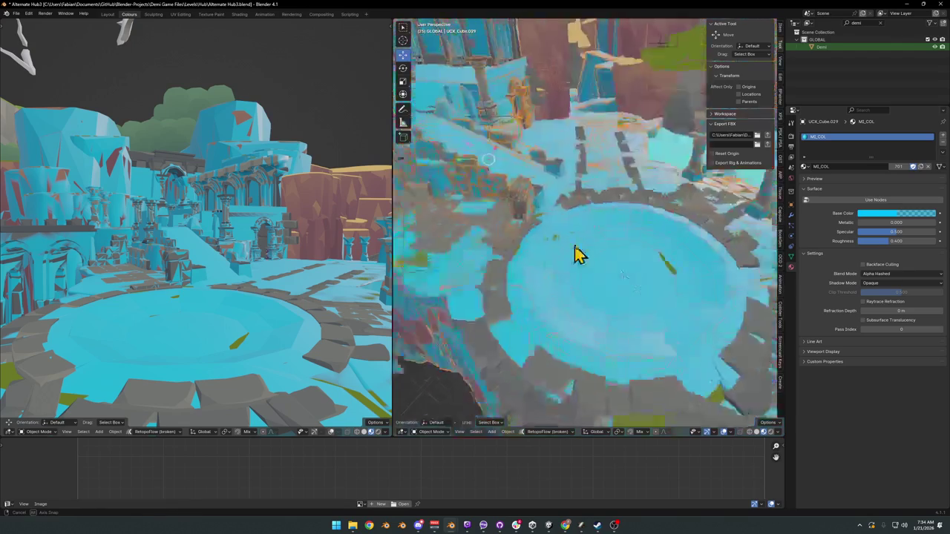
pyautogui.scroll(6, 591, 277)
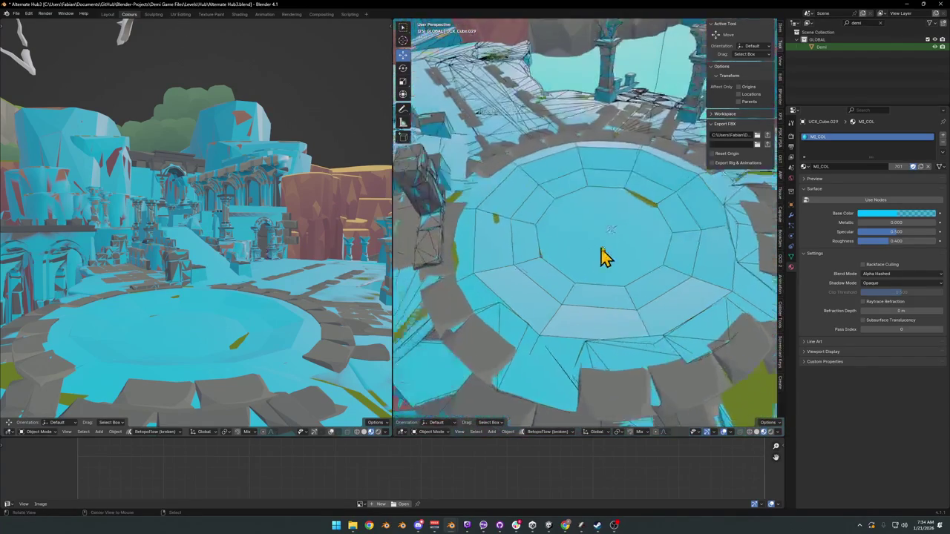
pyautogui.scroll(-3, 553, 259)
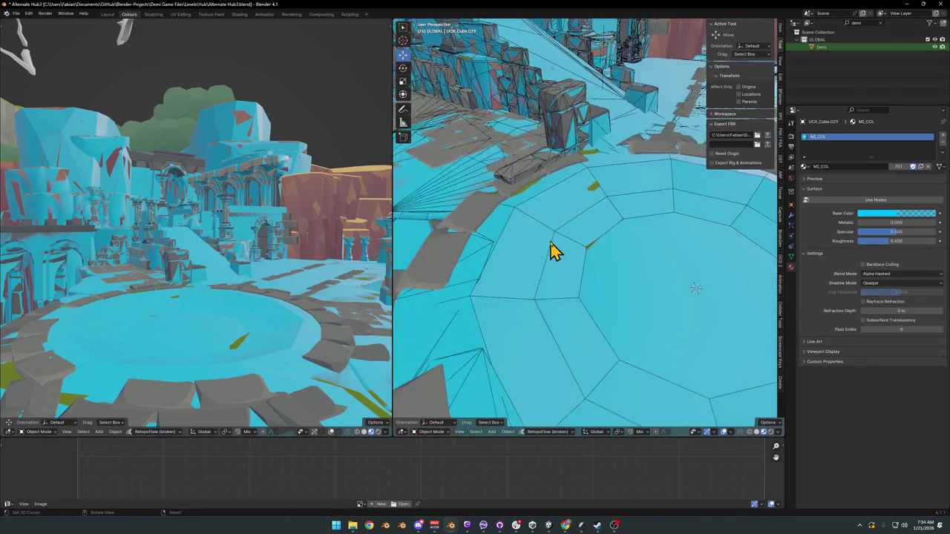
pyautogui.press('Tab')
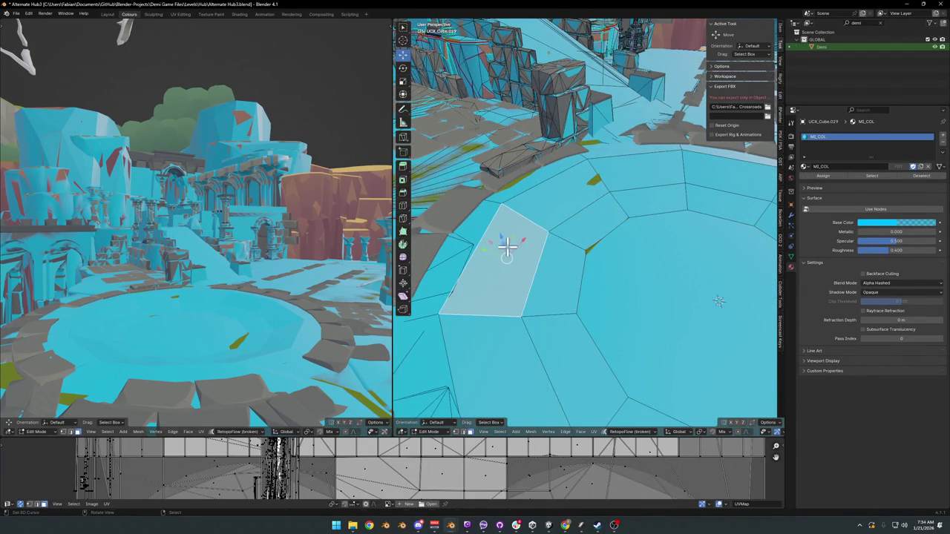
# Select the collider's floor ring and scale it horizontally with Shift+Z locked.
pyautogui.press('g')
pyautogui.press('z')
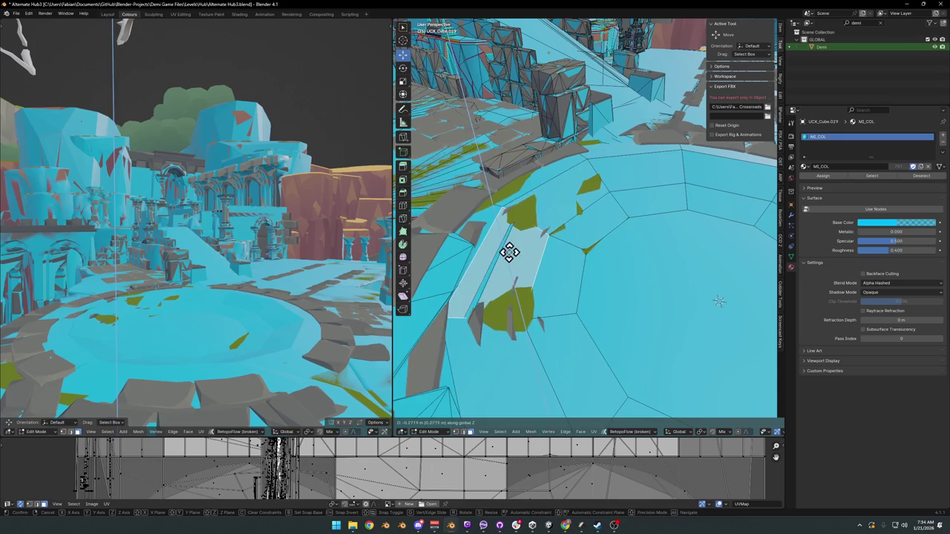
pyautogui.rightClick(521, 256)
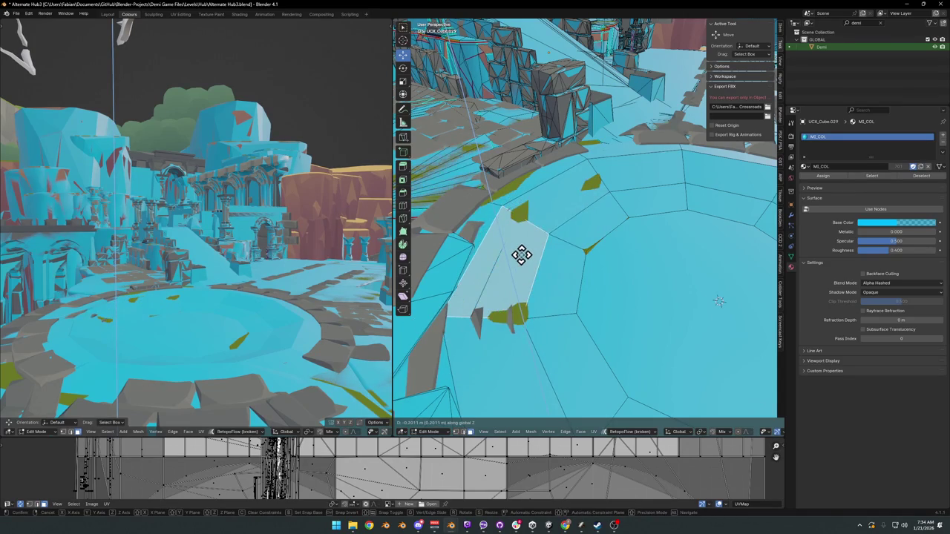
pyautogui.moveTo(566, 271)
pyautogui.mouseDown()
pyautogui.moveTo(607, 281)
pyautogui.moveTo(530, 311)
pyautogui.mouseUp()
pyautogui.click(602, 332)
pyautogui.keyDown('alt'); pyautogui.click(530, 311); pyautogui.keyUp('alt')
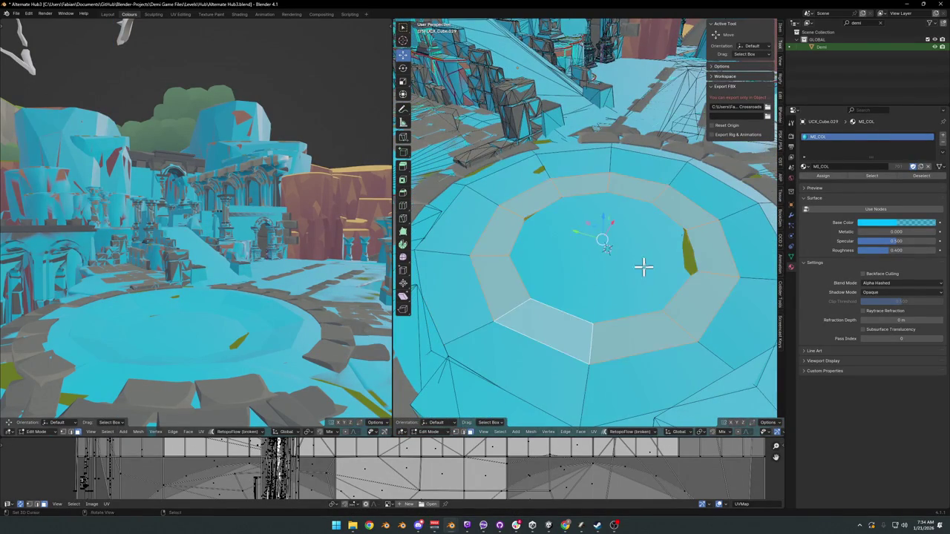
pyautogui.press('s')
pyautogui.hotkey('shift', 'z')
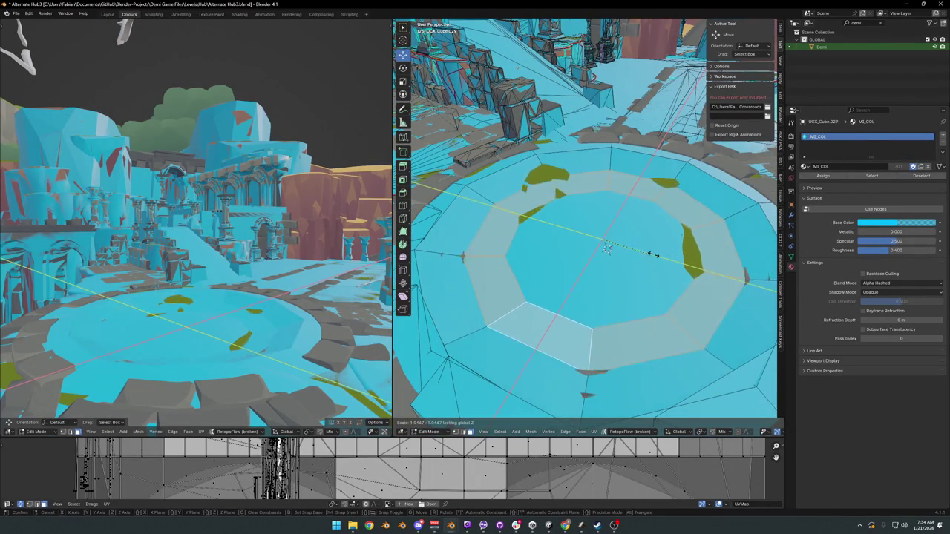
pyautogui.click(642, 256)
pyautogui.moveTo(642, 256)
pyautogui.mouseDown()
pyautogui.moveTo(658, 255)
pyautogui.moveTo(607, 218)
pyautogui.moveTo(607, 235)
pyautogui.moveTo(650, 235)
pyautogui.moveTo(617, 233)
pyautogui.moveTo(591, 246)
pyautogui.moveTo(681, 237)
pyautogui.moveTo(607, 256)
pyautogui.mouseUp()
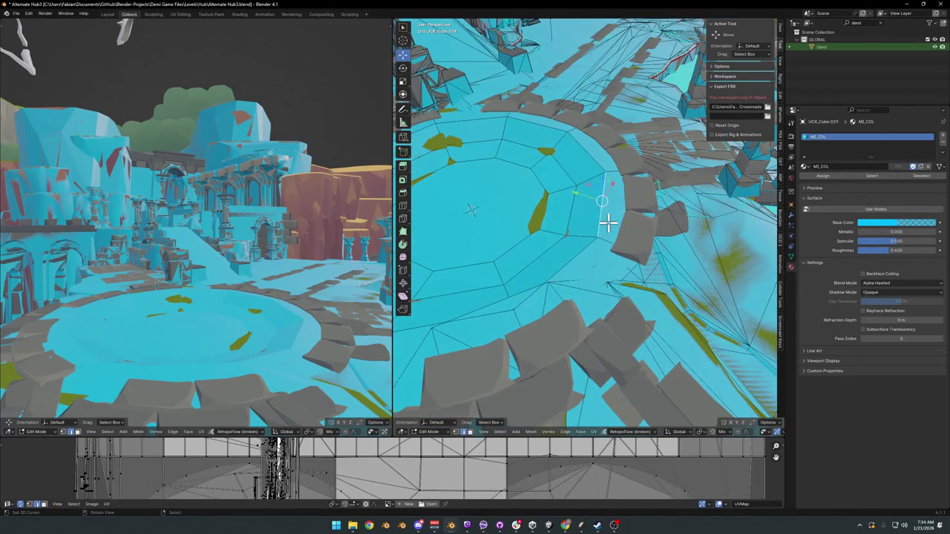
# Shift the selection and a floor vertex horizontally toward the platform edge, then check in Object Mode.
pyautogui.press('g')
pyautogui.hotkey('shift', 'z')
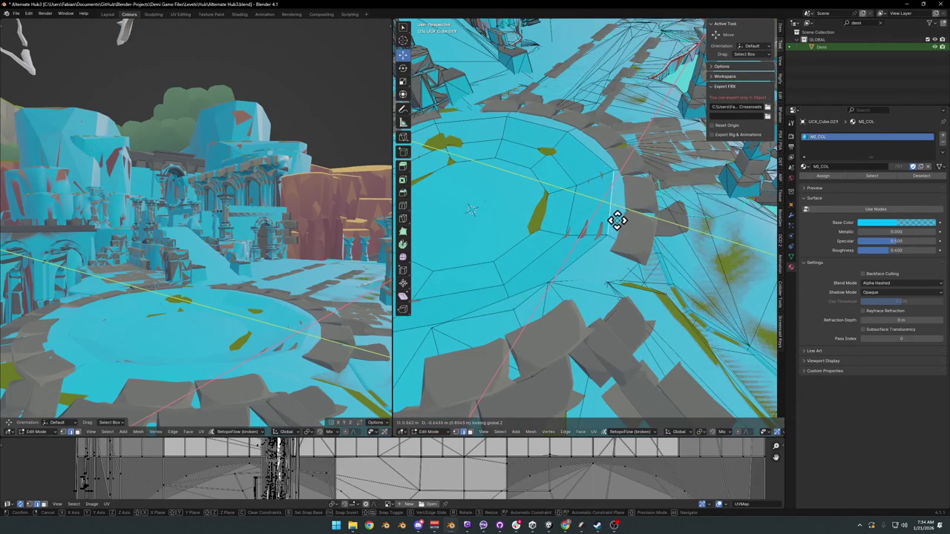
pyautogui.click(584, 251)
pyautogui.moveTo(517, 295)
pyautogui.mouseDown()
pyautogui.moveTo(512, 278)
pyautogui.moveTo(640, 221)
pyautogui.moveTo(609, 270)
pyautogui.mouseUp()
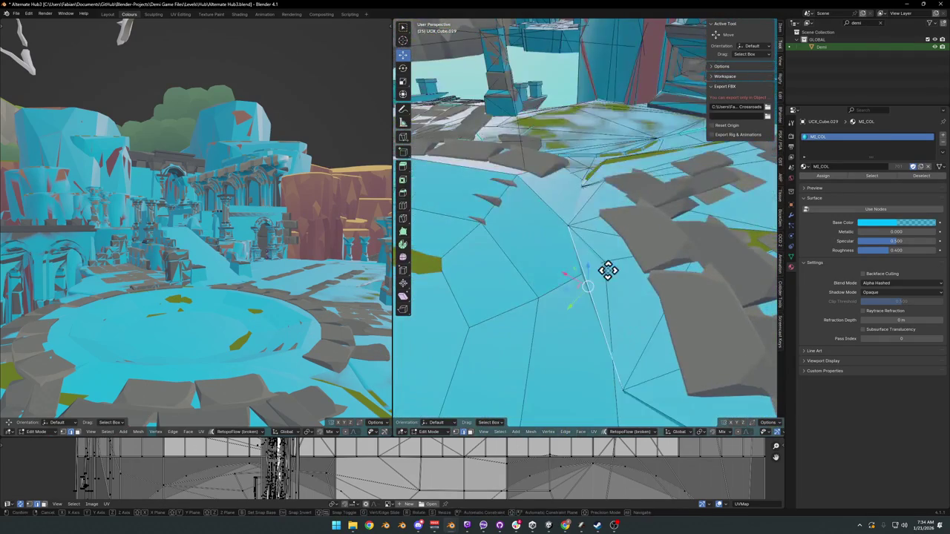
pyautogui.press('g')
pyautogui.hotkey('shift', 'z')
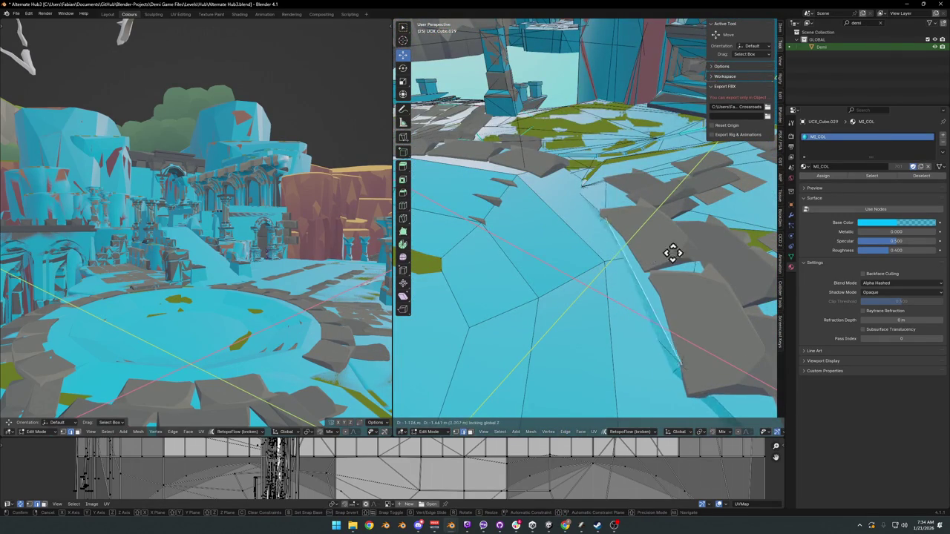
pyautogui.click(656, 250)
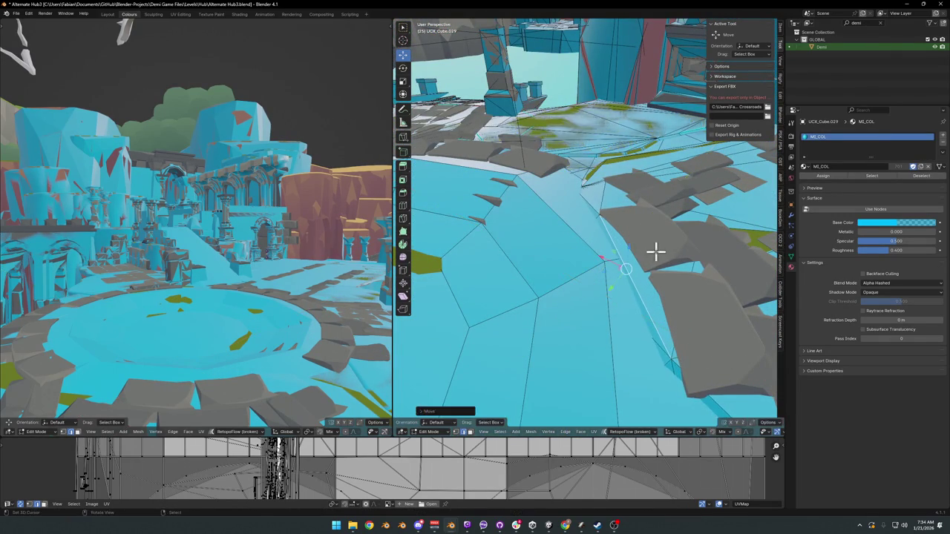
pyautogui.moveTo(653, 256)
pyautogui.mouseDown()
pyautogui.moveTo(636, 246)
pyautogui.moveTo(630, 220)
pyautogui.moveTo(610, 257)
pyautogui.moveTo(578, 272)
pyautogui.mouseUp()
pyautogui.moveTo(595, 317)
pyautogui.mouseDown()
pyautogui.moveTo(547, 282)
pyautogui.moveTo(642, 334)
pyautogui.moveTo(617, 309)
pyautogui.moveTo(638, 263)
pyautogui.moveTo(616, 260)
pyautogui.moveTo(621, 324)
pyautogui.mouseUp()
pyautogui.press('Tab')
# Adjust a face's height along Z and add an edge loop across the platform ring, moving it into place.
pyautogui.moveTo(559, 271)
pyautogui.mouseDown()
pyautogui.moveTo(546, 240)
pyautogui.moveTo(555, 265)
pyautogui.moveTo(585, 250)
pyautogui.moveTo(628, 290)
pyautogui.moveTo(587, 284)
pyautogui.moveTo(615, 272)
pyautogui.moveTo(532, 247)
pyautogui.moveTo(561, 259)
pyautogui.mouseUp()
pyautogui.press('Tab')
pyautogui.press('g')
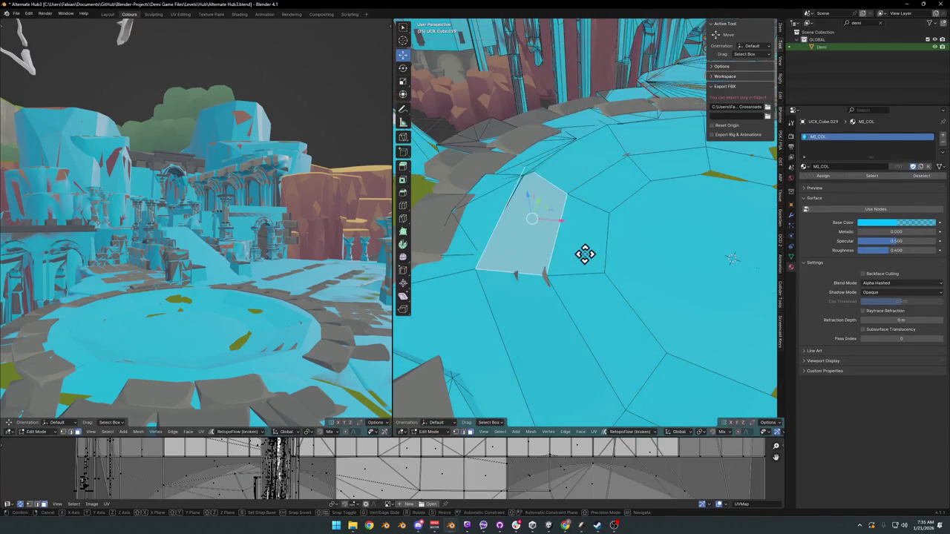
pyautogui.press('z')
pyautogui.click(578, 255)
pyautogui.scroll(-3, 578, 256)
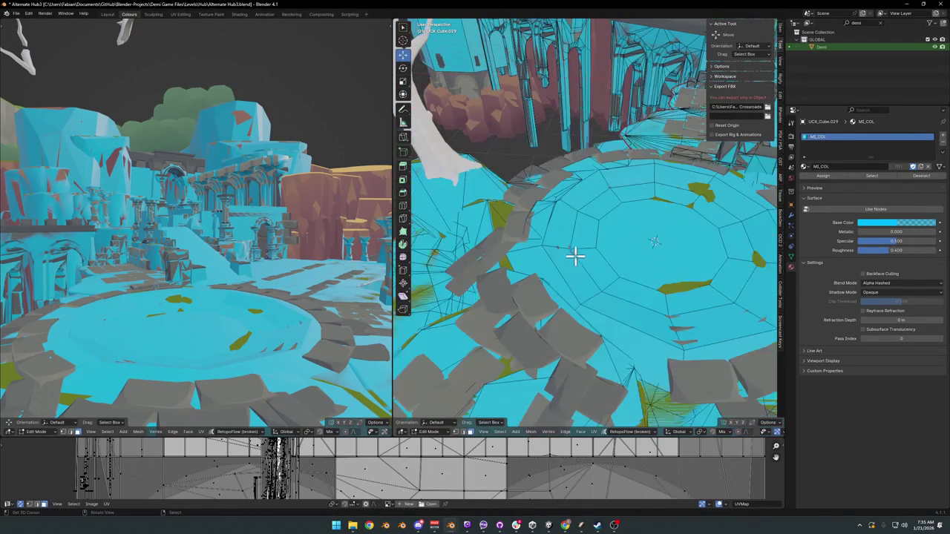
pyautogui.click(588, 285)
pyautogui.rightClick(586, 303)
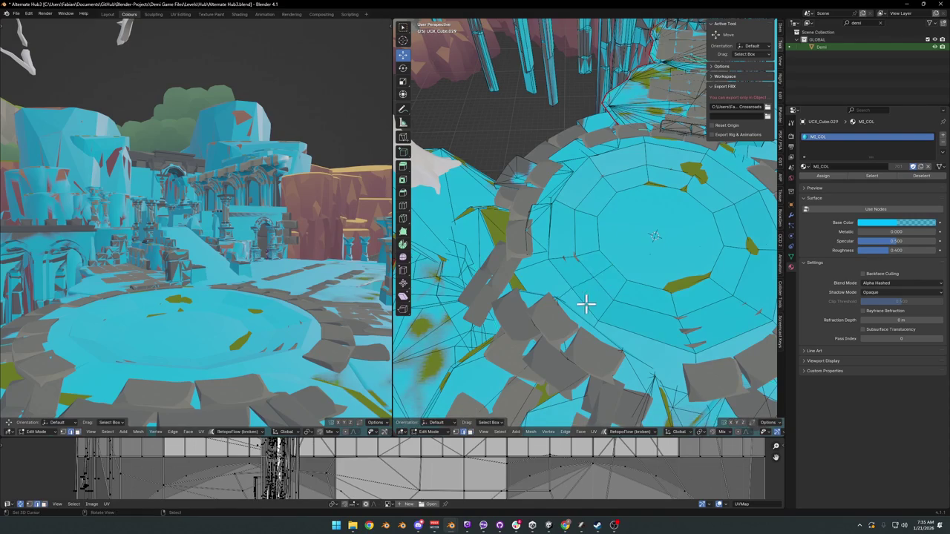
pyautogui.press('g')
pyautogui.press('z')
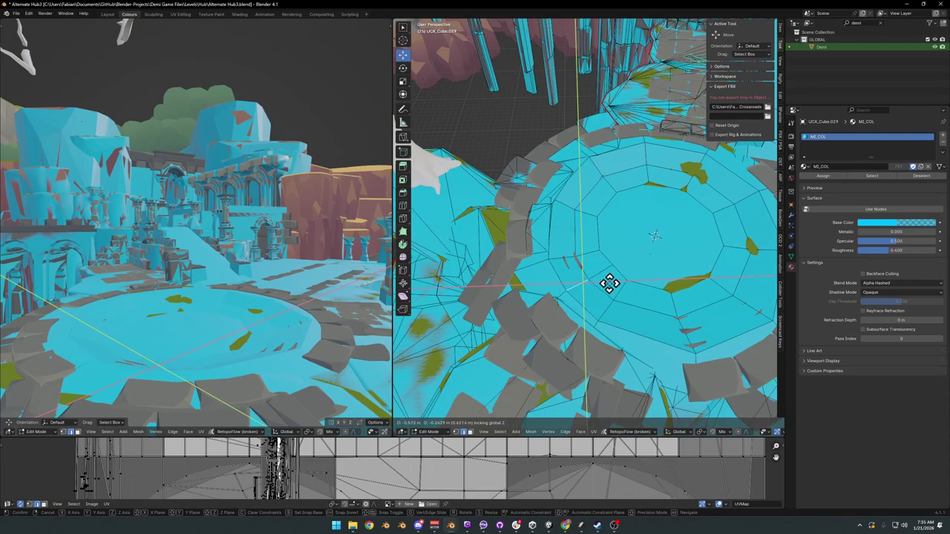
pyautogui.click(609, 283)
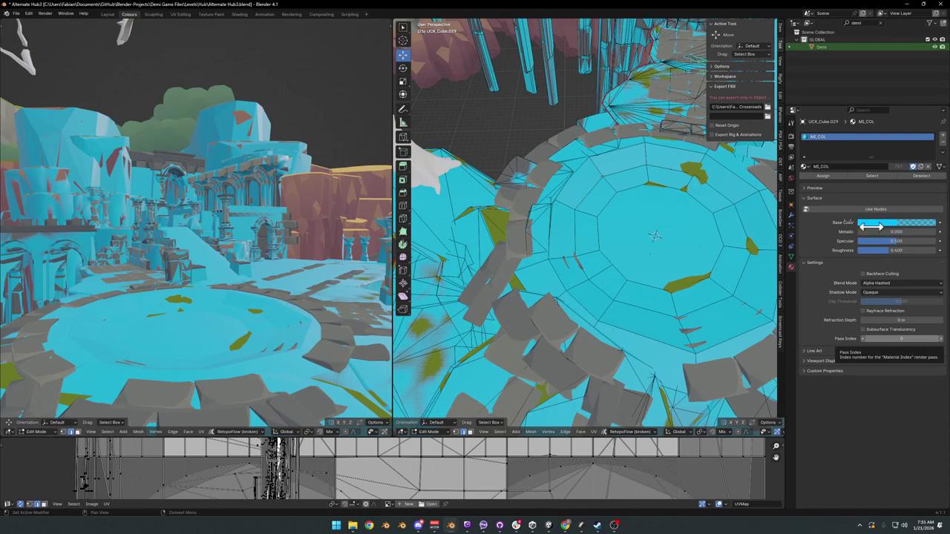
# Pull two more vertices horizontally out to the stone rim and return to Object Mode.
pyautogui.moveTo(566, 231); pyautogui.dragTo(607, 212)
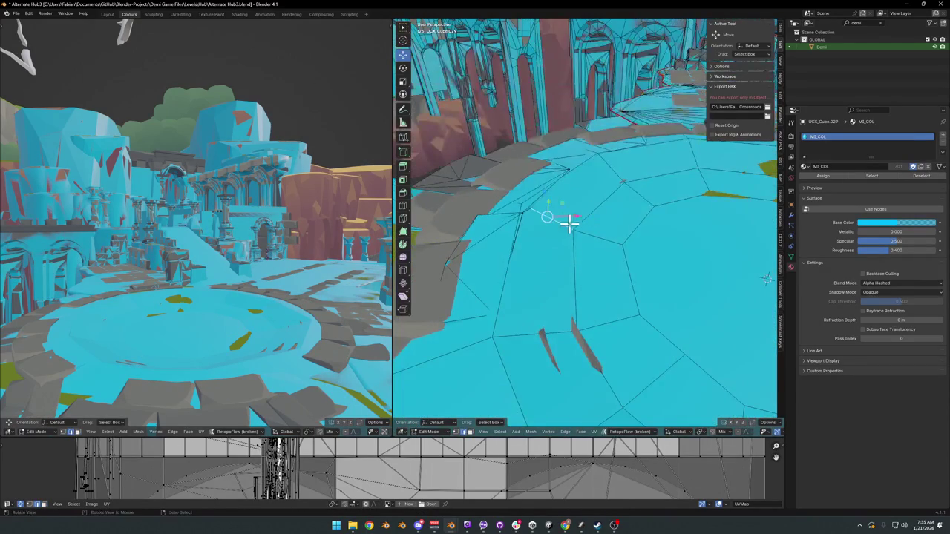
pyautogui.press('g')
pyautogui.hotkey('shift', 'z')
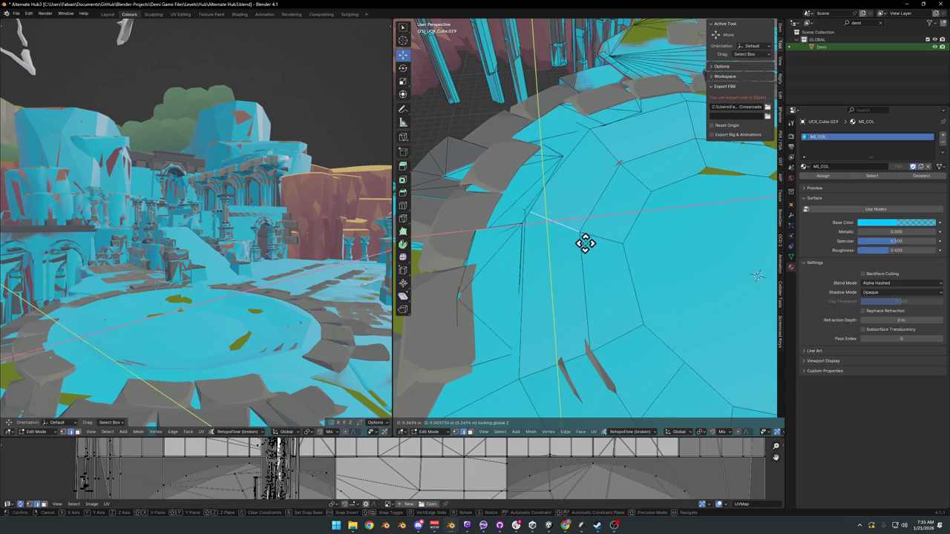
pyautogui.click(641, 185)
pyautogui.scroll(-5, 581, 250)
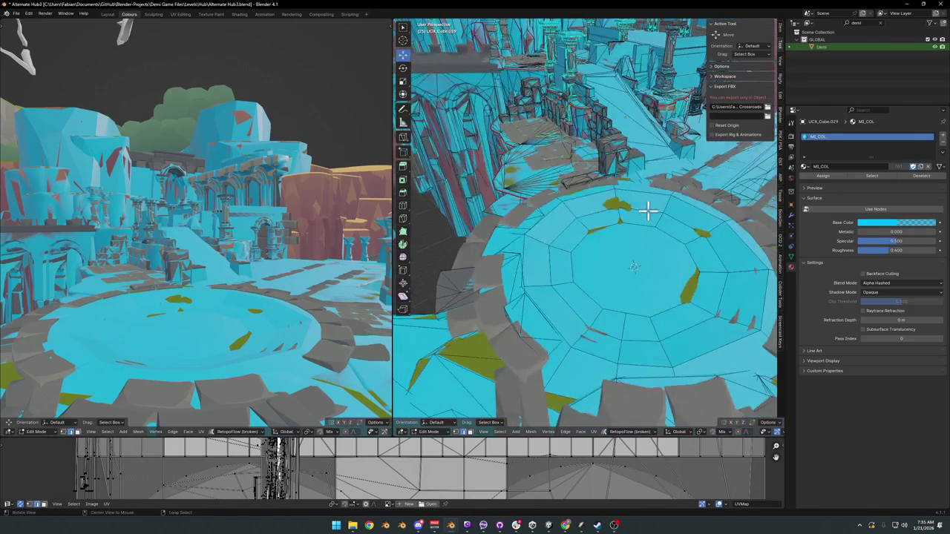
pyautogui.scroll(5, 648, 213)
pyautogui.press('g')
pyautogui.hotkey('shift', 'z')
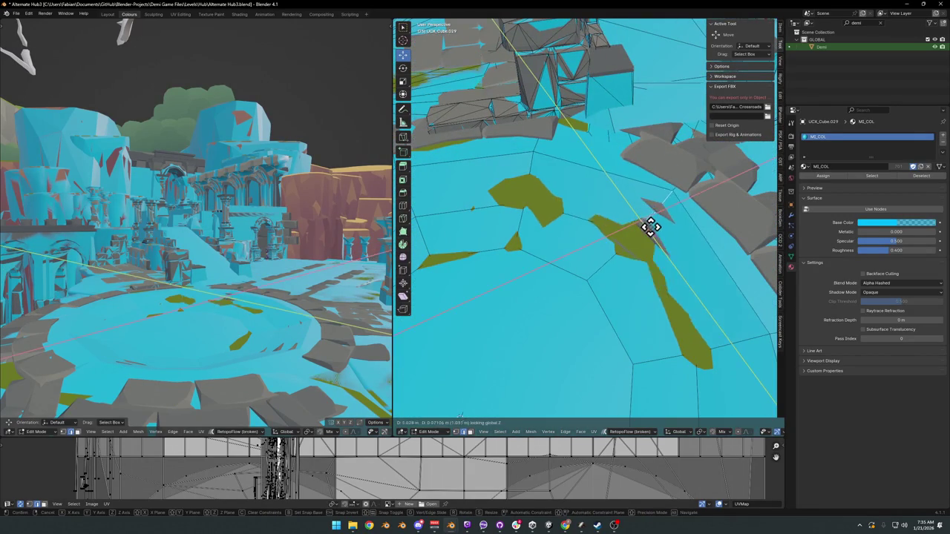
pyautogui.click(643, 231)
pyautogui.scroll(-6, 646, 230)
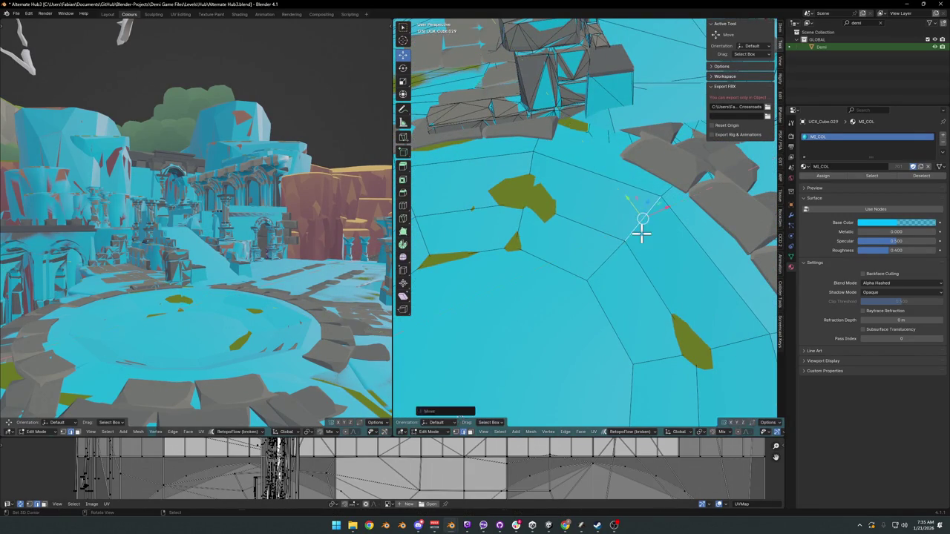
pyautogui.press('Tab')
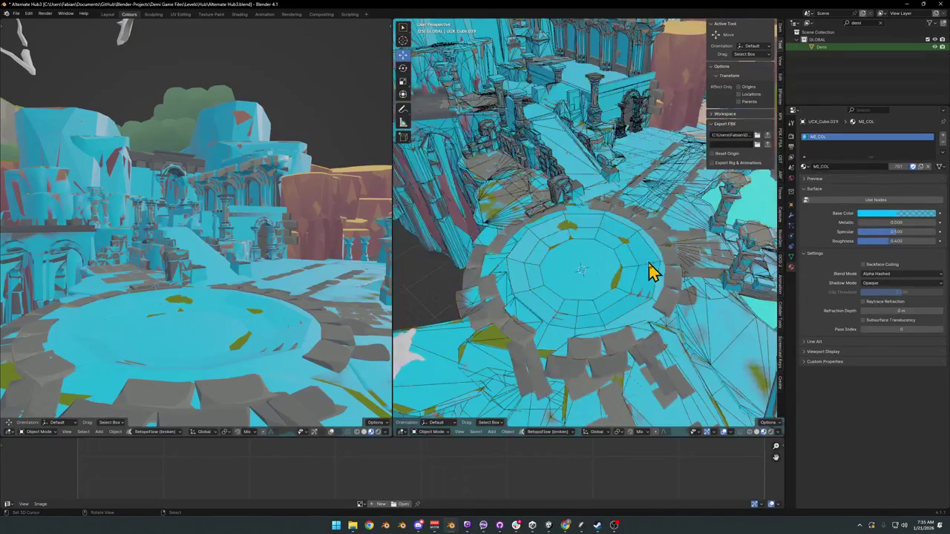
# Edge slide the new loop along the circular platform in Edit Mode.
pyautogui.moveTo(616, 288)
pyautogui.mouseDown()
pyautogui.moveTo(600, 275)
pyautogui.moveTo(629, 298)
pyautogui.mouseUp()
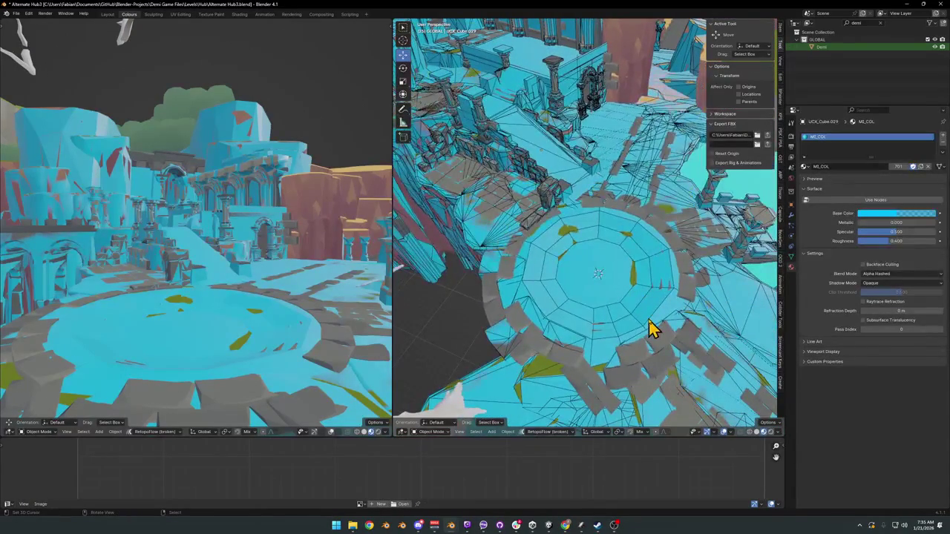
pyautogui.press('Tab')
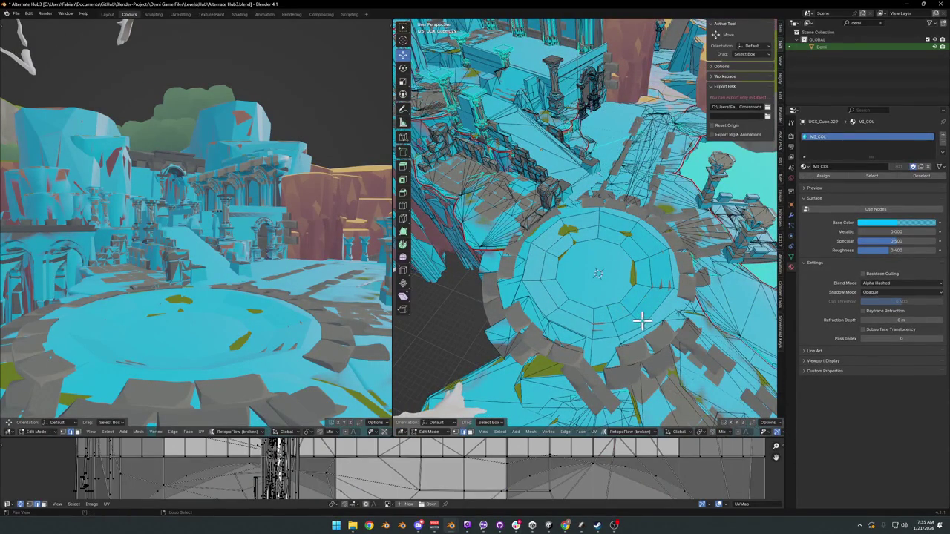
pyautogui.press('g')
pyautogui.press('g')
pyautogui.click(647, 314)
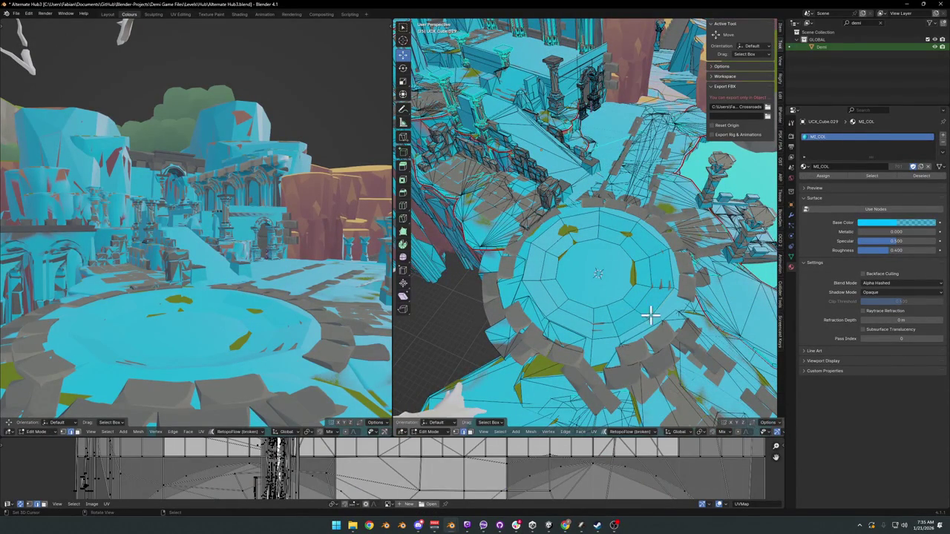
# Round the collider's inner floor ring into a true circle with LoopTools Circle.
pyautogui.click(632, 277)
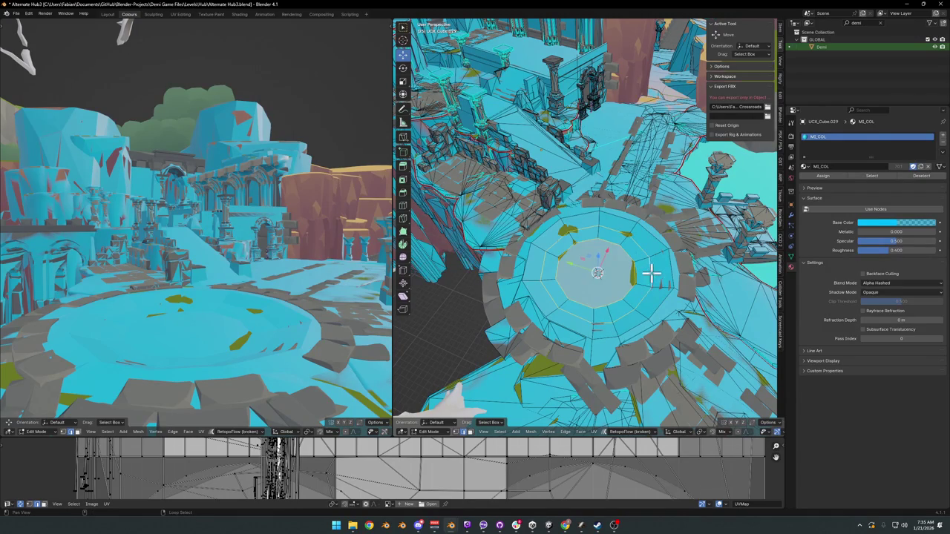
pyautogui.rightClick(675, 278)
pyautogui.click(661, 289)
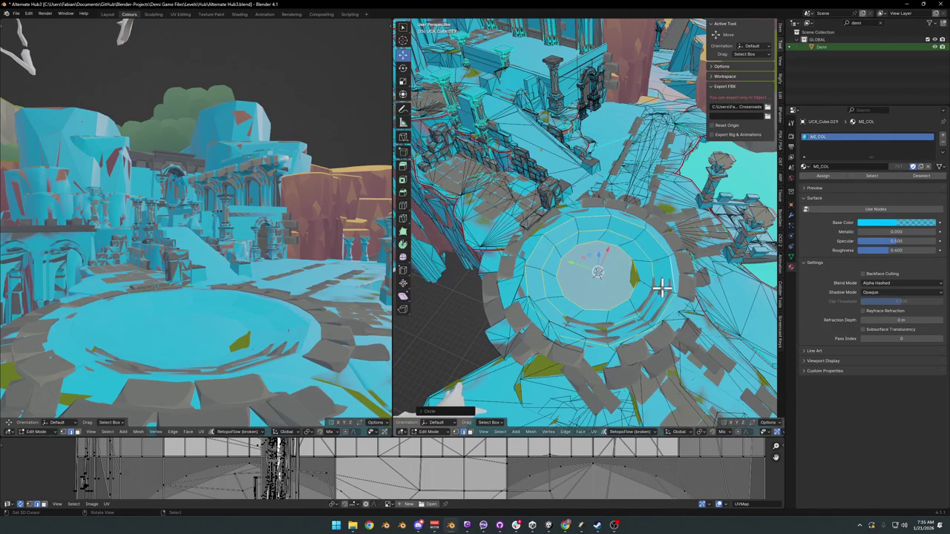
pyautogui.hotkey('alt', 'z')
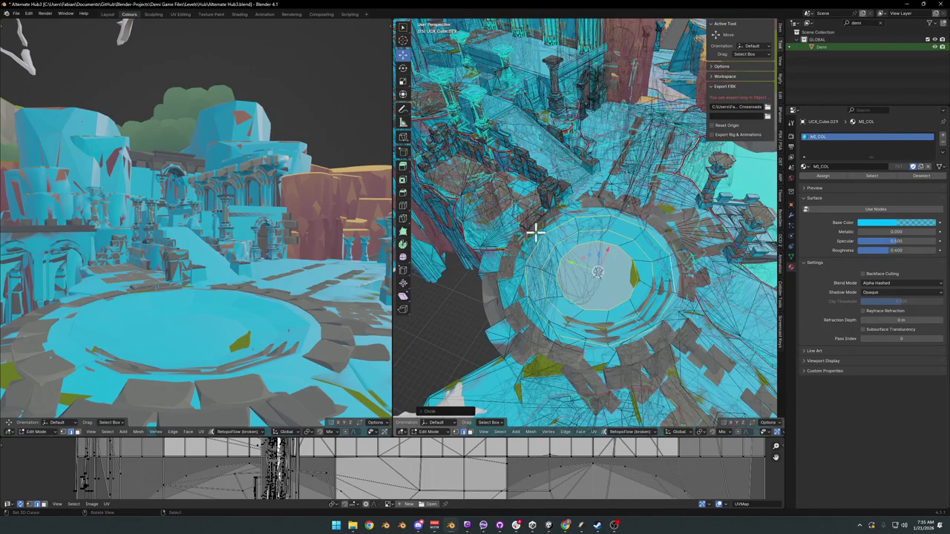
pyautogui.hotkey('alt', 'z')
pyautogui.hotkey('alt', 'a')
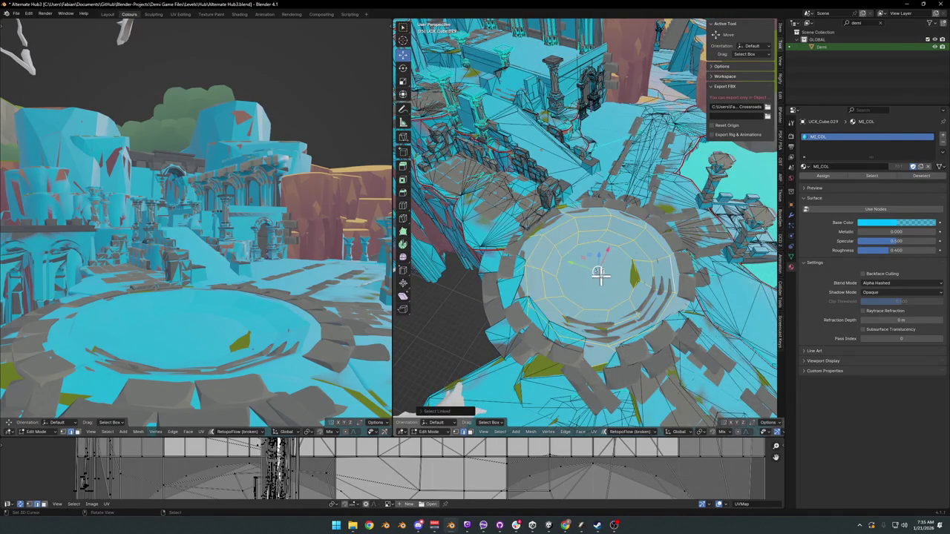
pyautogui.hotkey('shift', 'a')
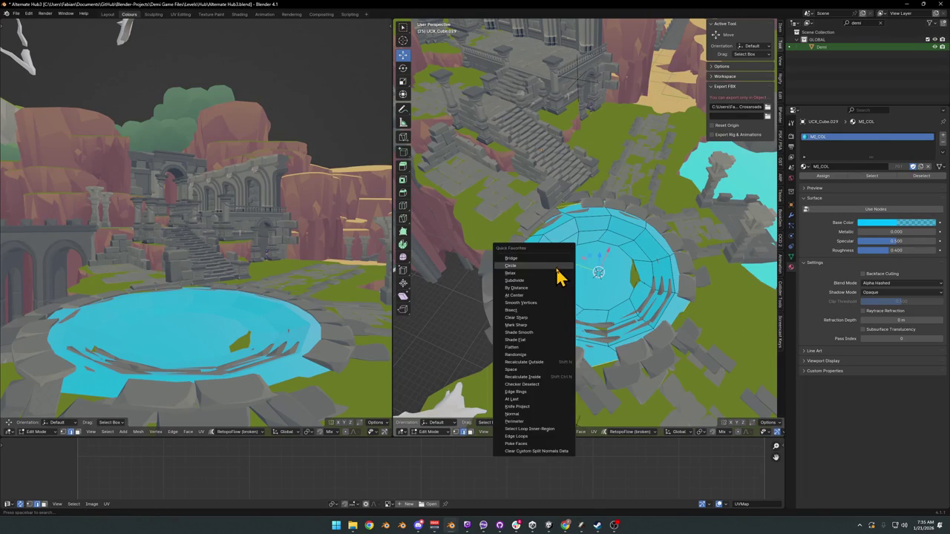
pyautogui.click(561, 272)
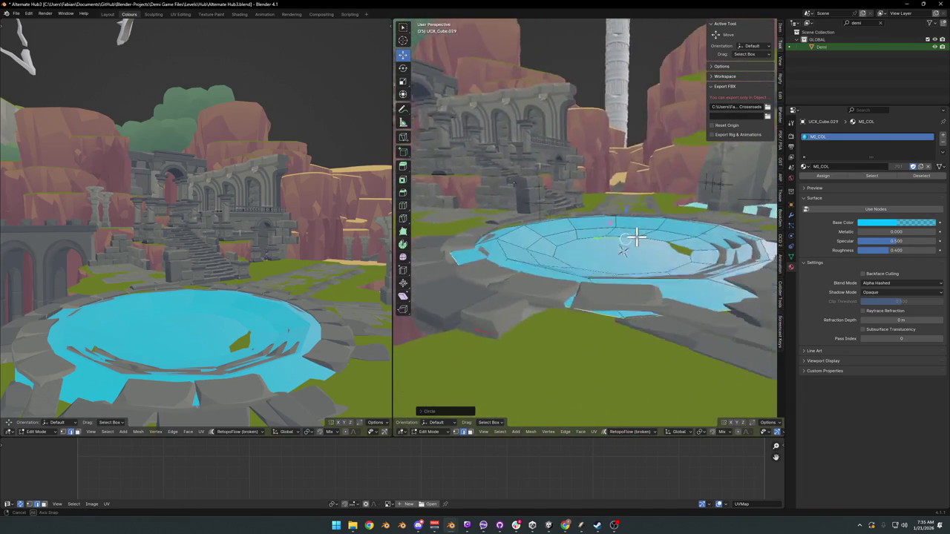
# Select the entire collider mesh and move it horizontally (G, Shift+Z) to fit the platform.
pyautogui.press('a')
pyautogui.moveTo(647, 264)
pyautogui.mouseDown()
pyautogui.moveTo(638, 246)
pyautogui.moveTo(661, 242)
pyautogui.moveTo(661, 256)
pyautogui.moveTo(615, 318)
pyautogui.moveTo(655, 277)
pyautogui.moveTo(622, 283)
pyautogui.moveTo(615, 314)
pyautogui.moveTo(568, 235)
pyautogui.moveTo(603, 254)
pyautogui.moveTo(557, 246)
pyautogui.mouseUp()
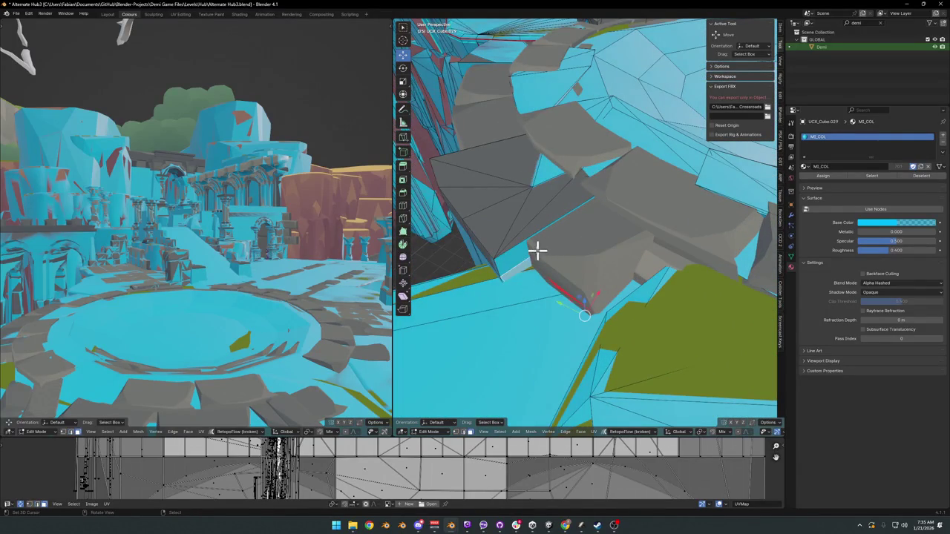
pyautogui.press('g')
pyautogui.hotkey('shift', 'z')
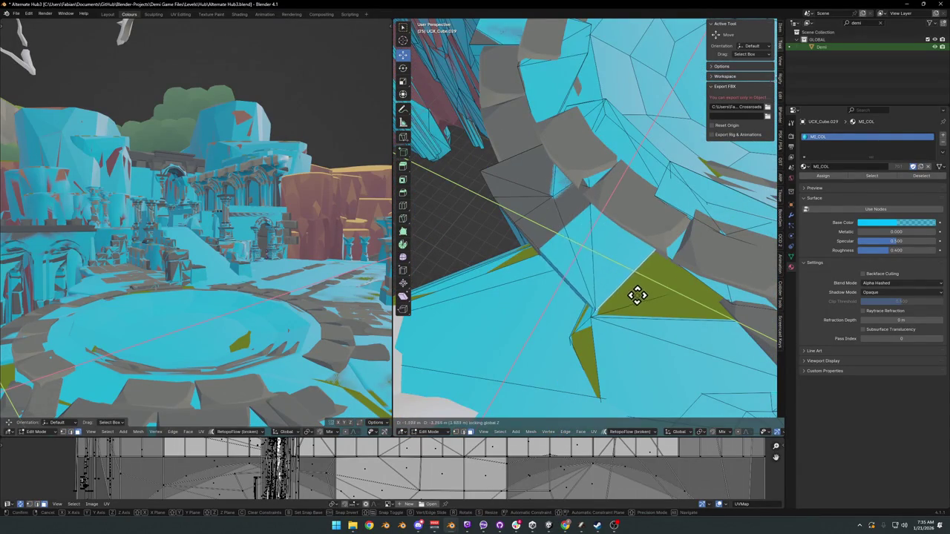
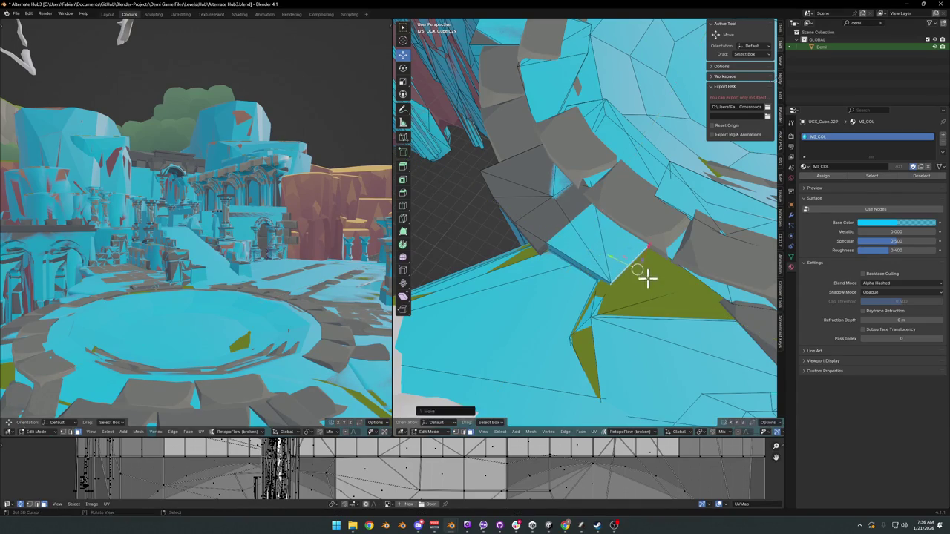
# Hide all but the collision meshes and enter Edit Mode on UCX_Cube.029.
pyautogui.press('Escape')
pyautogui.press('Tab')
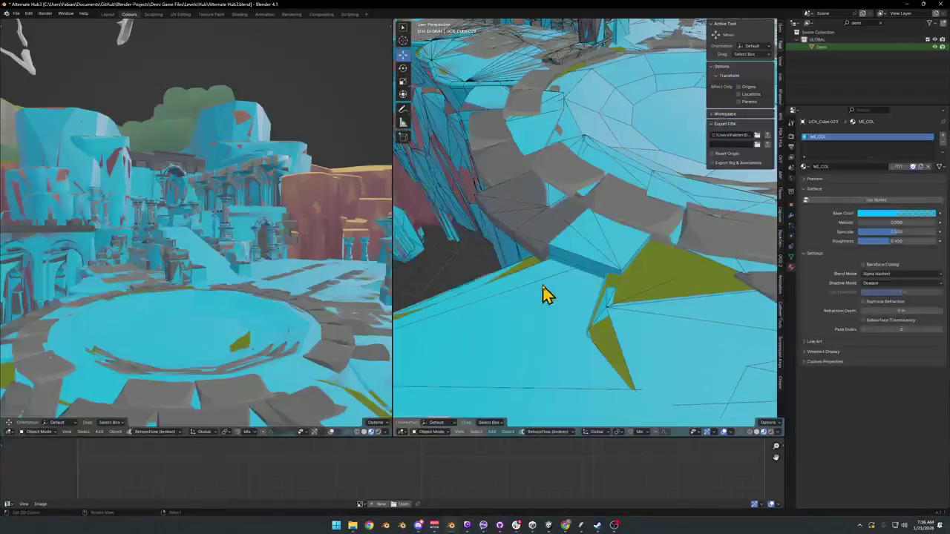
pyautogui.hotkey('shift', 'h')
pyautogui.moveTo(548, 292)
pyautogui.mouseDown()
pyautogui.moveTo(655, 233)
pyautogui.moveTo(603, 222)
pyautogui.moveTo(661, 201)
pyautogui.moveTo(664, 218)
pyautogui.moveTo(640, 252)
pyautogui.mouseUp()
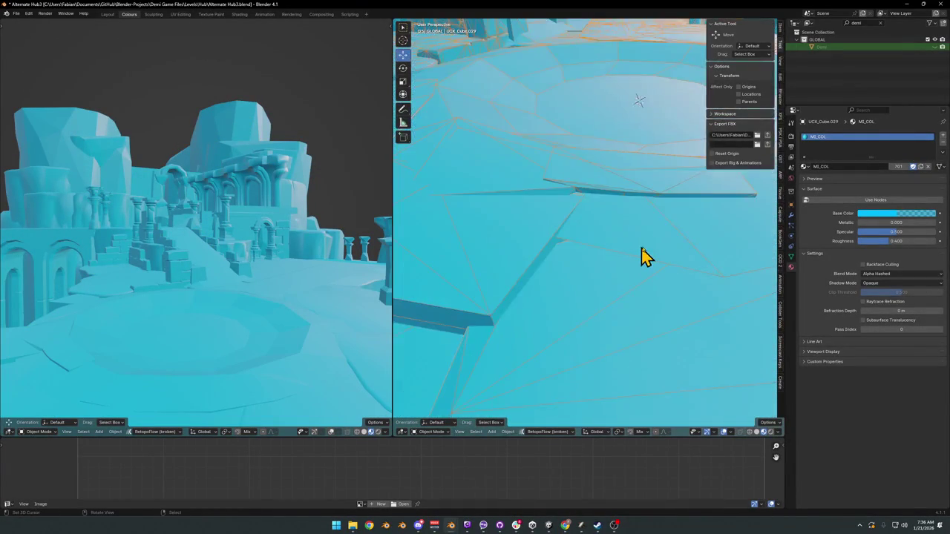
pyautogui.scroll(-3, 642, 257)
pyautogui.press('Tab')
# Lower the selected collision vertices along Z near the walls and arches.
pyautogui.press('g')
pyautogui.hotkey('shift', 'z')
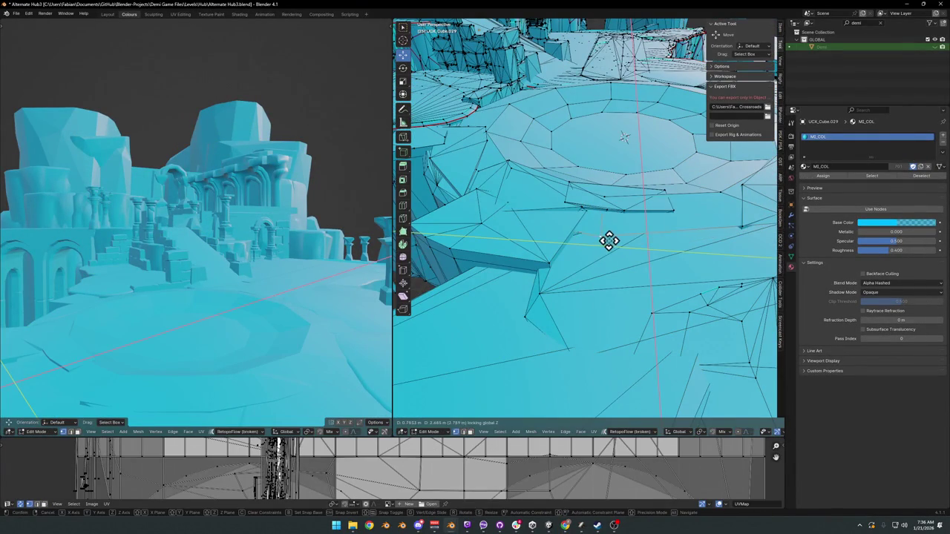
pyautogui.press('z')
pyautogui.click(636, 261)
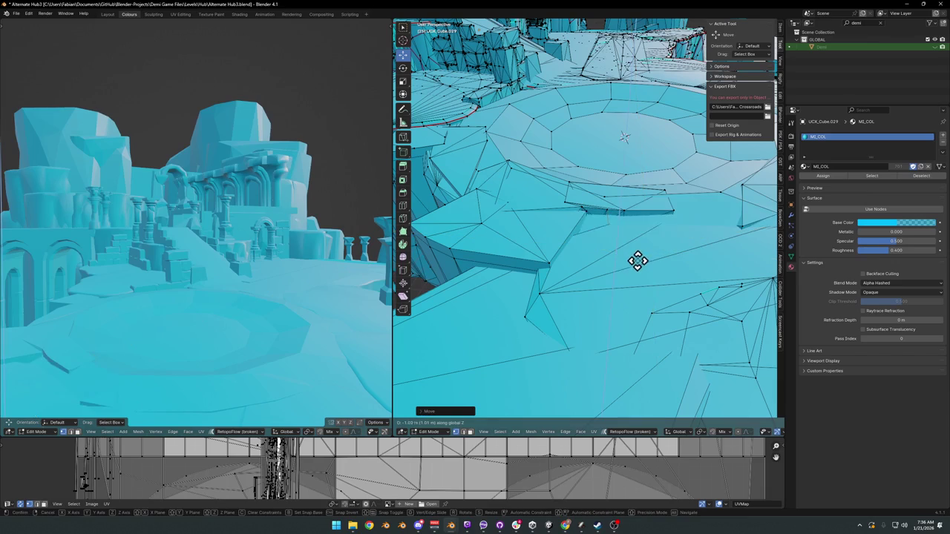
pyautogui.click(637, 255)
pyautogui.moveTo(659, 211)
pyautogui.mouseDown()
pyautogui.moveTo(634, 242)
pyautogui.moveTo(606, 214)
pyautogui.moveTo(683, 271)
pyautogui.moveTo(593, 248)
pyautogui.moveTo(629, 263)
pyautogui.mouseUp()
pyautogui.press('g')
pyautogui.press('z')
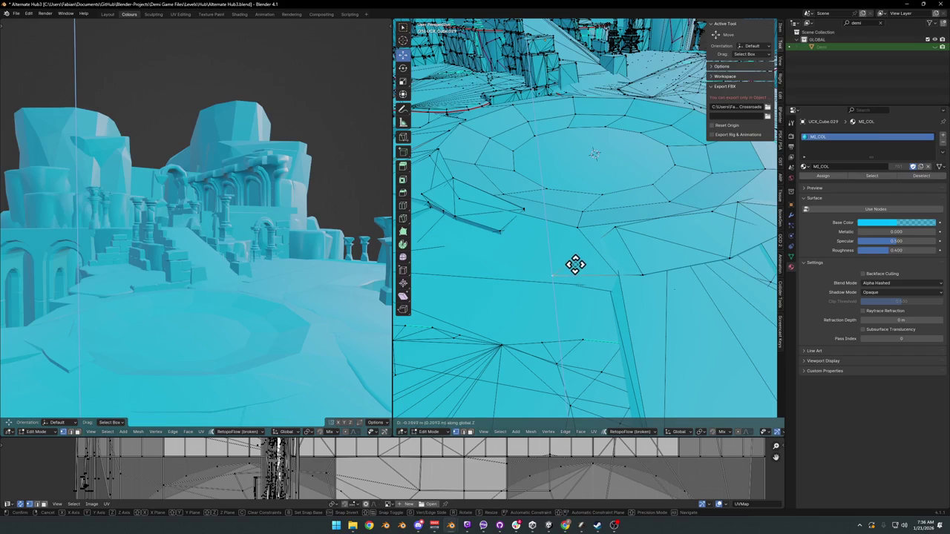
pyautogui.click(575, 265)
# Nudge the individual stray vertices down until they sit flush with the floor.
pyautogui.press('g')
pyautogui.click(534, 233)
pyautogui.press('g')
pyautogui.click(525, 236)
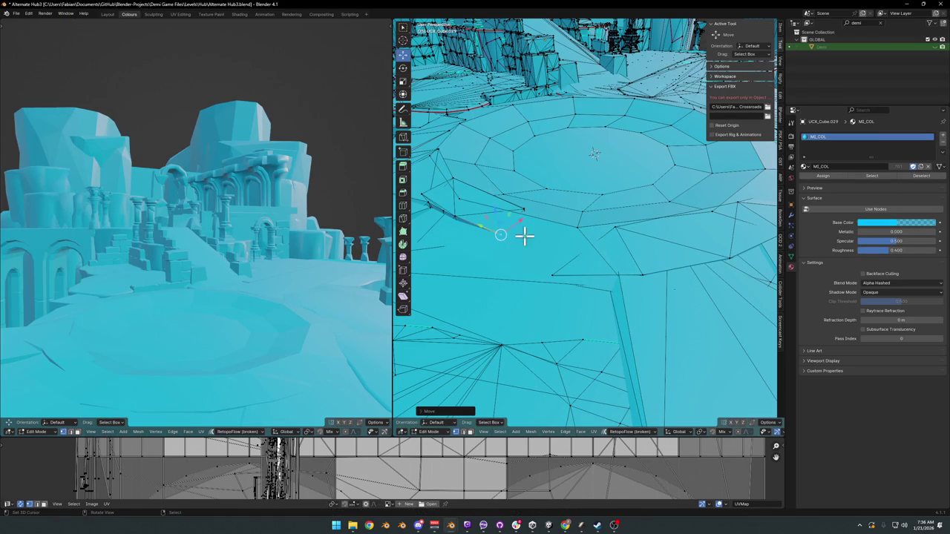
pyautogui.press('g')
pyautogui.press('z')
pyautogui.click(528, 210)
pyautogui.press('g')
pyautogui.press('z')
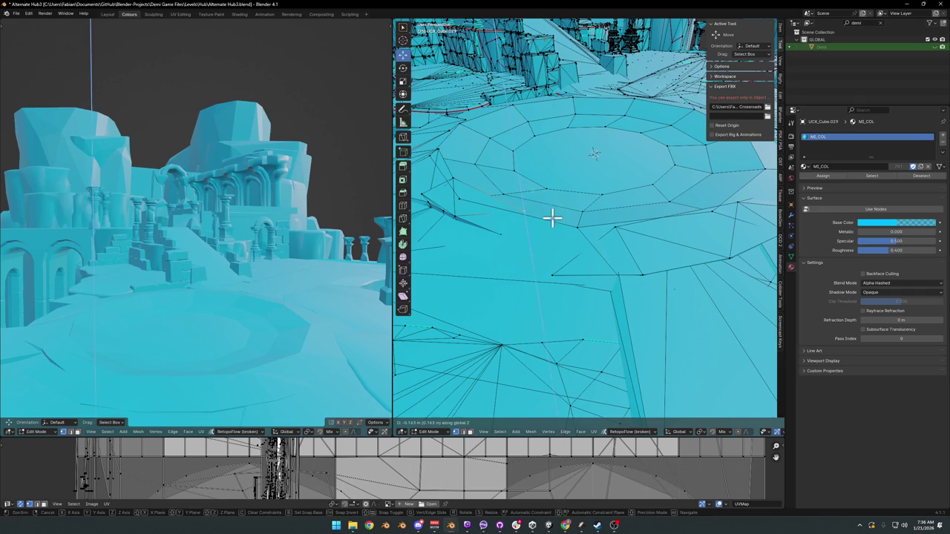
pyautogui.click(551, 216)
pyautogui.rightClick(504, 221)
pyautogui.press('Escape')
pyautogui.scroll(-3, 653, 220)
# Return to Object Mode, clear the selection, check the platform and unhide all geometry.
pyautogui.press('Tab')
pyautogui.hotkey('alt', 'a')
pyautogui.moveTo(710, 229)
pyautogui.mouseDown()
pyautogui.moveTo(680, 250)
pyautogui.moveTo(657, 233)
pyautogui.moveTo(684, 251)
pyautogui.moveTo(631, 269)
pyautogui.mouseUp()
pyautogui.moveTo(577, 152)
pyautogui.mouseDown()
pyautogui.moveTo(646, 184)
pyautogui.moveTo(659, 227)
pyautogui.moveTo(636, 270)
pyautogui.moveTo(621, 263)
pyautogui.moveTo(670, 265)
pyautogui.mouseUp()
pyautogui.moveTo(606, 222)
pyautogui.mouseDown()
pyautogui.moveTo(594, 258)
pyautogui.moveTo(625, 233)
pyautogui.moveTo(606, 275)
pyautogui.moveTo(500, 246)
pyautogui.mouseUp()
pyautogui.hotkey('shift', 'h')
pyautogui.hotkey('alt', 'h')
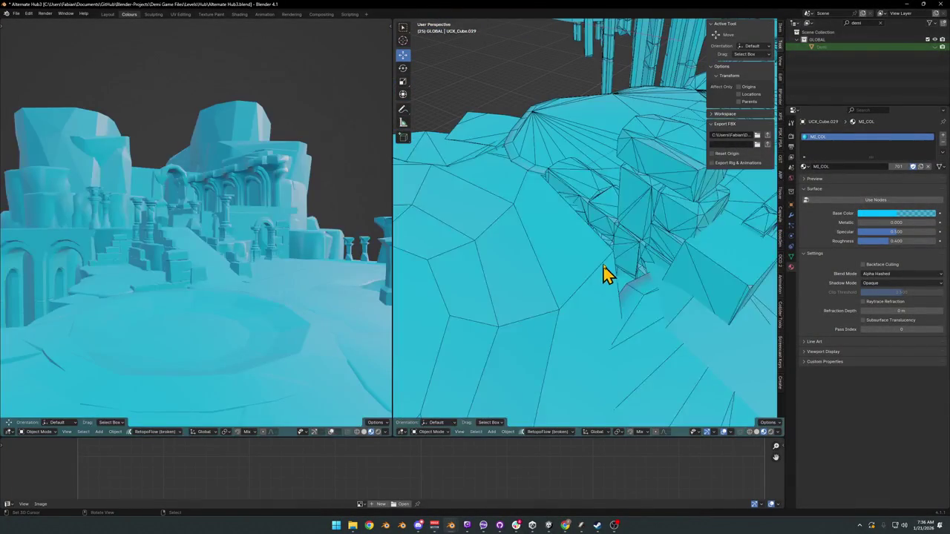
# Enter Edit Mode and make a small vertex move on the collision mesh.
pyautogui.press('Tab')
pyautogui.press('g')
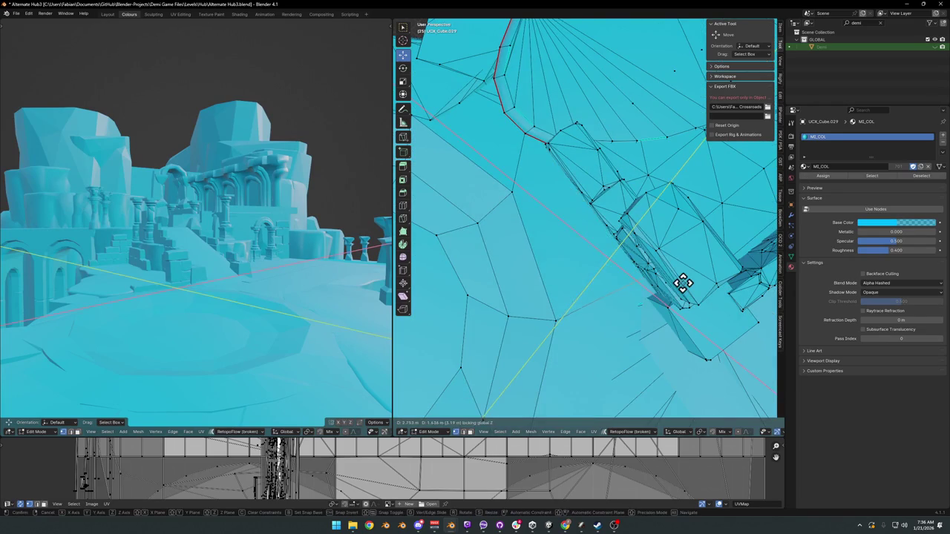
pyautogui.click(671, 293)
pyautogui.moveTo(670, 297)
pyautogui.mouseDown()
pyautogui.moveTo(652, 250)
pyautogui.moveTo(706, 258)
pyautogui.moveTo(670, 233)
pyautogui.moveTo(619, 257)
pyautogui.moveTo(670, 230)
pyautogui.moveTo(632, 275)
pyautogui.moveTo(566, 275)
pyautogui.moveTo(532, 252)
pyautogui.moveTo(583, 267)
pyautogui.moveTo(616, 252)
pyautogui.moveTo(583, 277)
pyautogui.moveTo(560, 265)
pyautogui.moveTo(660, 250)
pyautogui.moveTo(659, 267)
pyautogui.moveTo(646, 237)
pyautogui.moveTo(611, 260)
pyautogui.moveTo(626, 263)
pyautogui.moveTo(615, 276)
pyautogui.mouseUp()
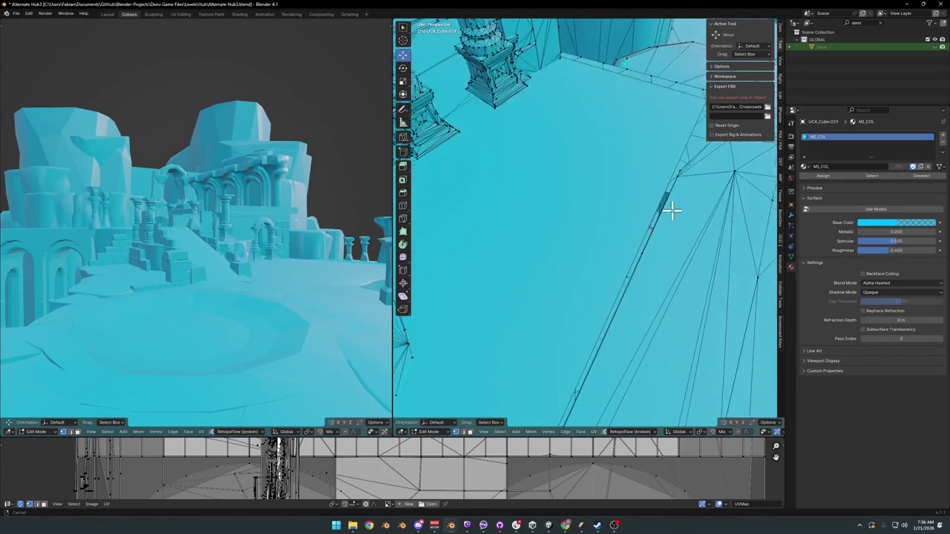
pyautogui.moveTo(673, 208); pyautogui.dragTo(619, 248)
# Slide the floor edge beside the wall horizontally, keeping its height unchanged.
pyautogui.click(643, 239)
pyautogui.press('g')
pyautogui.hotkey('shift', 'z')
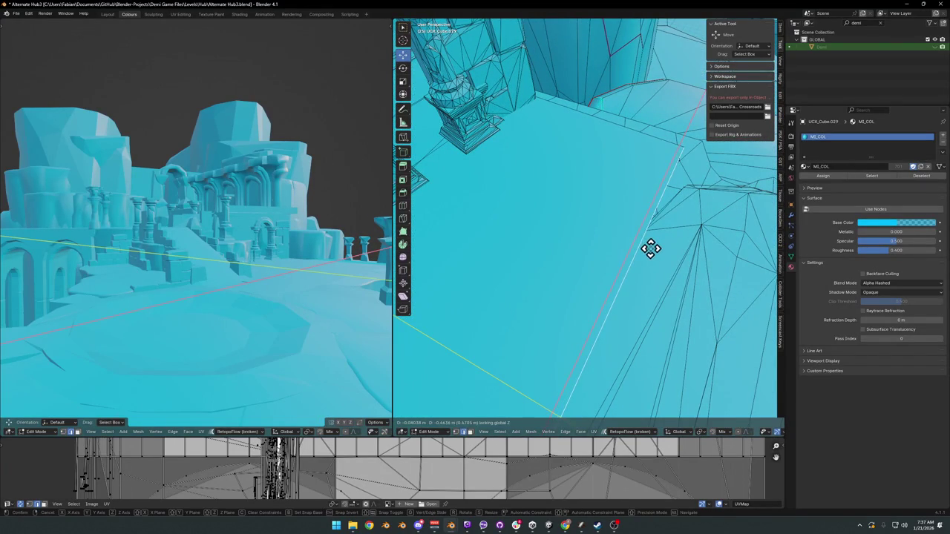
pyautogui.click(650, 249)
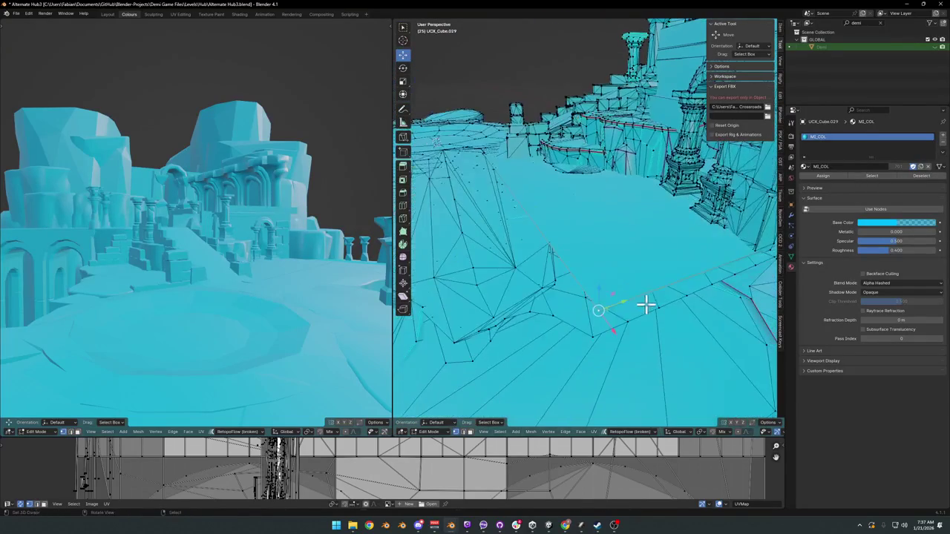
pyautogui.press('g')
pyautogui.hotkey('shift', 'z')
pyautogui.press('Escape')
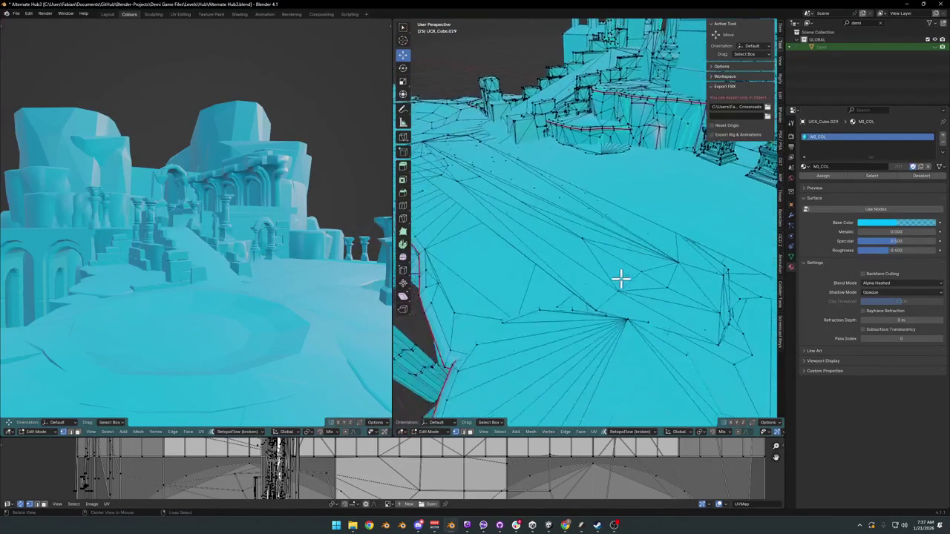
# Review the whole level, leave Edit Mode and bring Unity to the front.
pyautogui.moveTo(620, 278); pyautogui.dragTo(653, 300)
pyautogui.moveTo(553, 286)
pyautogui.mouseDown()
pyautogui.moveTo(559, 250)
pyautogui.moveTo(581, 245)
pyautogui.moveTo(640, 269)
pyautogui.moveTo(705, 254)
pyautogui.moveTo(651, 263)
pyautogui.moveTo(615, 246)
pyautogui.moveTo(592, 276)
pyautogui.moveTo(663, 245)
pyautogui.moveTo(553, 311)
pyautogui.moveTo(557, 277)
pyautogui.moveTo(612, 345)
pyautogui.moveTo(582, 271)
pyautogui.mouseUp()
pyautogui.moveTo(662, 269)
pyautogui.mouseDown()
pyautogui.moveTo(555, 223)
pyautogui.moveTo(571, 265)
pyautogui.moveTo(451, 254)
pyautogui.mouseUp()
pyautogui.press('Tab')
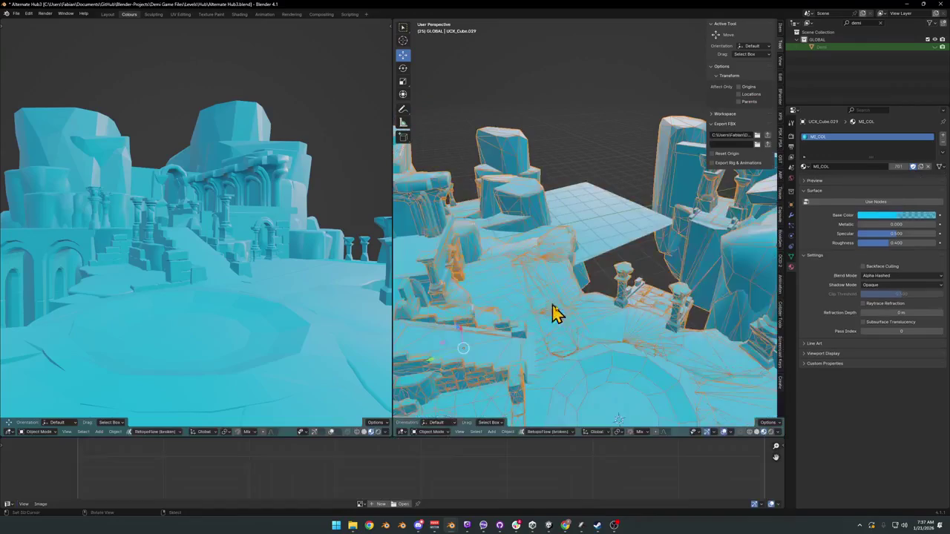
pyautogui.click(549, 525)
pyautogui.moveTo(539, 221)
pyautogui.mouseDown()
pyautogui.moveTo(526, 225)
pyautogui.moveTo(659, 214)
pyautogui.moveTo(534, 213)
pyautogui.moveTo(553, 210)
pyautogui.moveTo(485, 176)
pyautogui.moveTo(507, 189)
pyautogui.mouseUp()
# Raise the Forest_Rock_00 clone beside the waterfall statue with its Y gizmo.
pyautogui.click(483, 181)
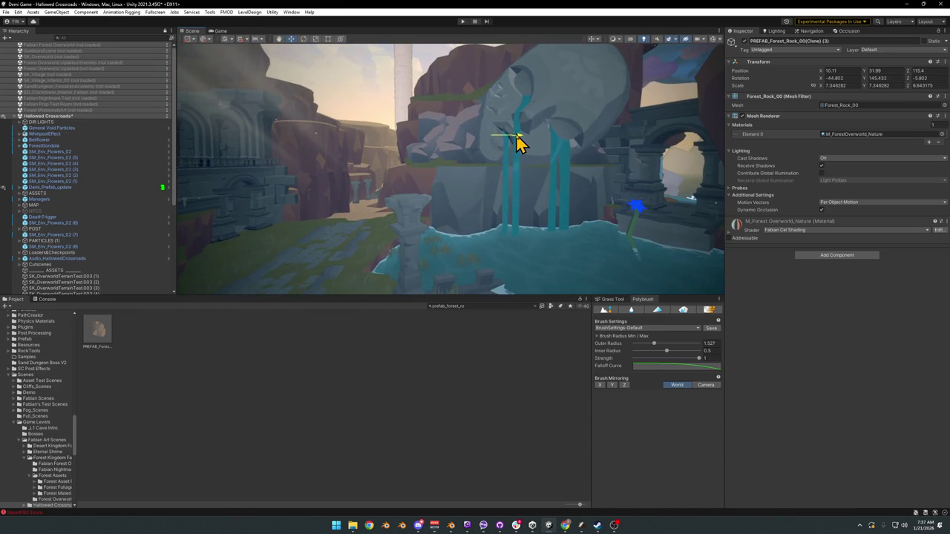
pyautogui.moveTo(483, 115); pyautogui.dragTo(491, 104)
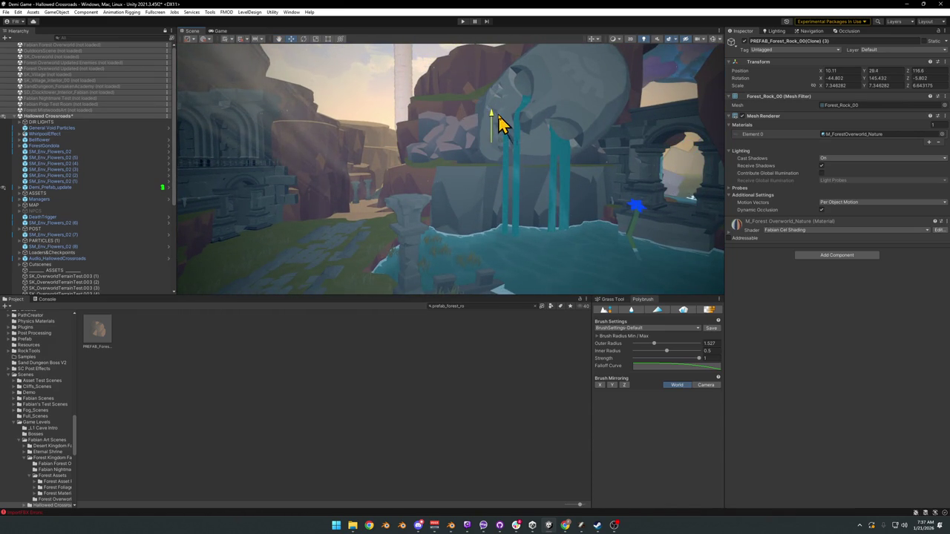
pyautogui.moveTo(503, 156)
pyautogui.mouseDown()
pyautogui.moveTo(509, 138)
pyautogui.moveTo(509, 244)
pyautogui.moveTo(507, 185)
pyautogui.moveTo(567, 187)
pyautogui.mouseUp()
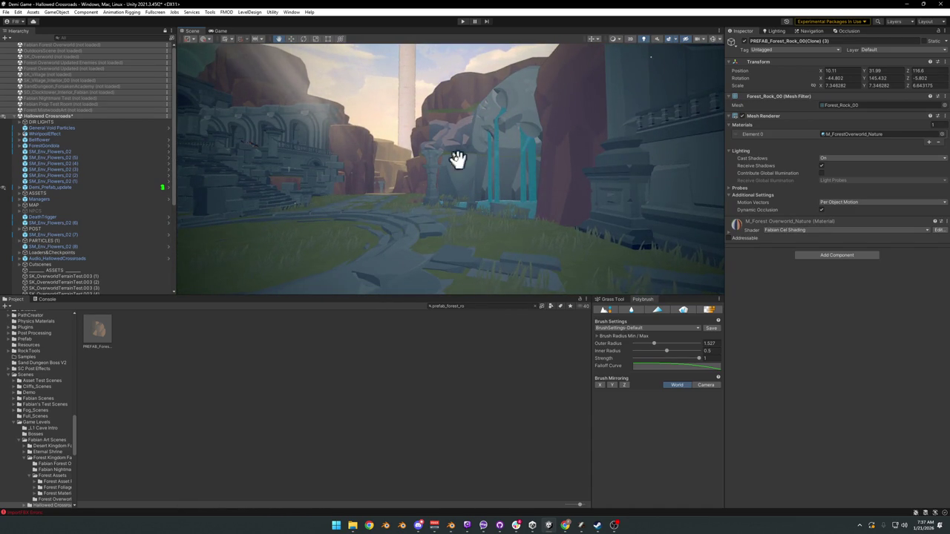
# Select the forest rock by the archway and survey it across the level.
pyautogui.click(436, 132)
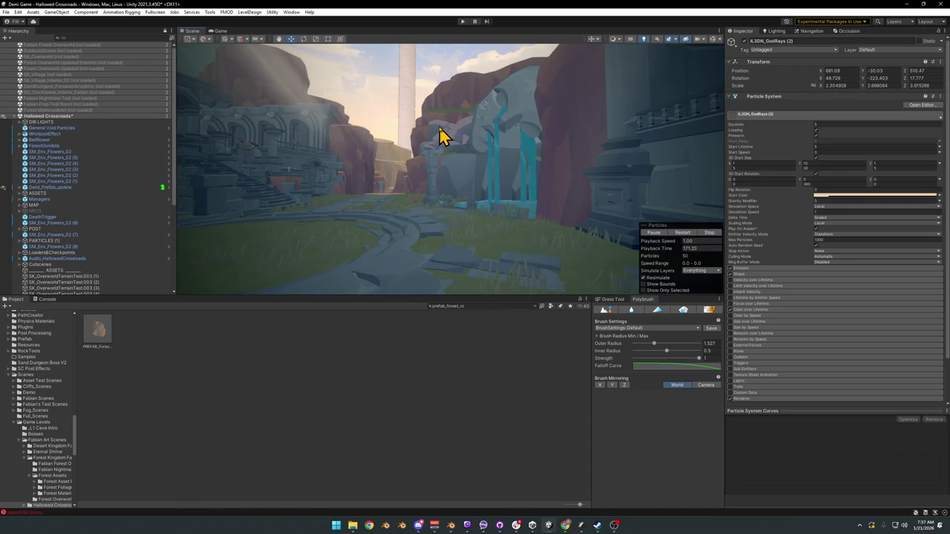
pyautogui.click(443, 136)
pyautogui.click(450, 140)
pyautogui.click(450, 125)
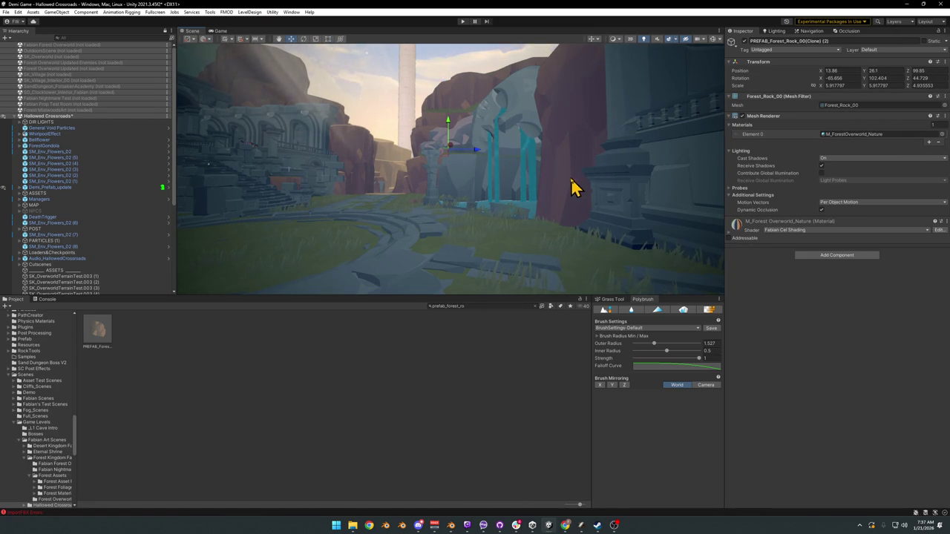
pyautogui.moveTo(505, 217)
pyautogui.mouseDown()
pyautogui.moveTo(532, 222)
pyautogui.moveTo(505, 229)
pyautogui.moveTo(539, 224)
pyautogui.moveTo(482, 223)
pyautogui.mouseUp()
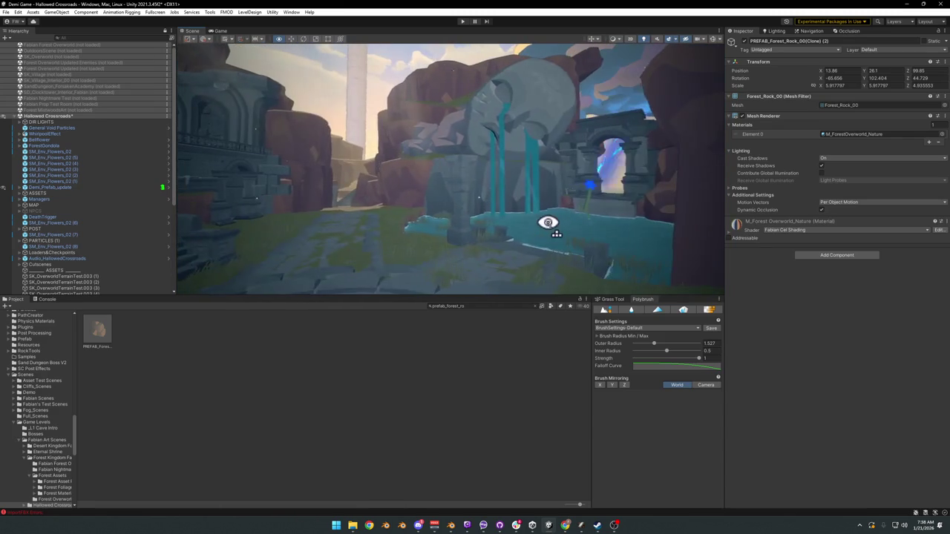
pyautogui.moveTo(587, 227)
pyautogui.mouseDown()
pyautogui.moveTo(613, 231)
pyautogui.moveTo(542, 230)
pyautogui.moveTo(604, 225)
pyautogui.moveTo(537, 214)
pyautogui.moveTo(557, 216)
pyautogui.moveTo(397, 205)
pyautogui.moveTo(406, 221)
pyautogui.mouseUp()
# Back in Blender, save the file and select the crossroads level object.
pyautogui.click(905, 3)
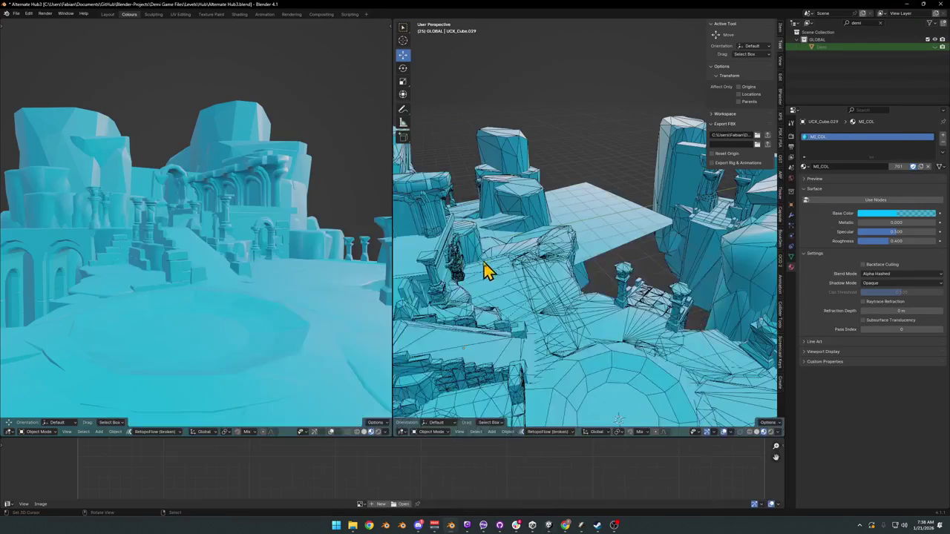
pyautogui.hotkey('ctrl', 's')
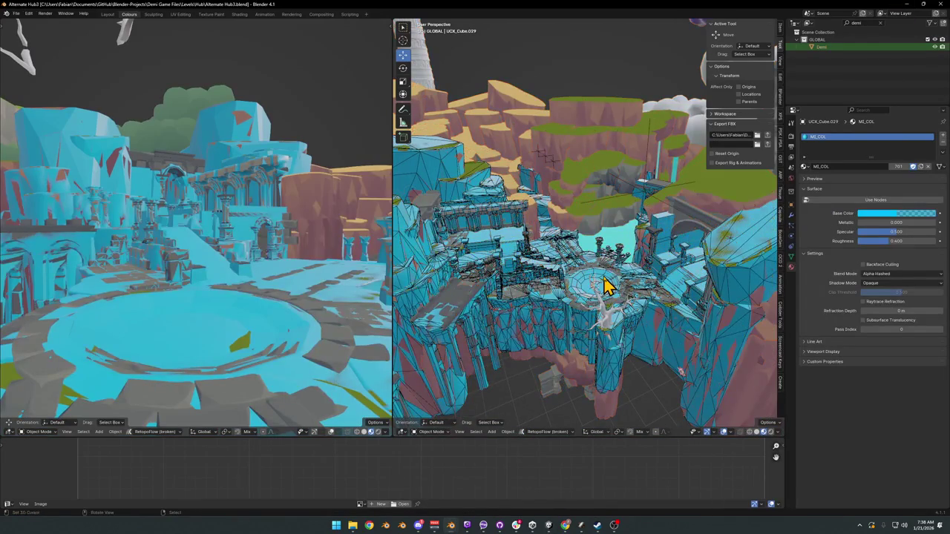
pyautogui.hotkey('alt', 'a')
pyautogui.scroll(3, 608, 280)
pyautogui.moveTo(579, 263); pyautogui.dragTo(579, 319)
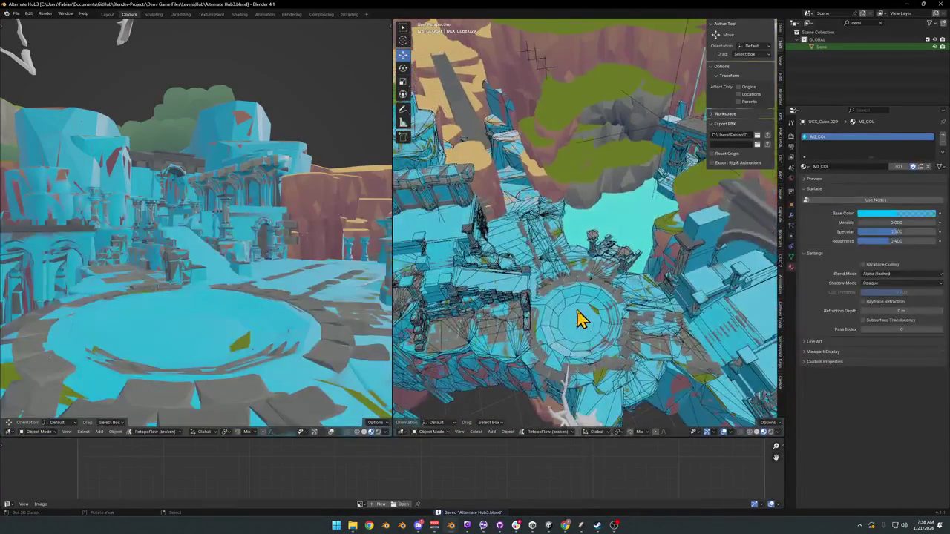
pyautogui.click(671, 132)
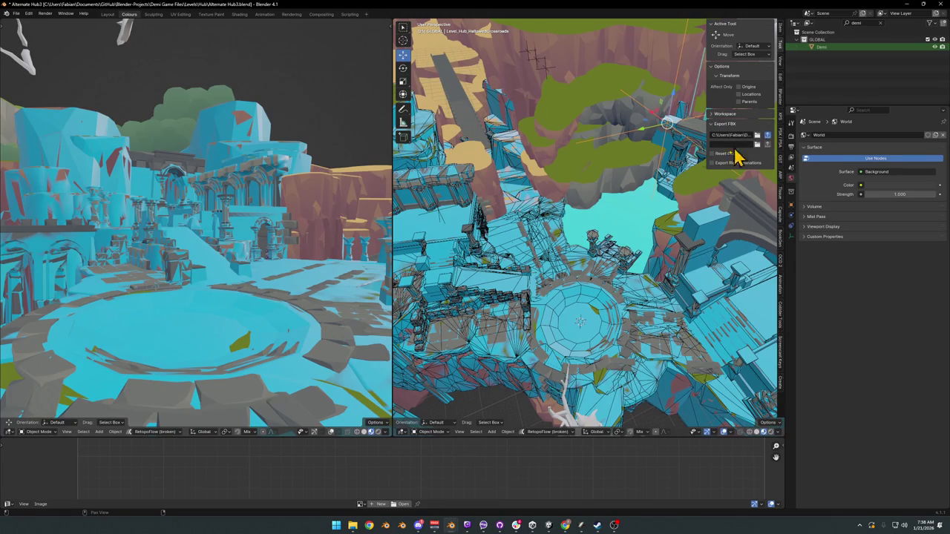
# Fly the Unity scene camera through the updated level.
pyautogui.click(553, 529)
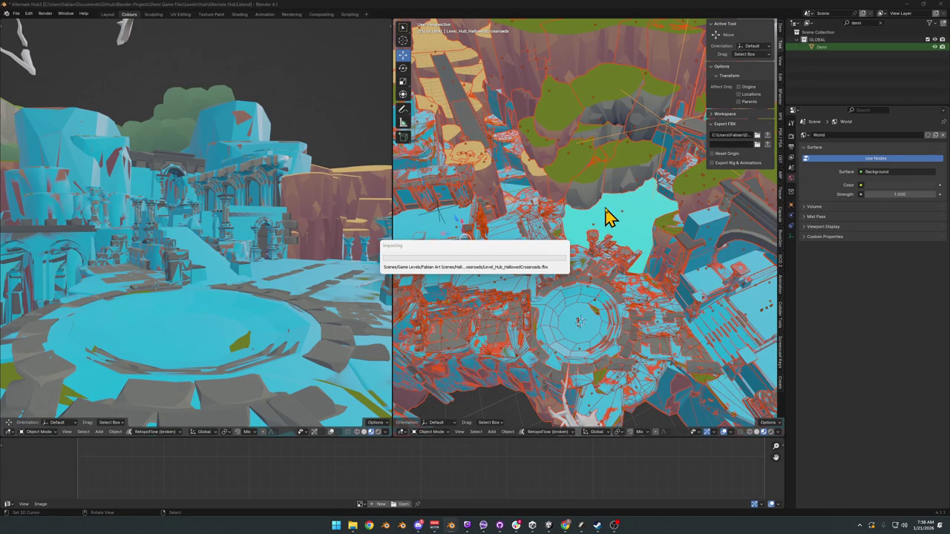
pyautogui.hotkey('alt', 'Tab')
pyautogui.moveTo(530, 265)
pyautogui.mouseDown()
pyautogui.moveTo(568, 229)
pyautogui.moveTo(542, 258)
pyautogui.mouseUp()
pyautogui.press('w')
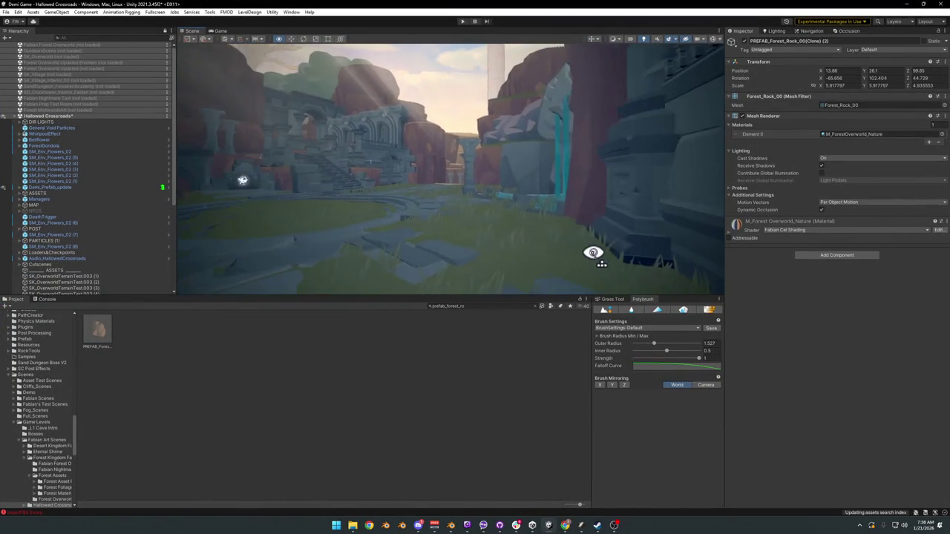
pyautogui.press('w')
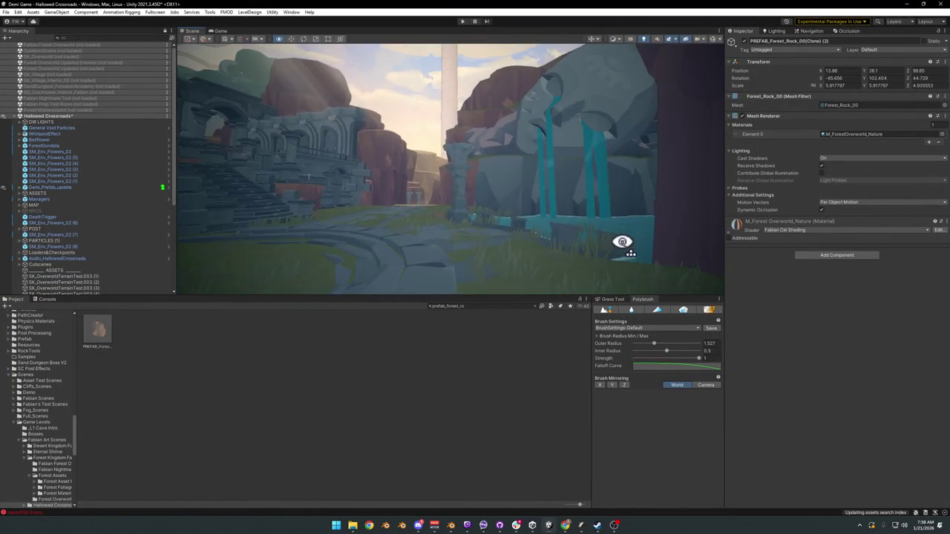
# In Blender, delete the pillar on the plaza.
pyautogui.click(902, 4)
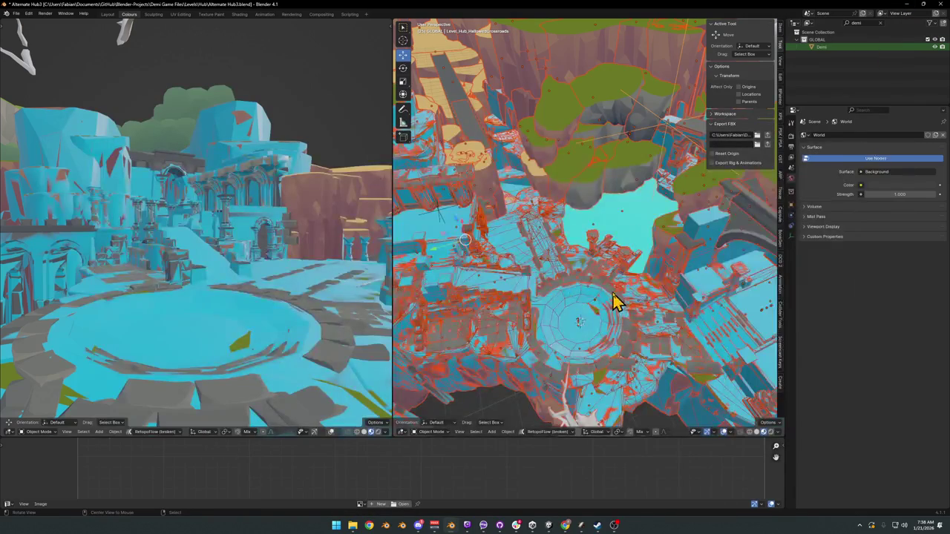
pyautogui.scroll(2, 623, 278)
pyautogui.click(612, 176)
pyautogui.scroll(5, 614, 178)
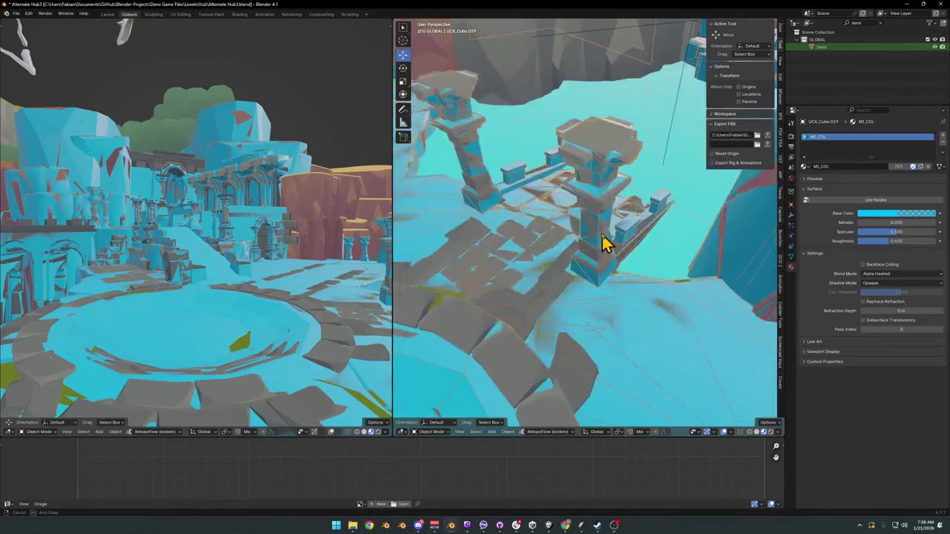
pyautogui.press('Delete')
# Remove the pillar's geometry from its collision mesh.
pyautogui.click(599, 220)
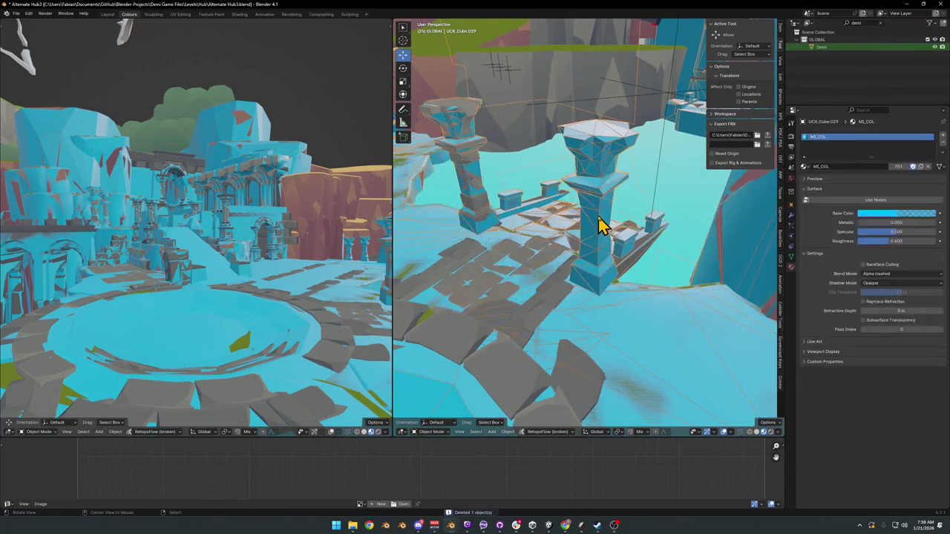
pyautogui.press('Tab')
pyautogui.hotkey('ctrl', 'l')
pyautogui.press('Delete')
pyautogui.press('Tab')
# Select the HallowedCrossroads root and all of its child meshes.
pyautogui.scroll(-4, 596, 226)
pyautogui.keyDown('alt'); pyautogui.moveTo(594, 241); pyautogui.dragTo(666, 122); pyautogui.keyUp('alt')
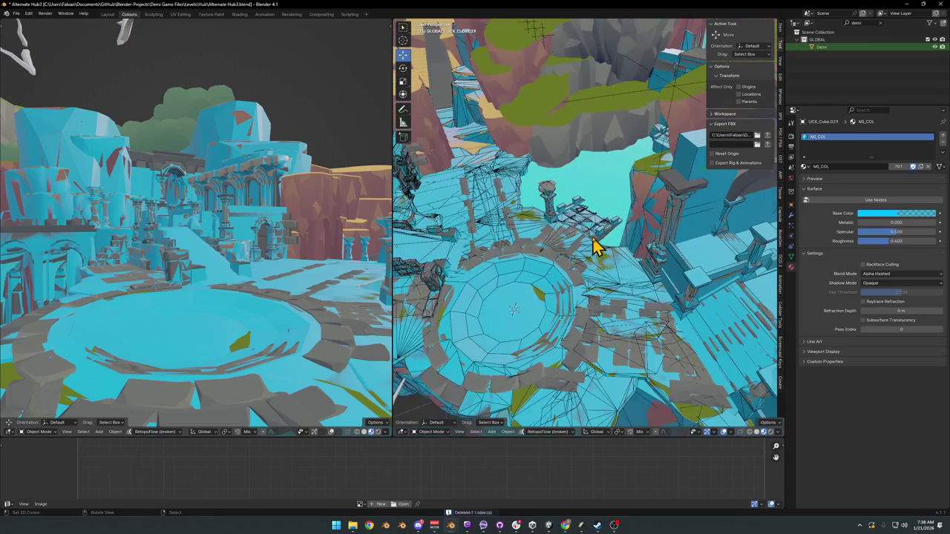
pyautogui.click(676, 90)
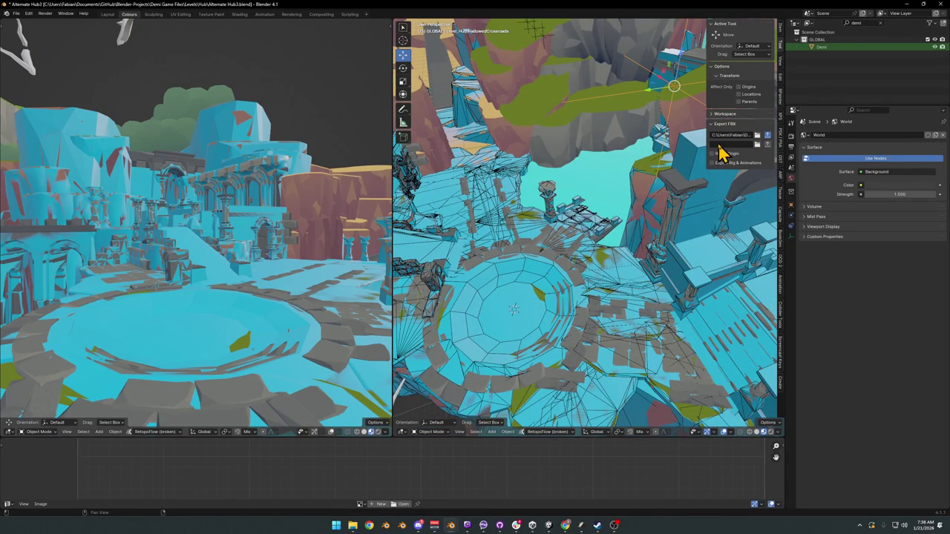
pyautogui.press(']')
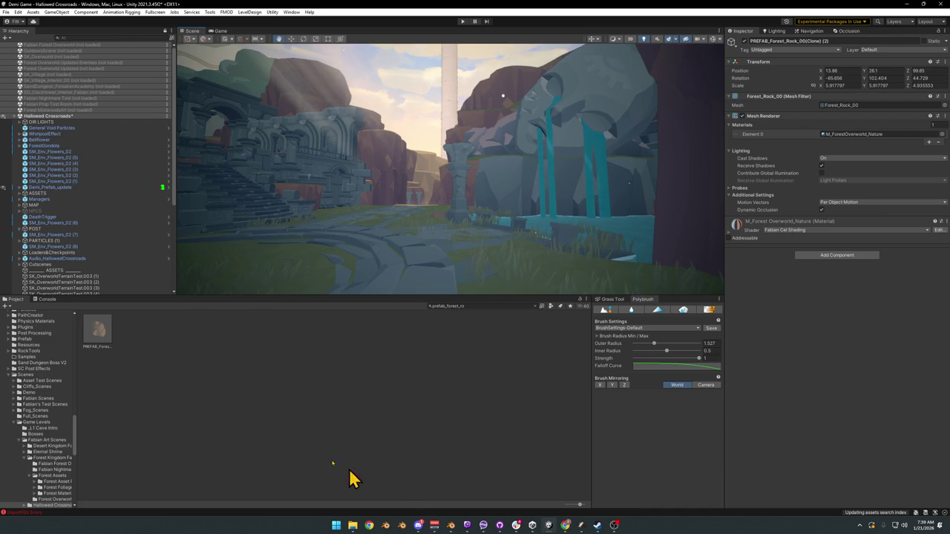
# Select SM_Env_Flowers_02 (3) in the Hierarchy and frame it by the water and grass.
pyautogui.hotkey('alt', 'Tab')
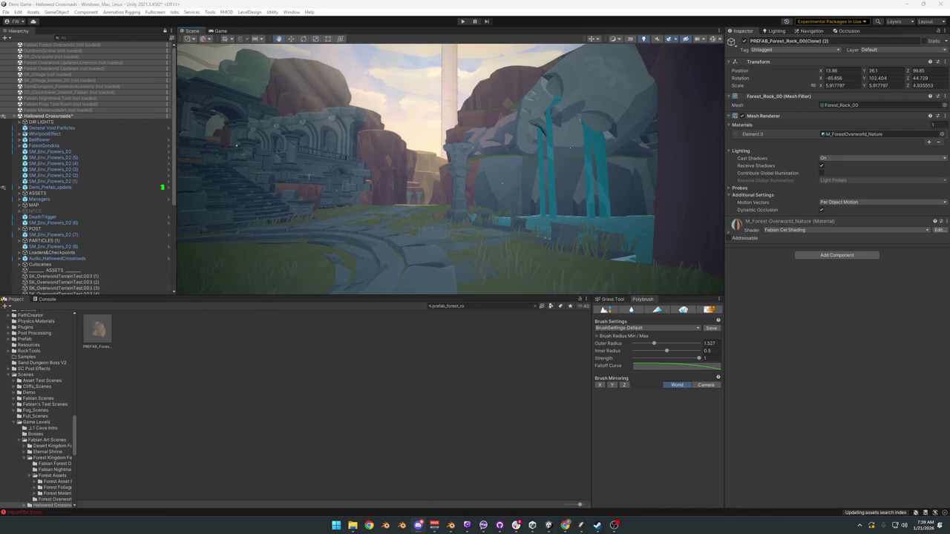
pyautogui.moveTo(475, 190); pyautogui.dragTo(490, 204)
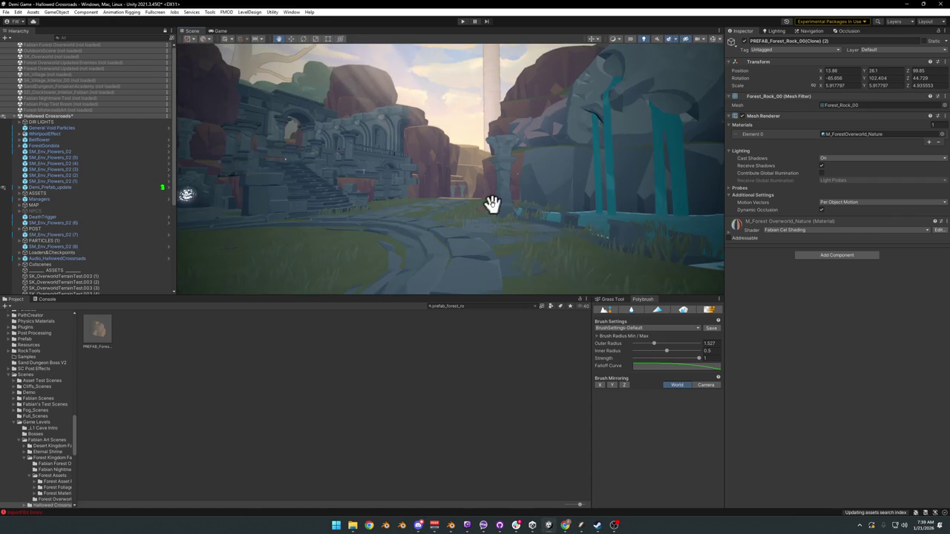
pyautogui.click(83, 170)
pyautogui.press('f')
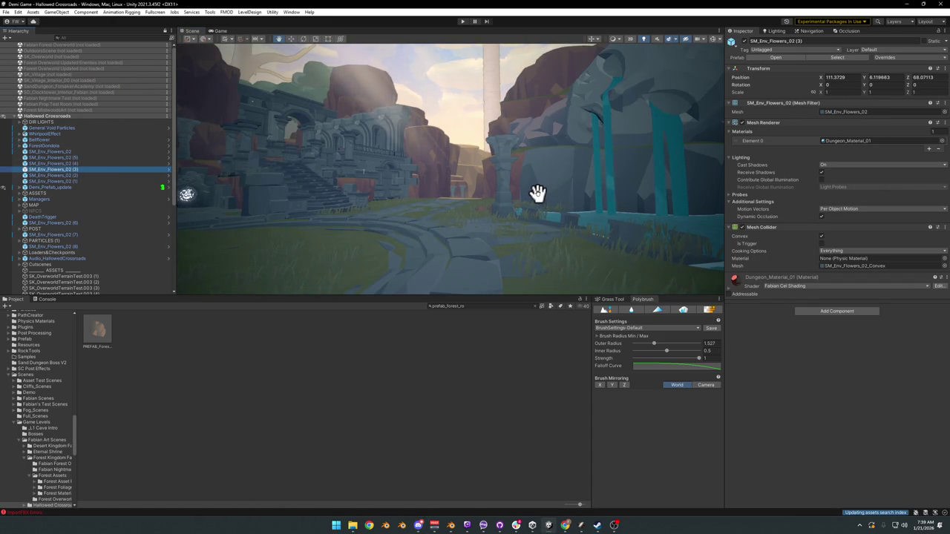
pyautogui.moveTo(525, 193)
pyautogui.mouseDown()
pyautogui.moveTo(529, 233)
pyautogui.moveTo(509, 227)
pyautogui.mouseUp()
# Delete the grass patches on and beside the slab.
pyautogui.click(492, 216)
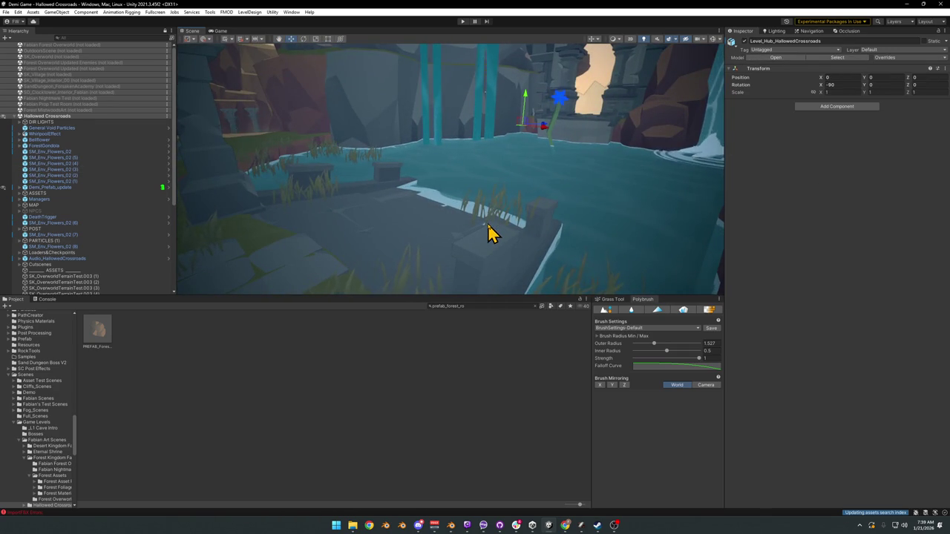
pyautogui.click(488, 222)
pyautogui.click(489, 222)
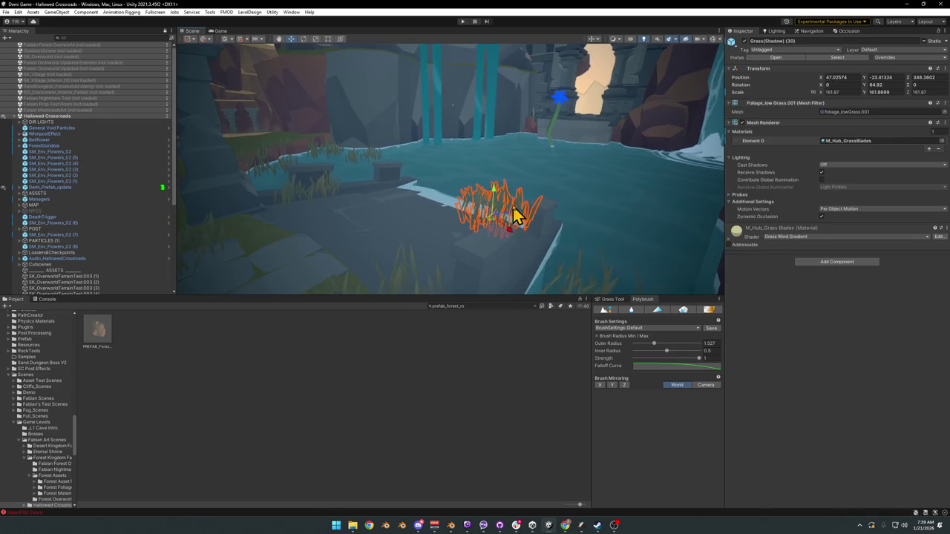
pyautogui.scroll(3, 516, 217)
pyautogui.press('Delete')
pyautogui.click(427, 249)
pyautogui.press('Delete')
# Delete four more grass patches by the water, undoing an accidental terrain deletion.
pyautogui.click(326, 146)
pyautogui.press('Delete')
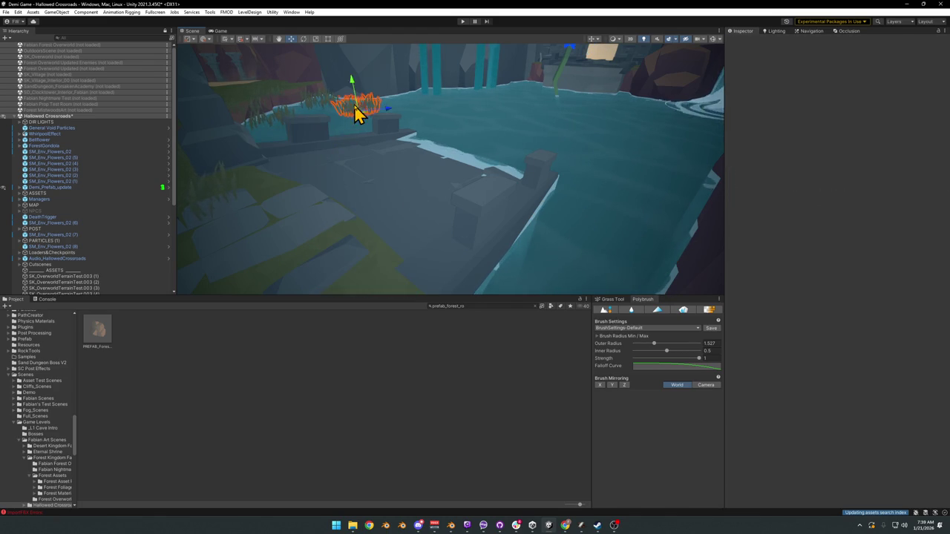
pyautogui.click(322, 118)
pyautogui.press('Delete')
pyautogui.click(268, 128)
pyautogui.press('Delete')
pyautogui.click(260, 115)
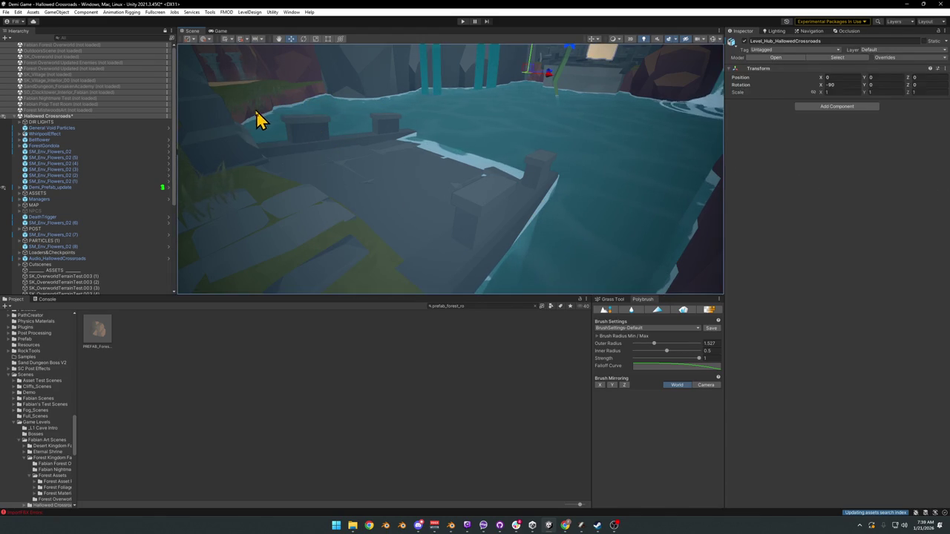
pyautogui.press('Delete')
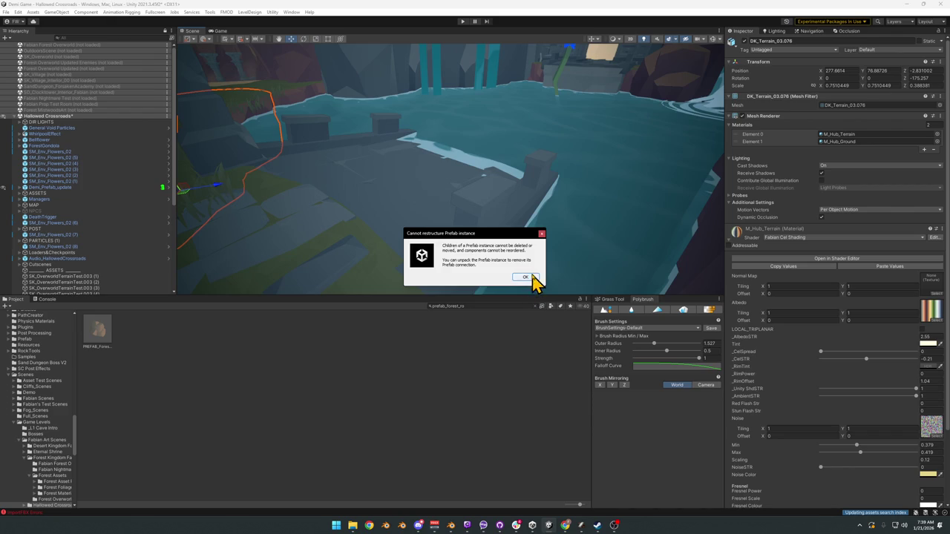
pyautogui.click(532, 276)
pyautogui.hotkey('ctrl', 'z')
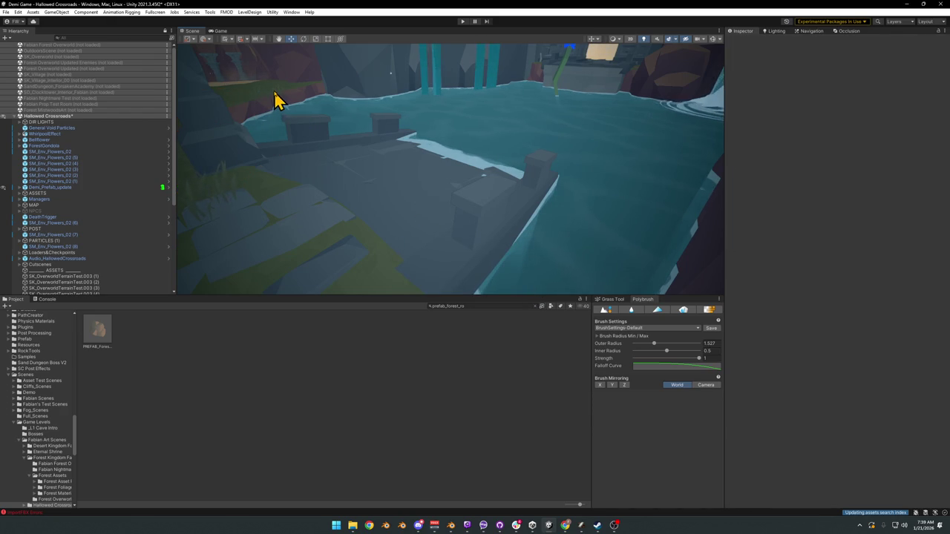
# Turn toward the ruins and select the Grass(Shadow) object in the plaza.
pyautogui.click(275, 102)
pyautogui.moveTo(426, 176)
pyautogui.mouseDown()
pyautogui.moveTo(339, 150)
pyautogui.moveTo(381, 150)
pyautogui.moveTo(357, 145)
pyautogui.moveTo(424, 170)
pyautogui.moveTo(424, 212)
pyautogui.moveTo(385, 186)
pyautogui.mouseUp()
pyautogui.click(422, 170)
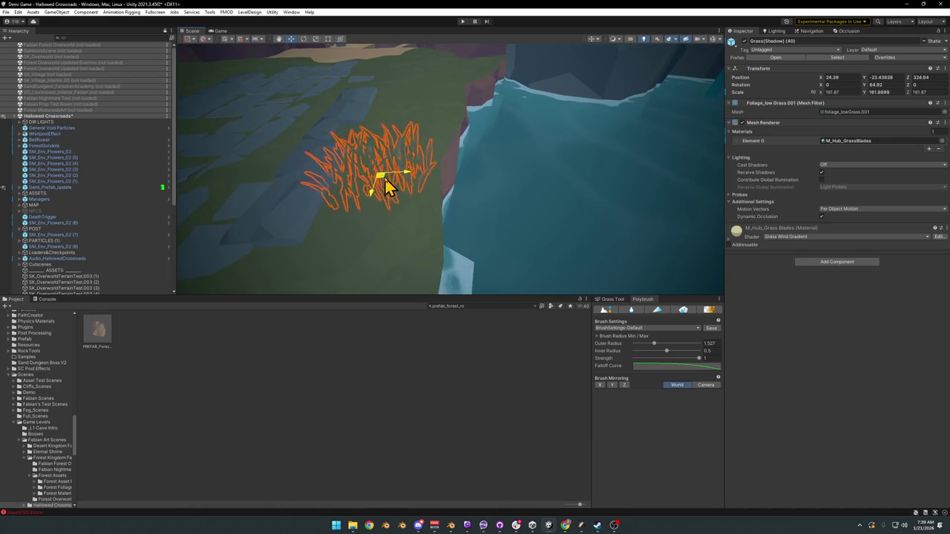
pyautogui.click(424, 272)
pyautogui.moveTo(423, 272)
pyautogui.mouseDown()
pyautogui.moveTo(455, 250)
pyautogui.moveTo(409, 233)
pyautogui.moveTo(375, 245)
pyautogui.moveTo(408, 242)
pyautogui.moveTo(354, 233)
pyautogui.moveTo(464, 222)
pyautogui.moveTo(498, 204)
pyautogui.moveTo(516, 220)
pyautogui.mouseUp()
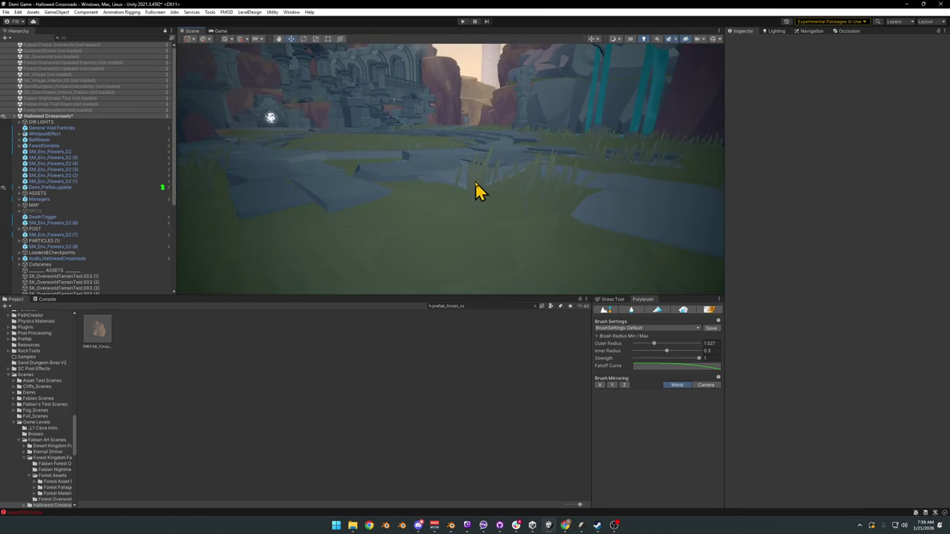
pyautogui.click(472, 187)
pyautogui.click(474, 190)
pyautogui.click(483, 192)
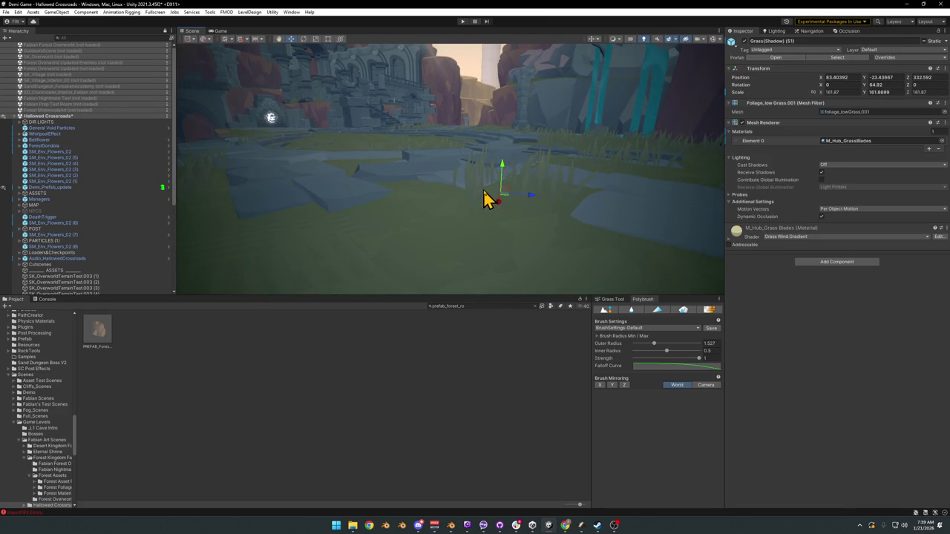
# Set the M_Hub_GrassBlades _GradientTint to a darker muted olive, hex 6E5F35.
pyautogui.click(730, 236)
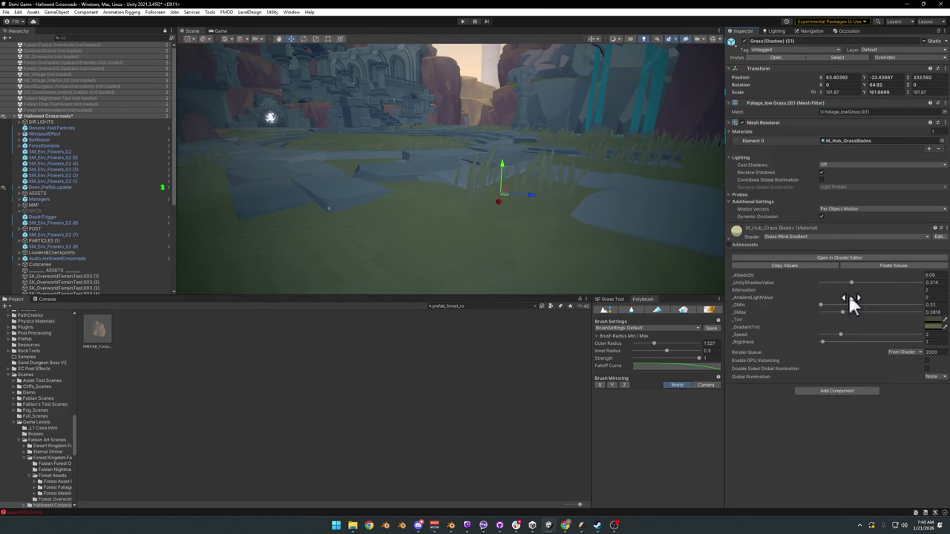
pyautogui.click(935, 331)
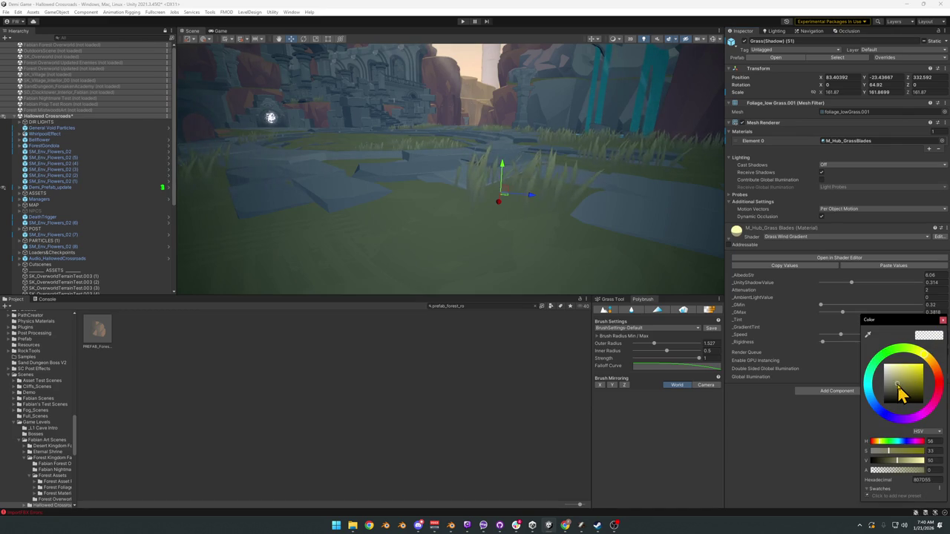
pyautogui.moveTo(538, 204)
pyautogui.mouseDown()
pyautogui.moveTo(522, 193)
pyautogui.moveTo(480, 198)
pyautogui.mouseUp()
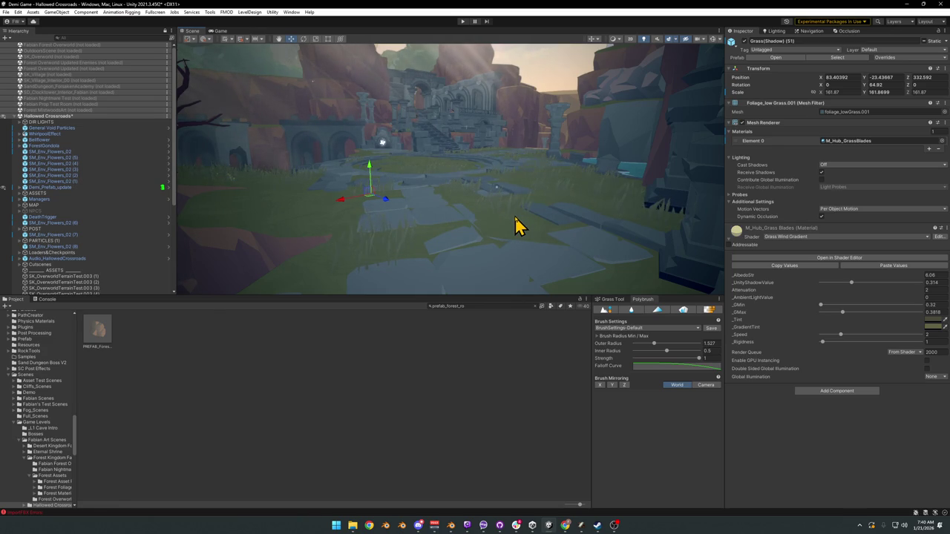
pyautogui.click(930, 327)
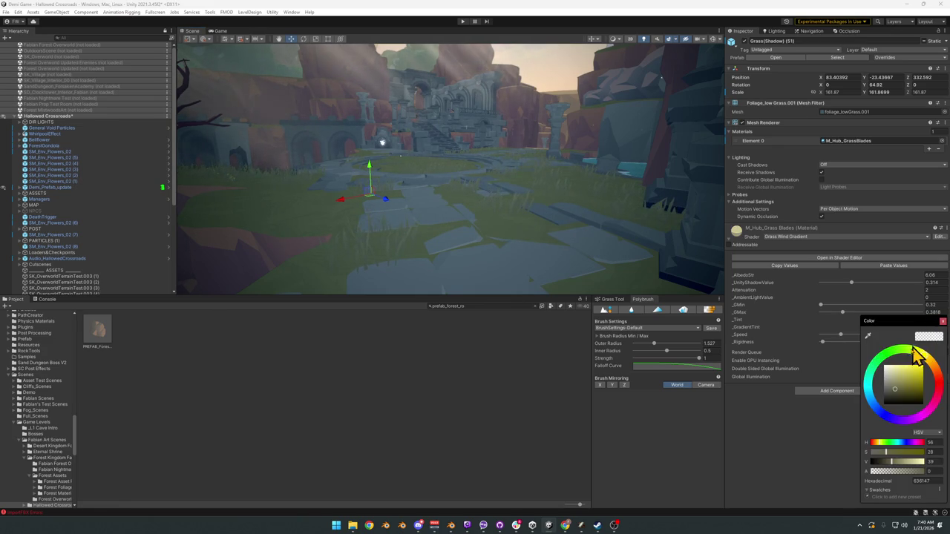
pyautogui.moveTo(930, 364)
pyautogui.mouseDown()
pyautogui.moveTo(937, 380)
pyautogui.moveTo(935, 362)
pyautogui.mouseUp()
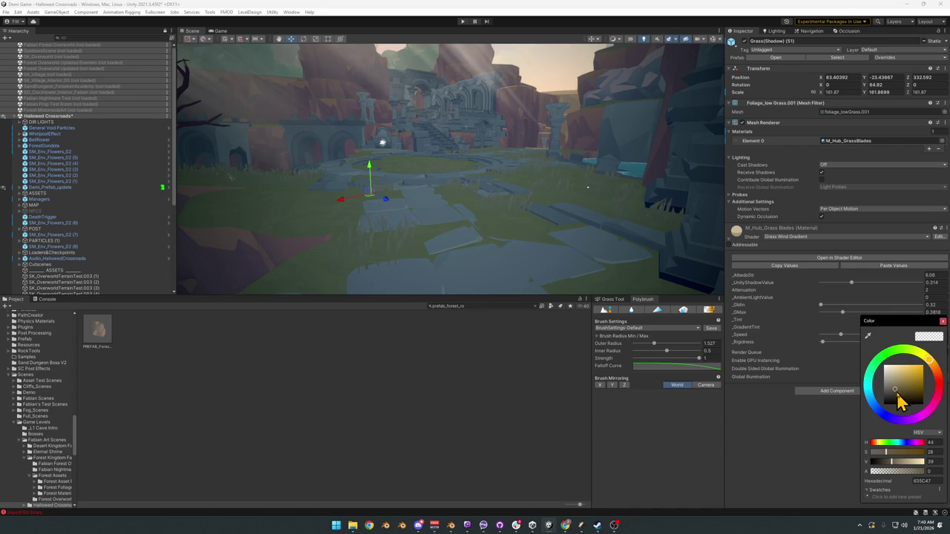
pyautogui.click(901, 463)
pyautogui.moveTo(896, 461); pyautogui.dragTo(892, 461)
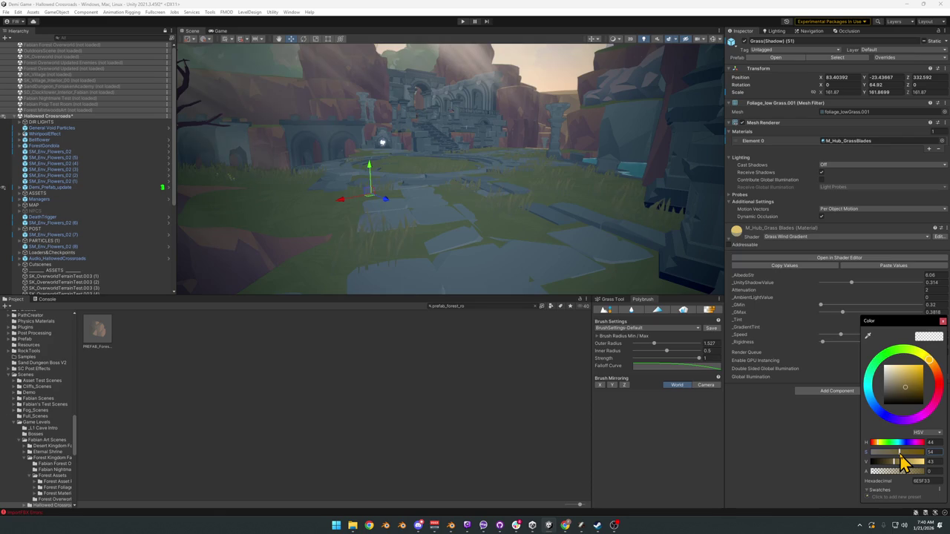
pyautogui.moveTo(897, 463); pyautogui.dragTo(895, 460)
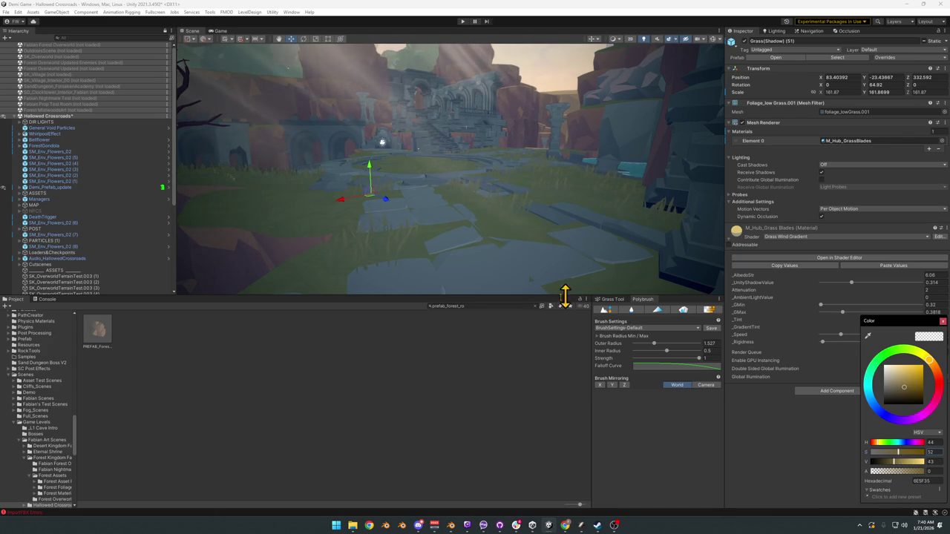
pyautogui.click(445, 361)
pyautogui.moveTo(509, 220); pyautogui.dragTo(520, 227)
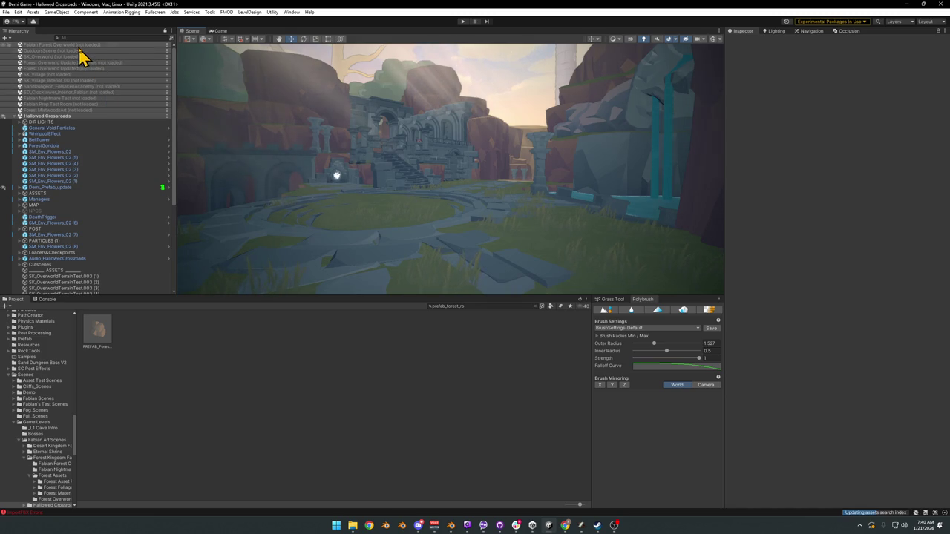
# Expand the forest scene's ASSETS and PARTICLES (3) groups and select Forest Air Dust.
pyautogui.moveTo(435, 180)
pyautogui.mouseDown()
pyautogui.moveTo(246, 161)
pyautogui.moveTo(413, 184)
pyautogui.moveTo(460, 250)
pyautogui.moveTo(448, 252)
pyautogui.moveTo(432, 225)
pyautogui.moveTo(392, 209)
pyautogui.moveTo(543, 201)
pyautogui.moveTo(564, 182)
pyautogui.moveTo(509, 195)
pyautogui.moveTo(415, 178)
pyautogui.mouseUp()
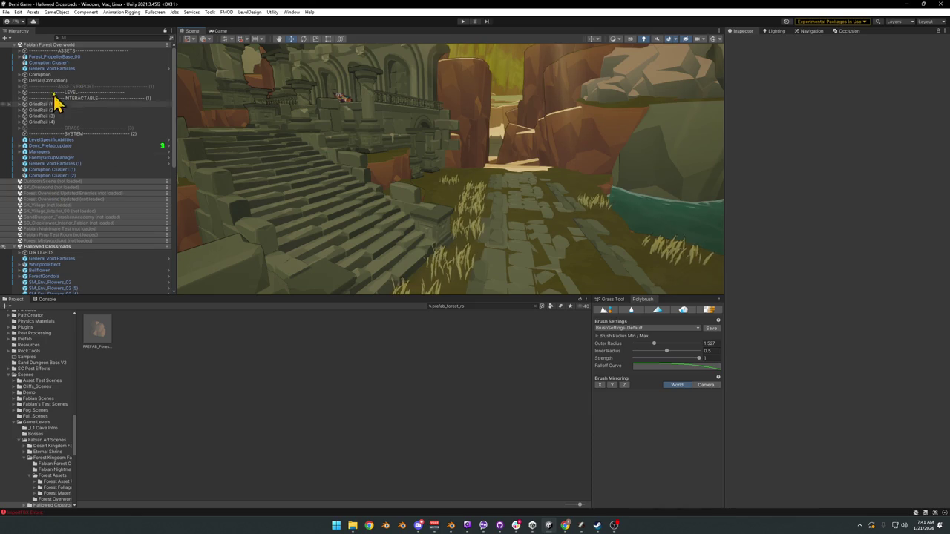
pyautogui.click(19, 52)
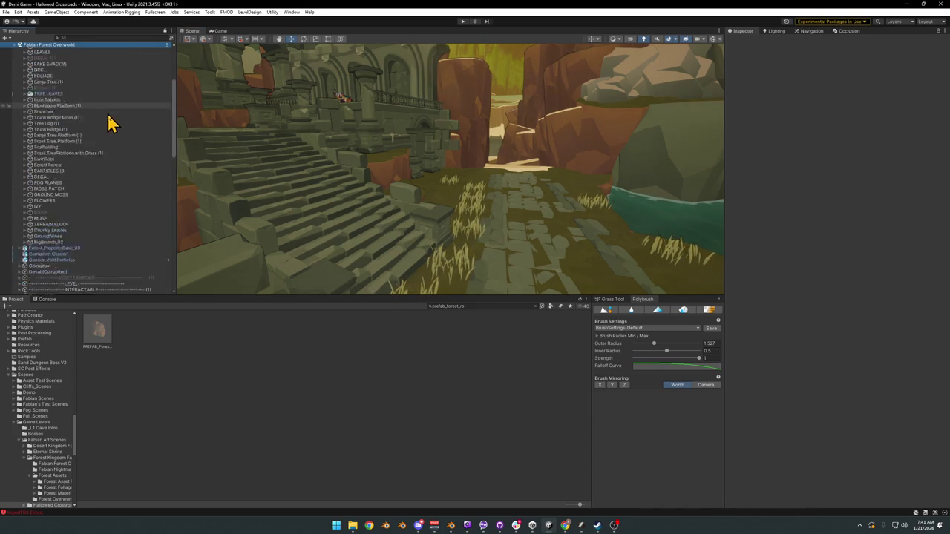
pyautogui.scroll(-3, 118, 133)
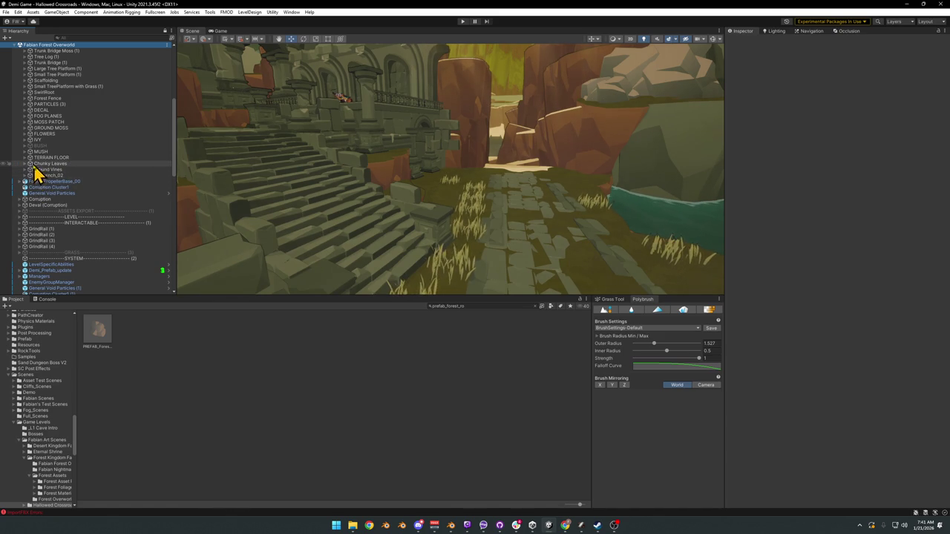
pyautogui.click(24, 105)
pyautogui.scroll(-1, 58, 146)
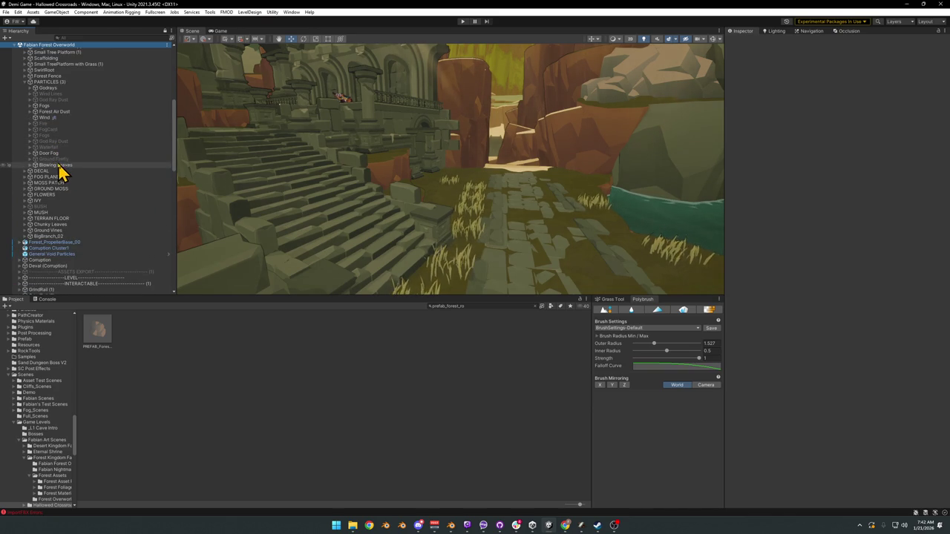
pyautogui.click(37, 112)
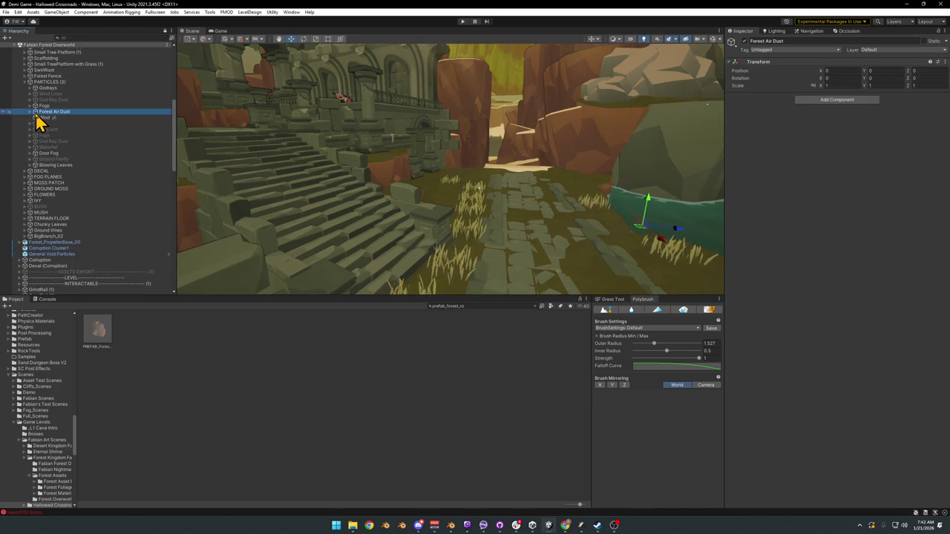
# Move the hub's Forest Air Dust copy under the PARTICLES group in the Hierarchy.
pyautogui.click(30, 113)
pyautogui.click(29, 111)
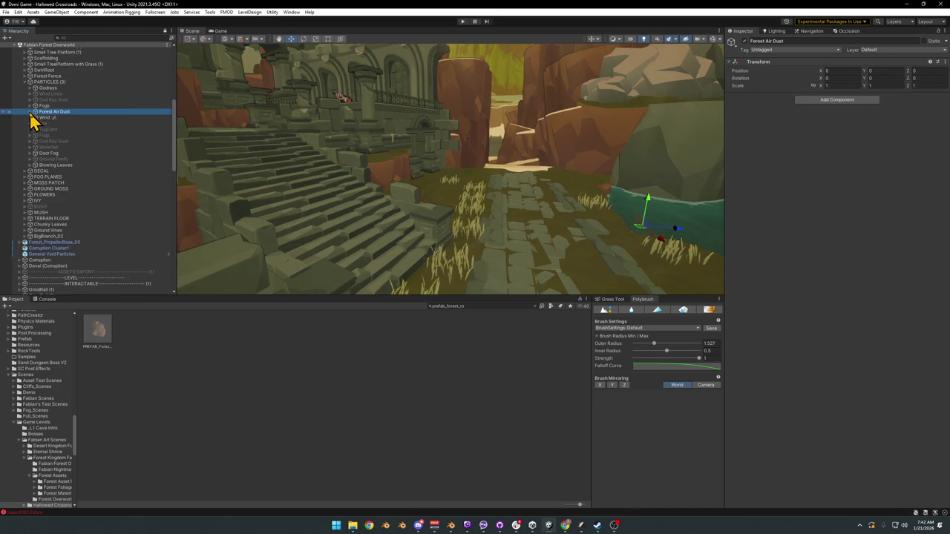
pyautogui.click(46, 118)
pyautogui.click(48, 111)
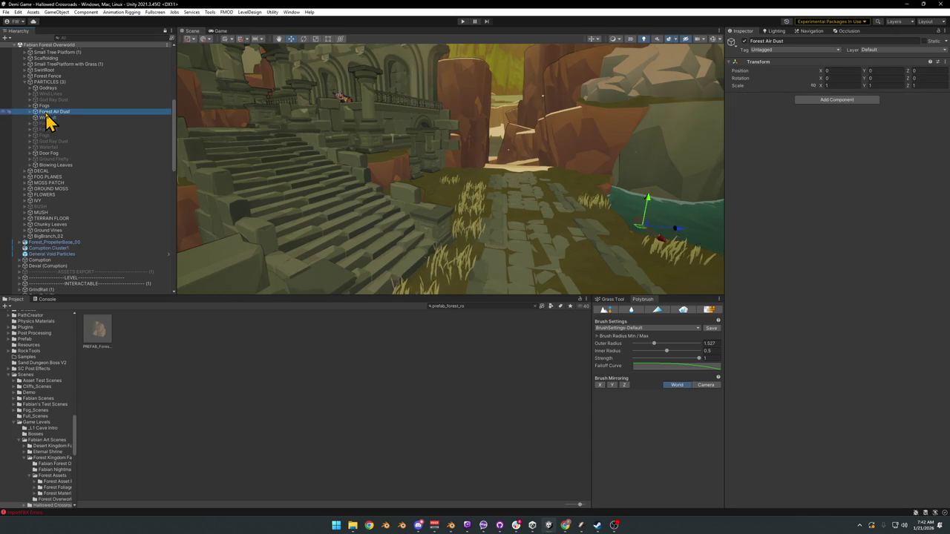
pyautogui.scroll(-10, 75, 204)
pyautogui.click(82, 237)
pyautogui.scroll(-5, 93, 243)
pyautogui.click(44, 291)
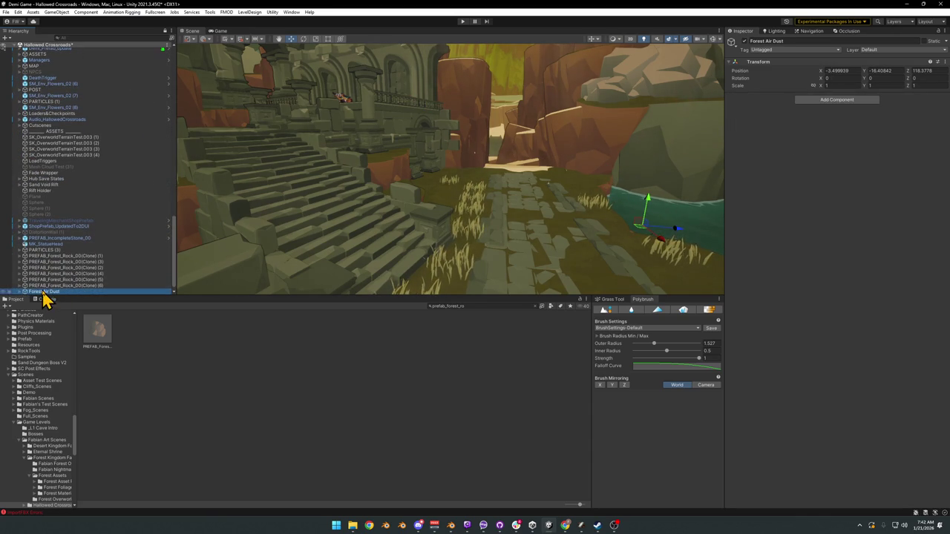
pyautogui.click(62, 286)
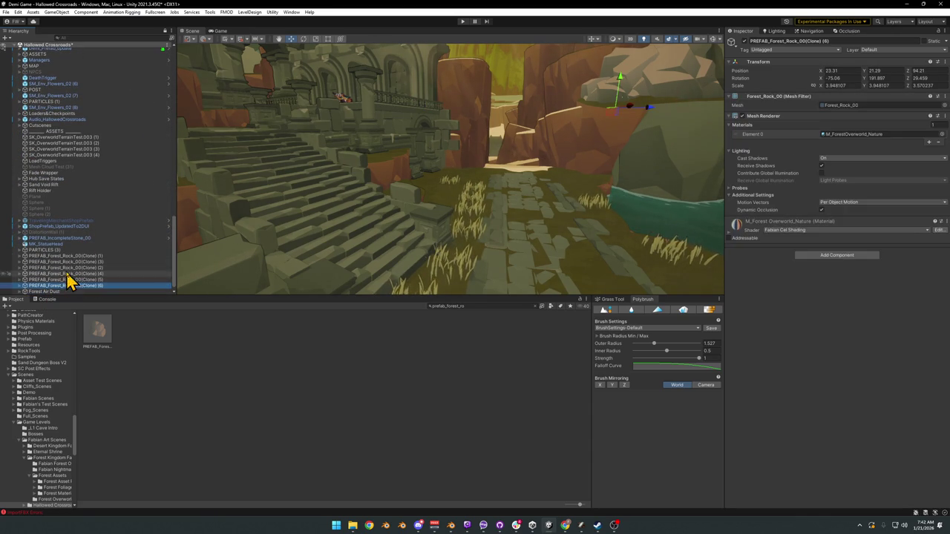
pyautogui.moveTo(39, 291); pyautogui.dragTo(44, 253)
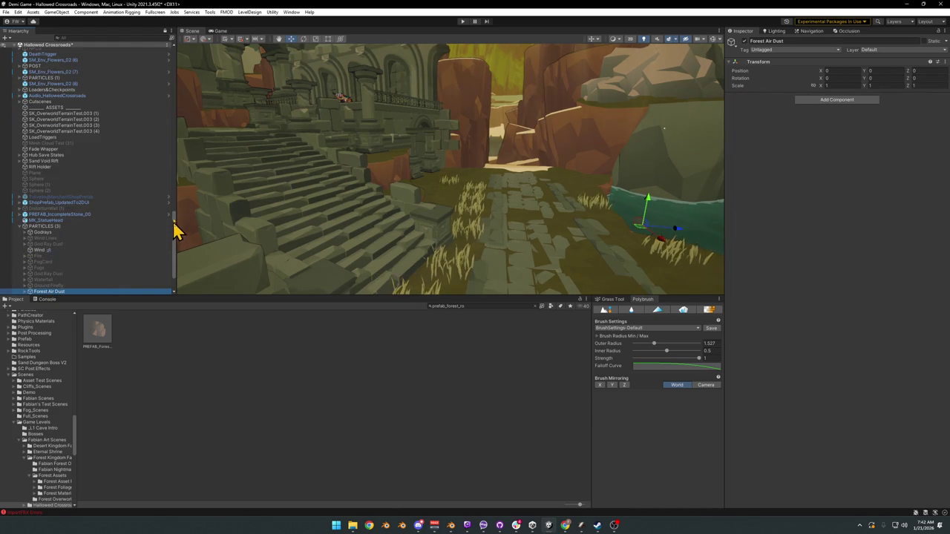
pyautogui.moveTo(176, 234); pyautogui.dragTo(165, 64)
# Unload the Fabian Forest Overworld scene and select Forest Dungeon Air Particles (29).
pyautogui.rightClick(77, 45)
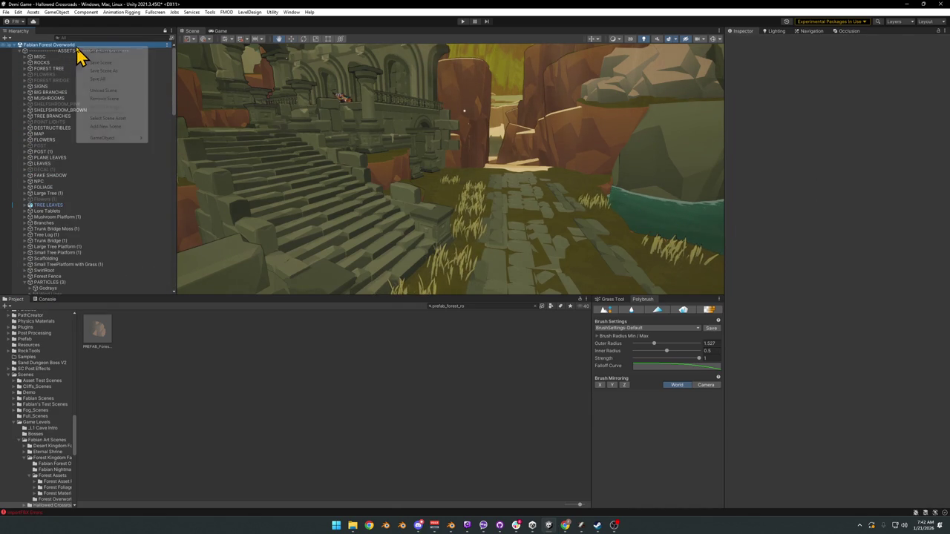
pyautogui.click(115, 90)
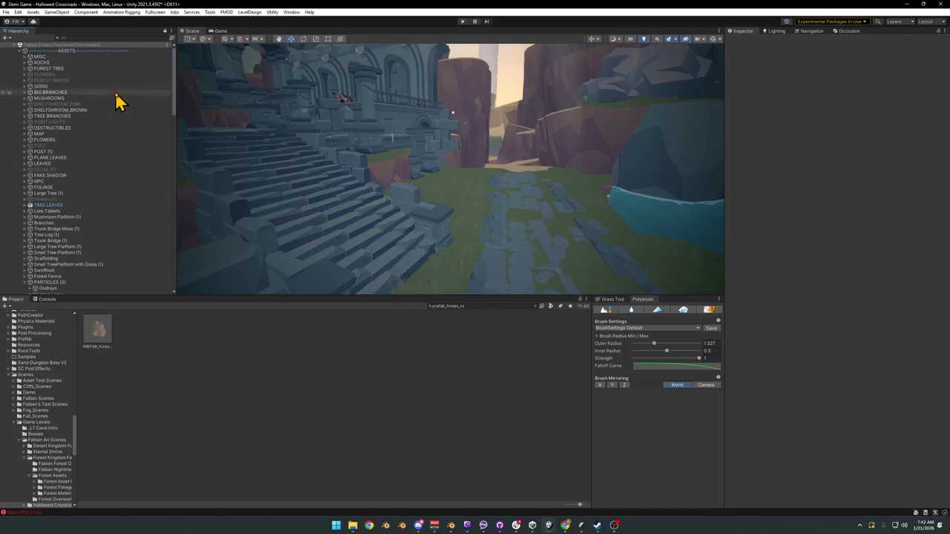
pyautogui.scroll(-5, 84, 267)
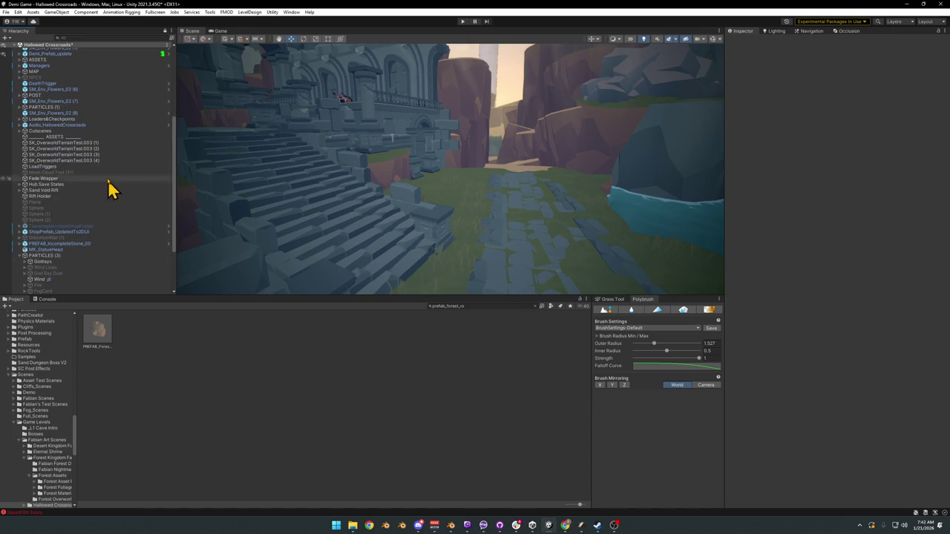
pyautogui.scroll(-3, 64, 250)
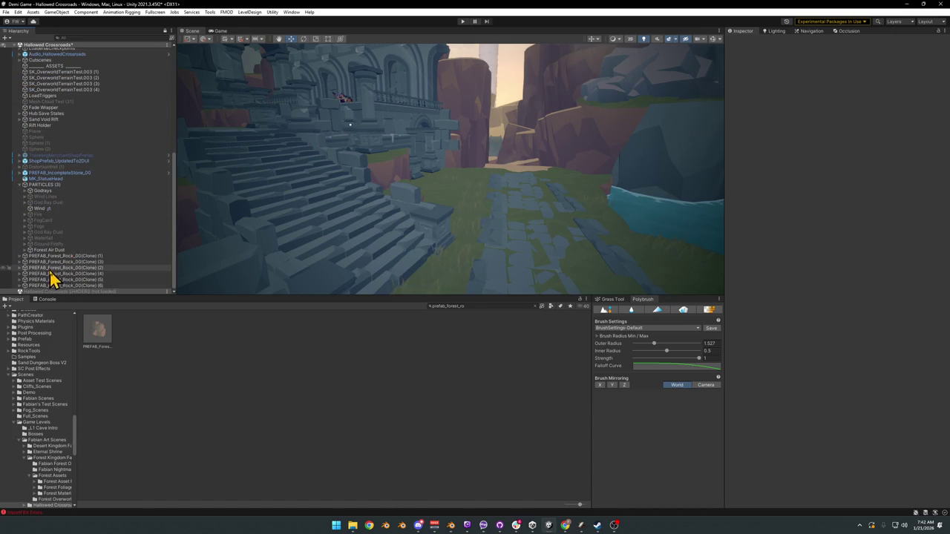
pyautogui.click(26, 250)
pyautogui.scroll(-5, 59, 265)
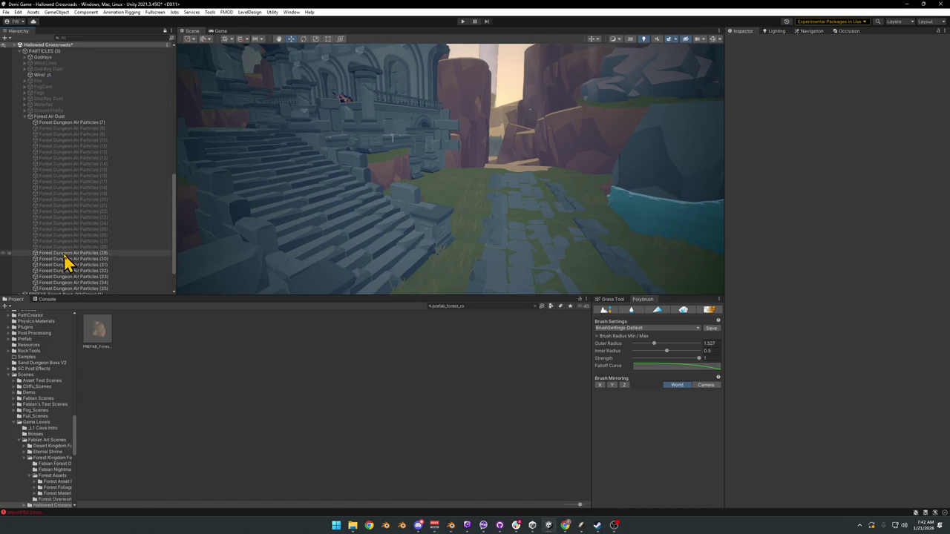
pyautogui.click(66, 253)
pyautogui.press('w')
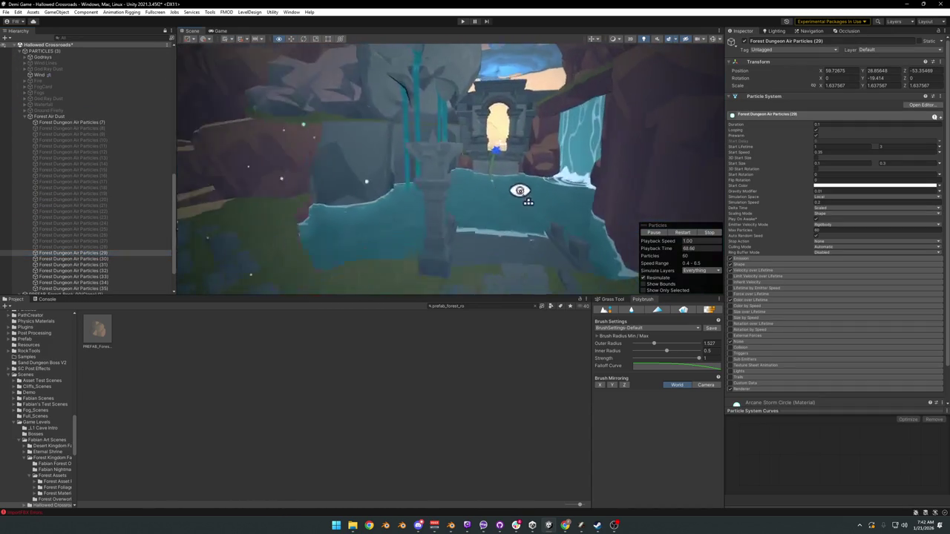
# Move Forest Dungeon Air Particles (29) by the archway pillar to X 58.73, Y 31.36, Z -1.69.
pyautogui.moveTo(451, 181)
pyautogui.mouseDown()
pyautogui.moveTo(490, 263)
pyautogui.moveTo(508, 191)
pyautogui.moveTo(487, 183)
pyautogui.moveTo(515, 205)
pyautogui.moveTo(441, 214)
pyautogui.moveTo(438, 297)
pyautogui.moveTo(450, 216)
pyautogui.moveTo(441, 203)
pyautogui.moveTo(456, 199)
pyautogui.moveTo(444, 197)
pyautogui.moveTo(435, 216)
pyautogui.moveTo(428, 203)
pyautogui.moveTo(435, 161)
pyautogui.moveTo(441, 148)
pyautogui.moveTo(465, 149)
pyautogui.moveTo(396, 136)
pyautogui.moveTo(469, 187)
pyautogui.moveTo(435, 215)
pyautogui.moveTo(466, 223)
pyautogui.mouseUp()
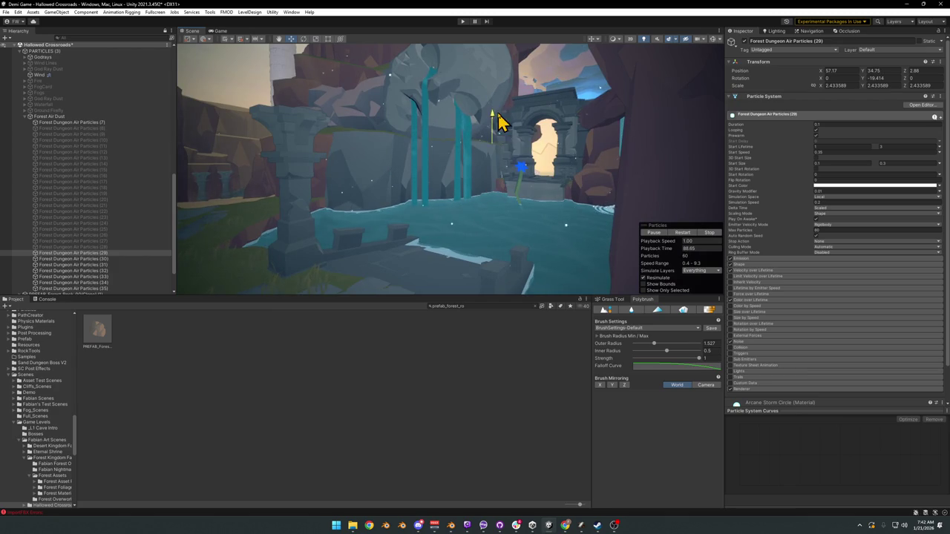
pyautogui.moveTo(497, 138)
pyautogui.mouseDown()
pyautogui.moveTo(509, 149)
pyautogui.moveTo(511, 190)
pyautogui.moveTo(500, 233)
pyautogui.mouseUp()
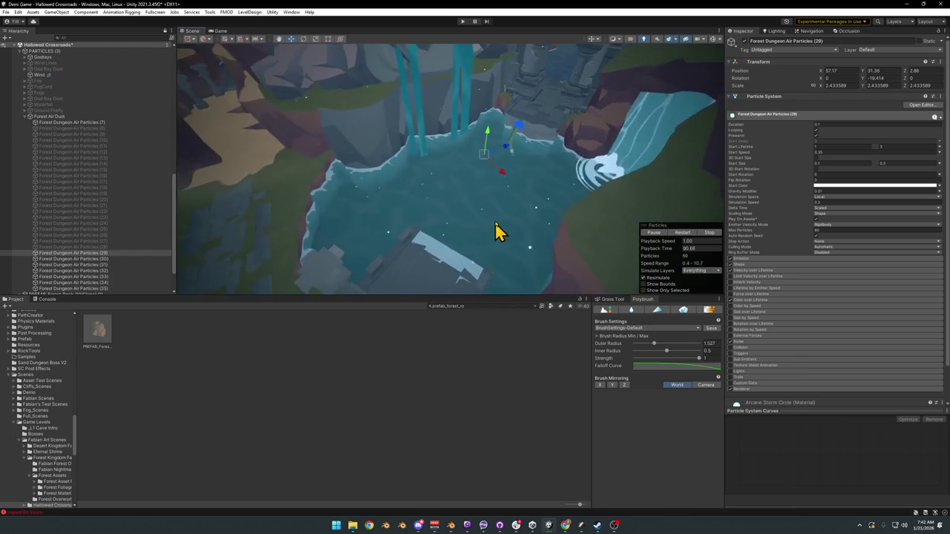
pyautogui.moveTo(495, 176)
pyautogui.mouseDown()
pyautogui.moveTo(502, 152)
pyautogui.moveTo(469, 171)
pyautogui.moveTo(458, 81)
pyautogui.moveTo(474, 82)
pyautogui.mouseUp()
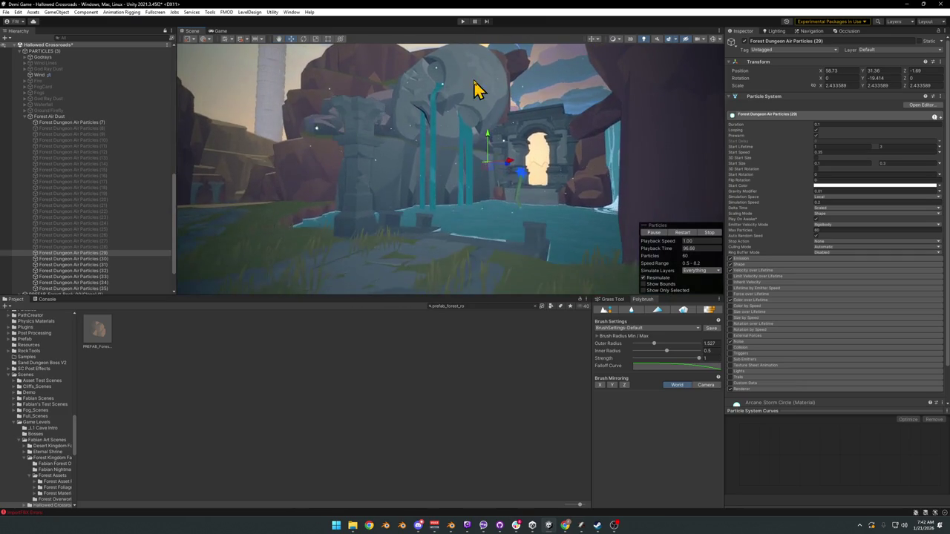
pyautogui.moveTo(491, 154)
pyautogui.mouseDown()
pyautogui.moveTo(447, 148)
pyautogui.moveTo(528, 154)
pyautogui.mouseUp()
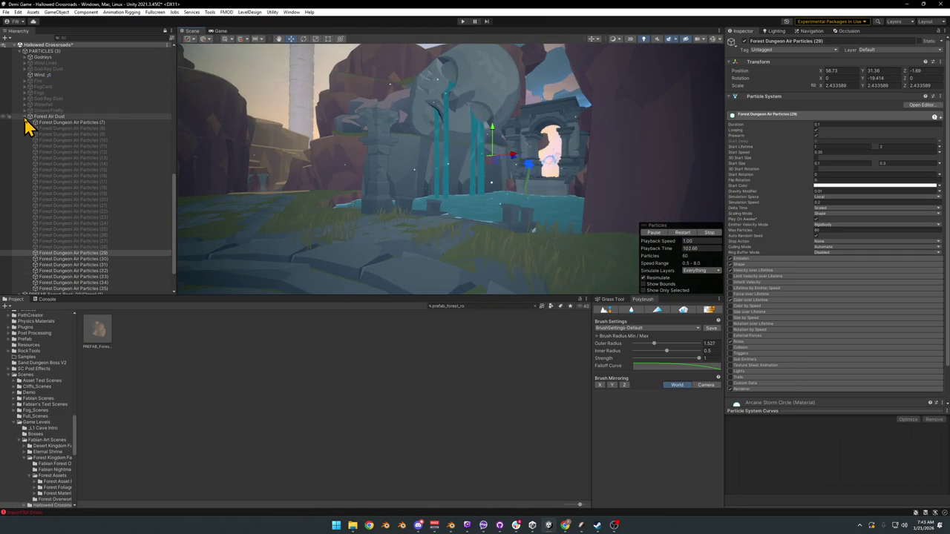
# Delete Forest Dungeon Air Particles (7)–(28) and (30)–(35), leaving only (29).
pyautogui.click(103, 258)
pyautogui.scroll(-2, 104, 260)
pyautogui.keyDown('shift'); pyautogui.click(99, 250); pyautogui.keyUp('shift')
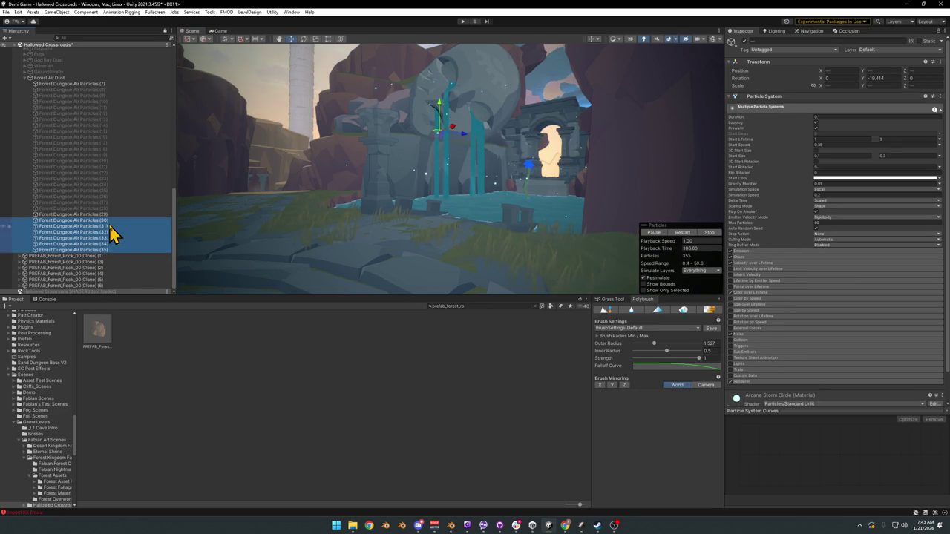
pyautogui.scroll(2, 112, 233)
pyautogui.click(84, 244)
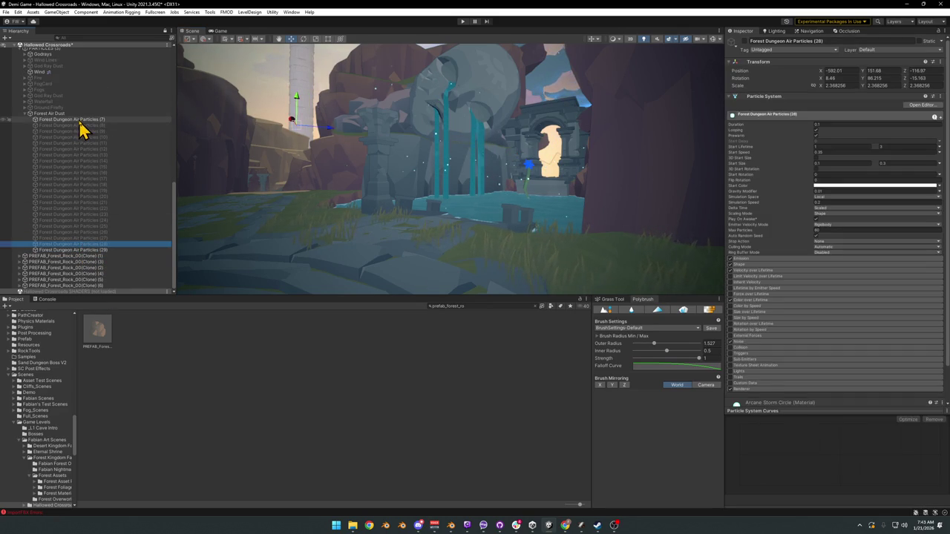
pyautogui.keyDown('shift'); pyautogui.click(82, 123); pyautogui.keyUp('shift')
pyautogui.press('Delete')
pyautogui.click(69, 250)
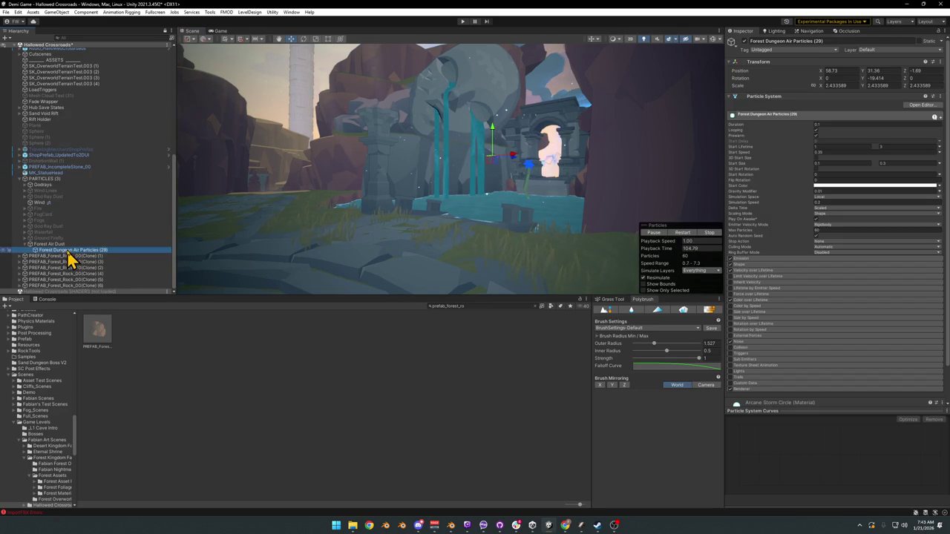
pyautogui.click(27, 244)
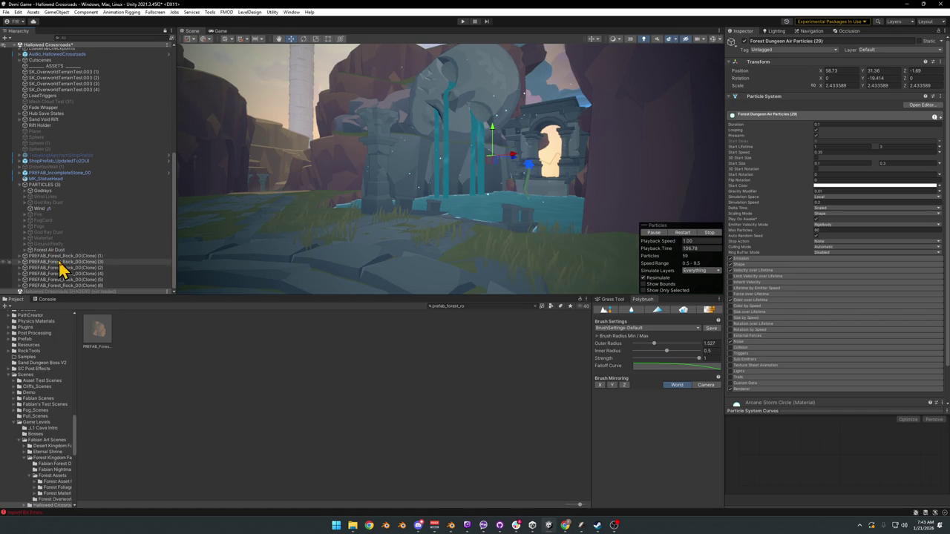
pyautogui.click(26, 250)
# Duplicate emitter (29), test a new placement near the doorway, then undo the duplicate.
pyautogui.moveTo(433, 177); pyautogui.dragTo(477, 184)
pyautogui.hotkey('ctrl', 'd')
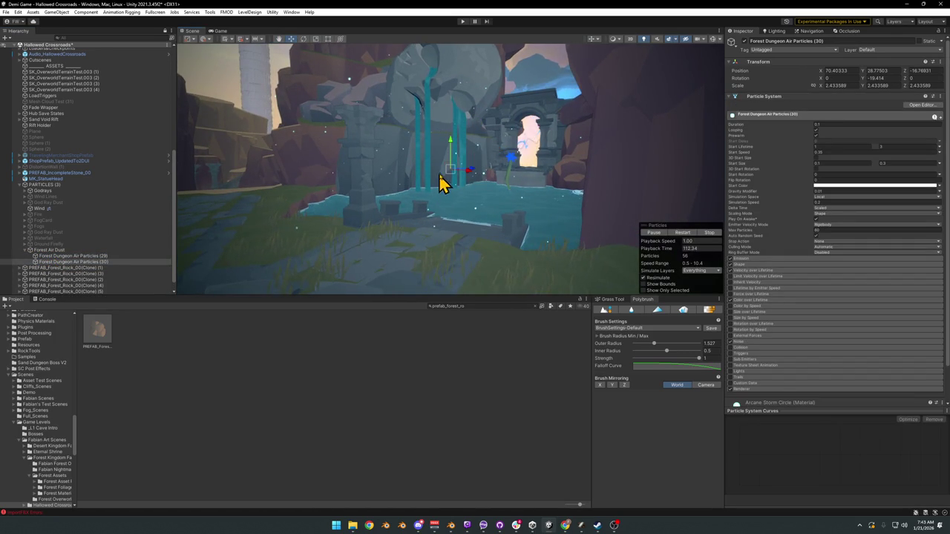
pyautogui.press('f')
pyautogui.moveTo(252, 244)
pyautogui.mouseDown()
pyautogui.moveTo(312, 215)
pyautogui.moveTo(452, 180)
pyautogui.moveTo(443, 196)
pyautogui.moveTo(304, 214)
pyautogui.mouseUp()
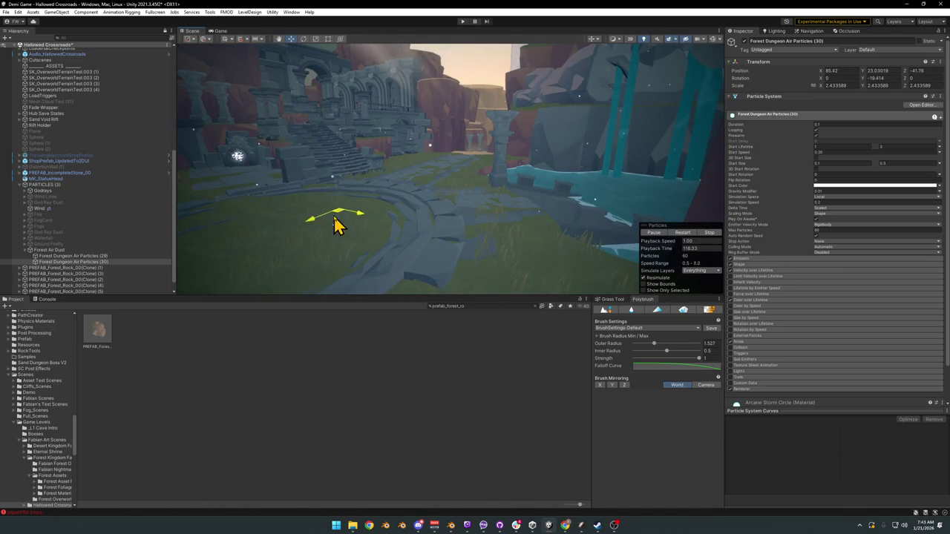
pyautogui.moveTo(378, 226)
pyautogui.mouseDown()
pyautogui.moveTo(349, 193)
pyautogui.moveTo(388, 206)
pyautogui.moveTo(449, 201)
pyautogui.mouseUp()
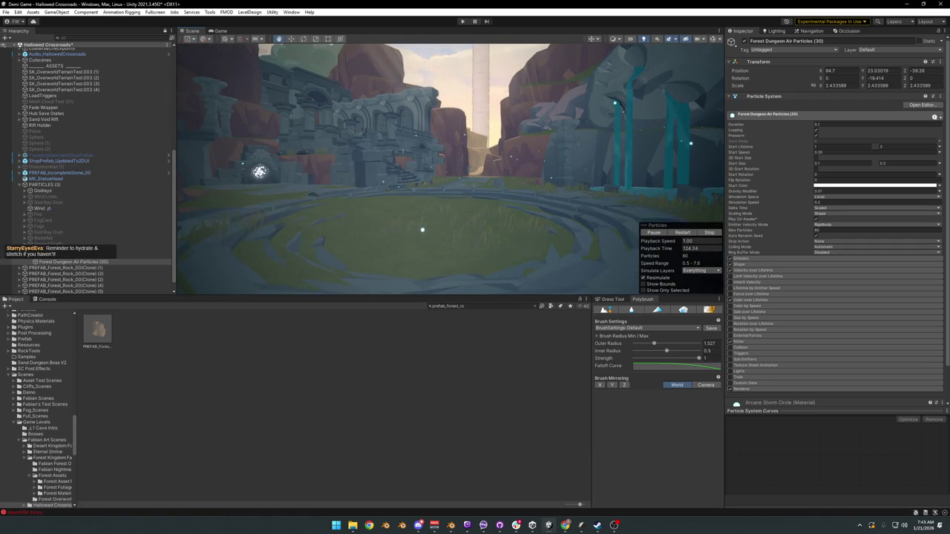
pyautogui.moveTo(334, 258)
pyautogui.mouseDown()
pyautogui.moveTo(390, 246)
pyautogui.moveTo(420, 259)
pyautogui.moveTo(482, 254)
pyautogui.mouseUp()
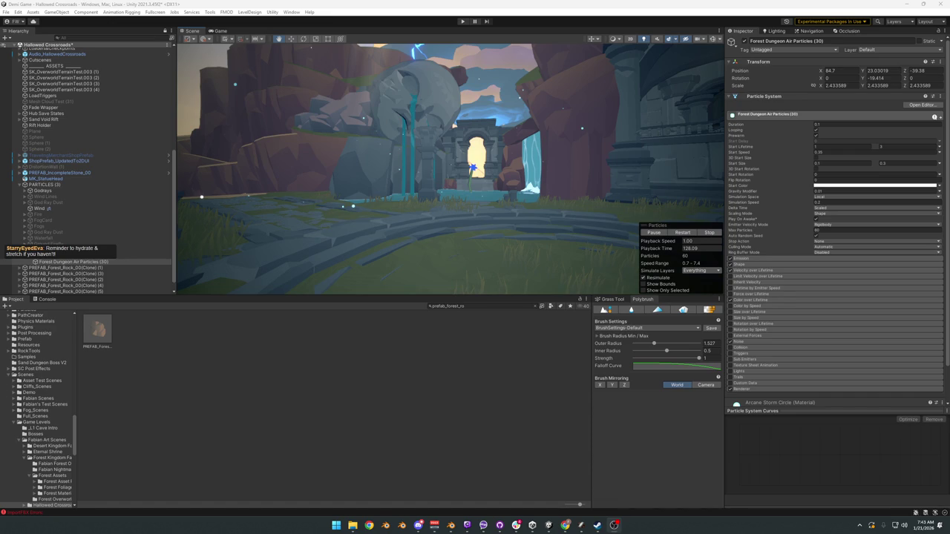
pyautogui.moveTo(474, 180)
pyautogui.mouseDown()
pyautogui.moveTo(418, 225)
pyautogui.moveTo(373, 216)
pyautogui.moveTo(477, 178)
pyautogui.moveTo(451, 173)
pyautogui.moveTo(450, 195)
pyautogui.moveTo(583, 197)
pyautogui.mouseUp()
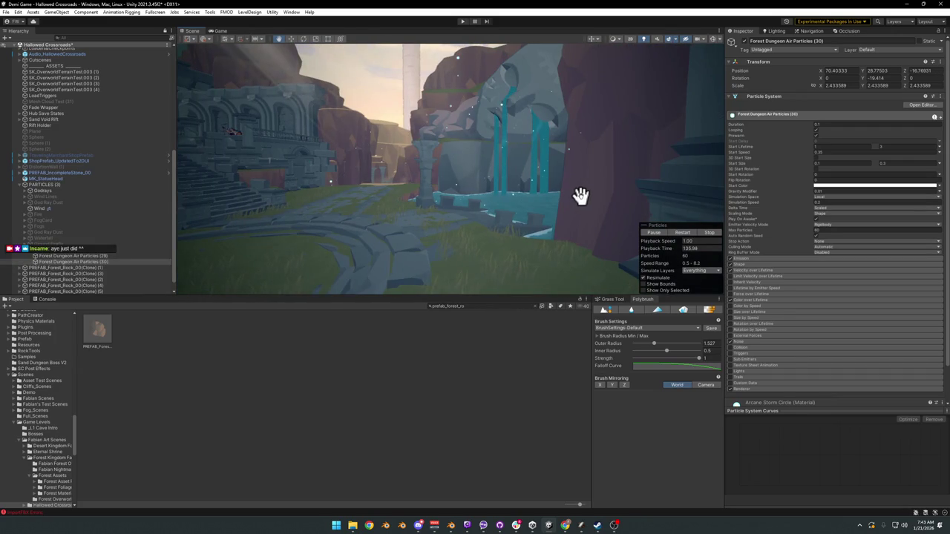
pyautogui.hotkey('ctrl', 'z')
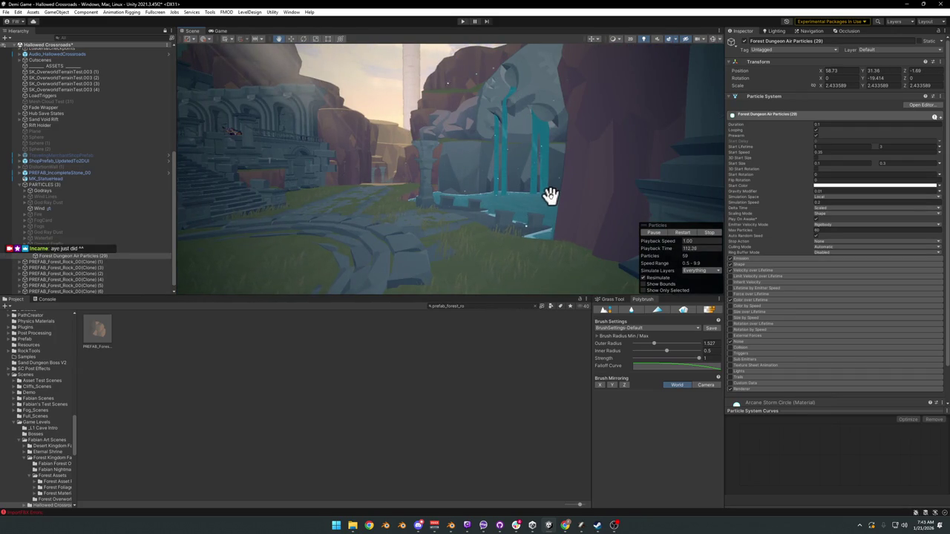
pyautogui.moveTo(497, 242)
pyautogui.mouseDown()
pyautogui.moveTo(549, 239)
pyautogui.moveTo(405, 232)
pyautogui.moveTo(452, 235)
pyautogui.moveTo(472, 260)
pyautogui.moveTo(511, 269)
pyautogui.moveTo(498, 253)
pyautogui.moveTo(547, 242)
pyautogui.moveTo(569, 212)
pyautogui.moveTo(492, 250)
pyautogui.moveTo(507, 275)
pyautogui.moveTo(489, 285)
pyautogui.moveTo(441, 197)
pyautogui.mouseUp()
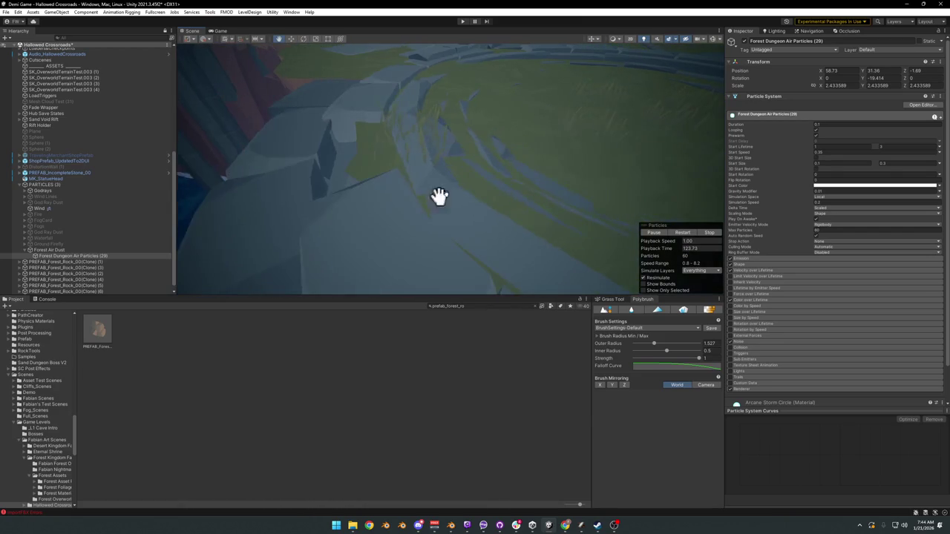
pyautogui.click(905, 4)
# Hide collision mesh UCX_Cube.029 and edit faces of the green ground Plane.004.
pyautogui.scroll(8, 523, 311)
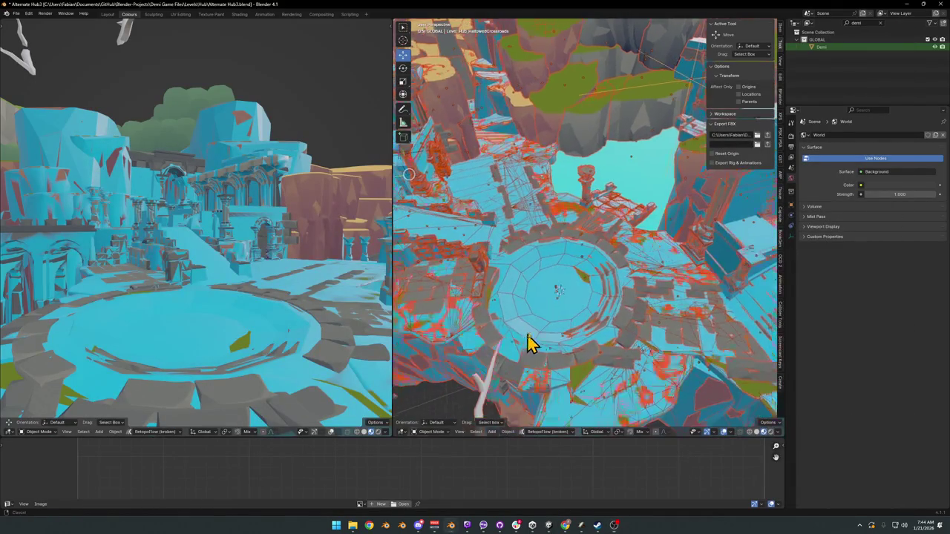
pyautogui.click(598, 241)
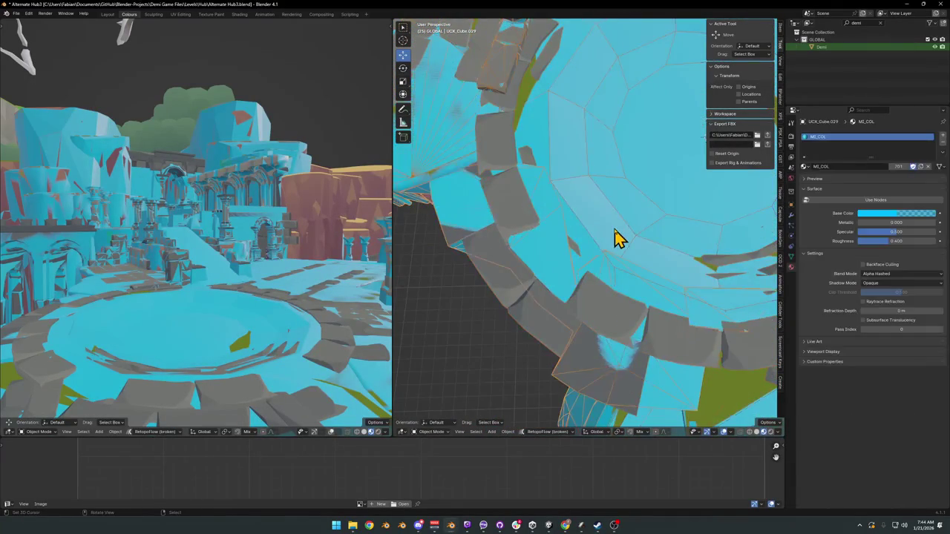
pyautogui.press('h')
pyautogui.scroll(3, 568, 278)
pyautogui.click(567, 279)
pyautogui.press('Tab')
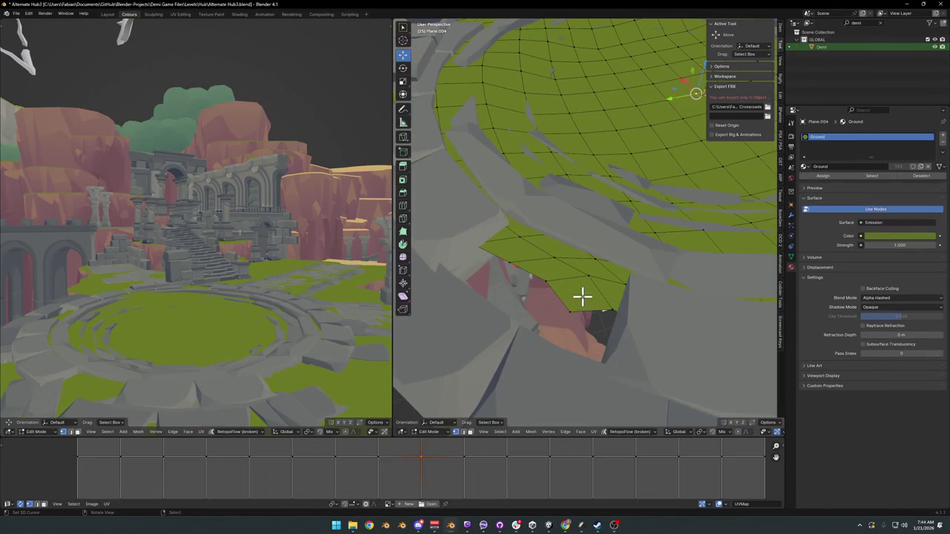
pyautogui.press('3')
# Pull a ground face and a vertex down over the gap at the stone ring's edge.
pyautogui.click(574, 311)
pyautogui.press('g')
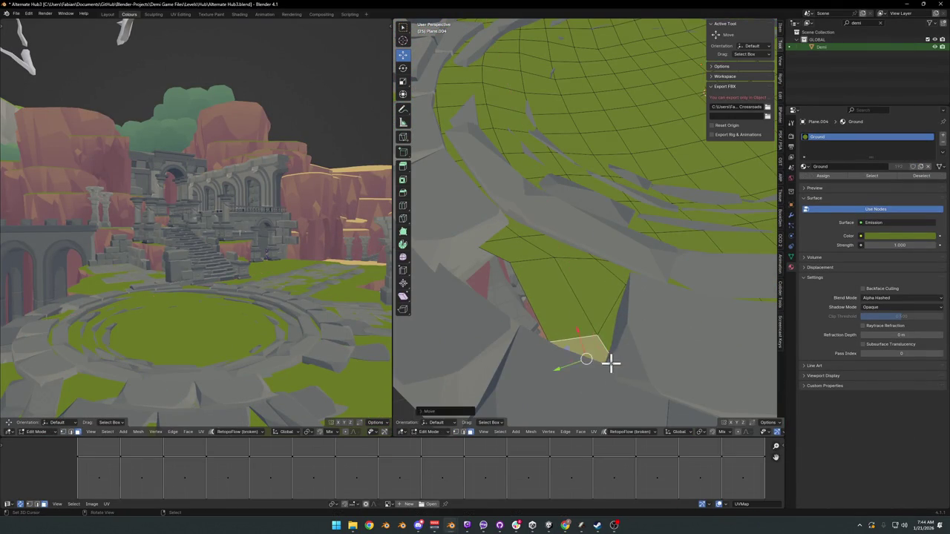
pyautogui.click(610, 361)
pyautogui.press('g')
pyautogui.click(528, 319)
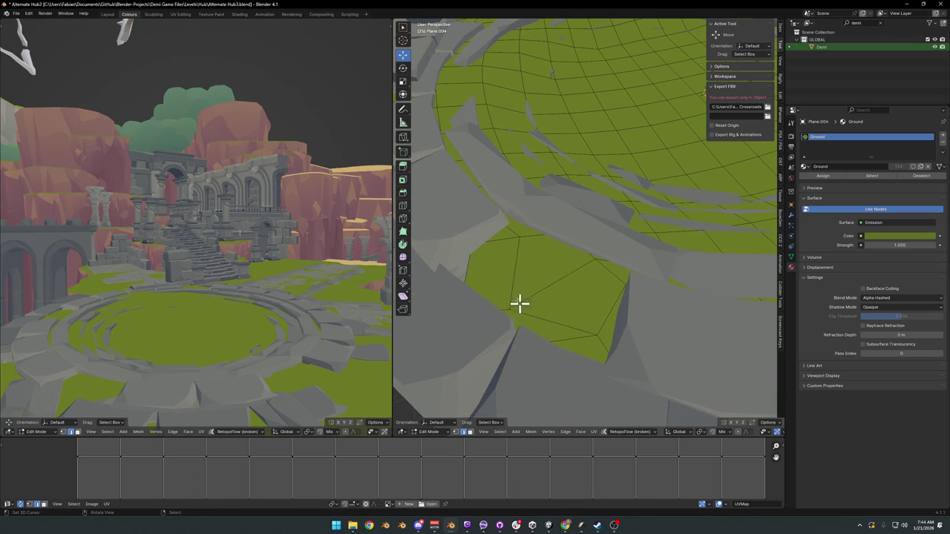
pyautogui.press('g')
pyautogui.press('y')
pyautogui.click(462, 280)
pyautogui.scroll(-5, 600, 256)
pyautogui.press('Tab')
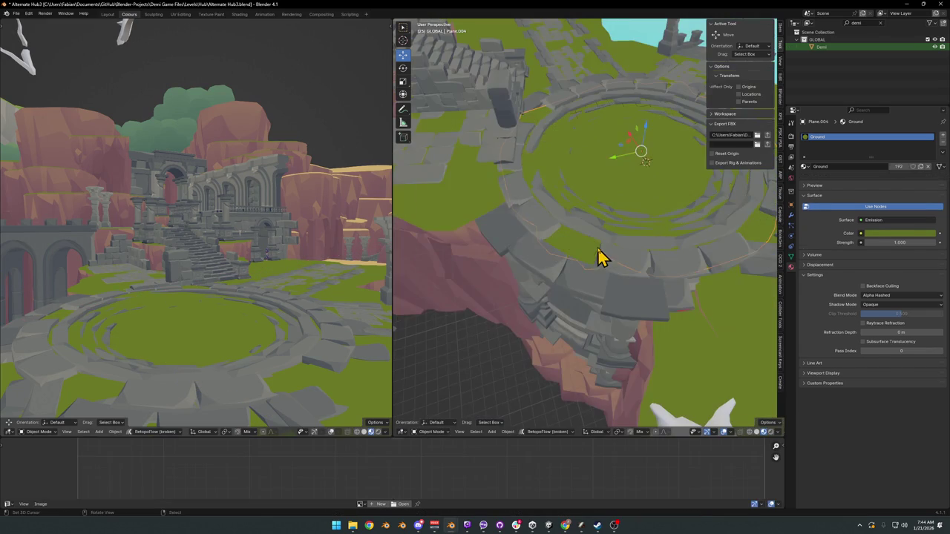
# Check face-orientation shading on the hub and save the Alternate Hub3 file.
pyautogui.scroll(5, 629, 263)
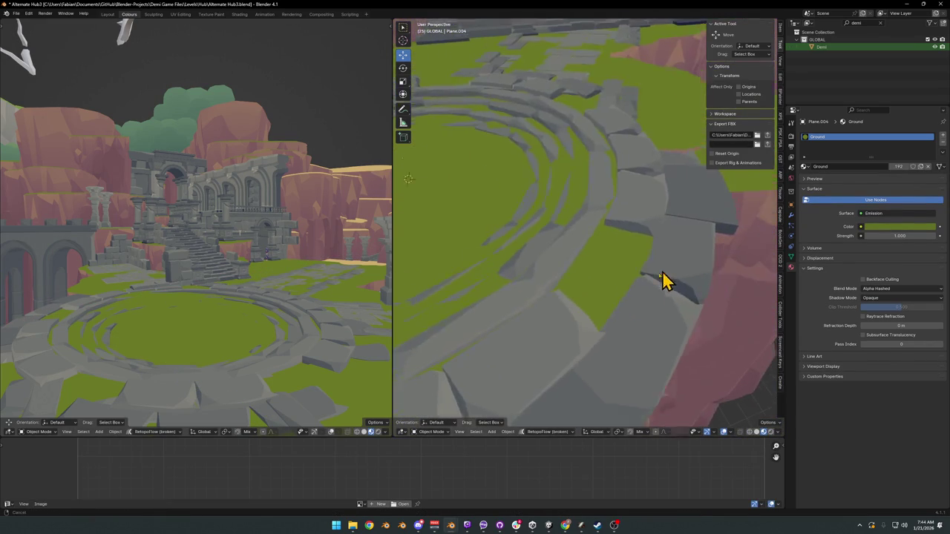
pyautogui.scroll(4, 631, 232)
pyautogui.moveTo(643, 225)
pyautogui.mouseDown()
pyautogui.moveTo(647, 239)
pyautogui.moveTo(589, 262)
pyautogui.moveTo(667, 294)
pyautogui.mouseUp()
pyautogui.hotkey('alt', 'shift', 'z')
pyautogui.scroll(-4, 610, 254)
pyautogui.moveTo(600, 248)
pyautogui.mouseDown()
pyautogui.moveTo(593, 215)
pyautogui.moveTo(555, 191)
pyautogui.mouseUp()
pyautogui.click(549, 186)
pyautogui.hotkey('ctrl', 's')
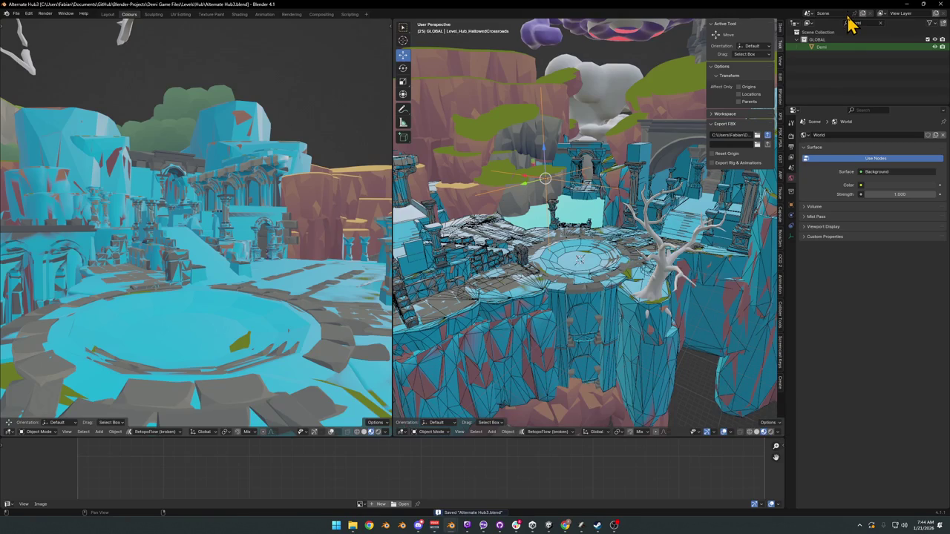
pyautogui.press('a')
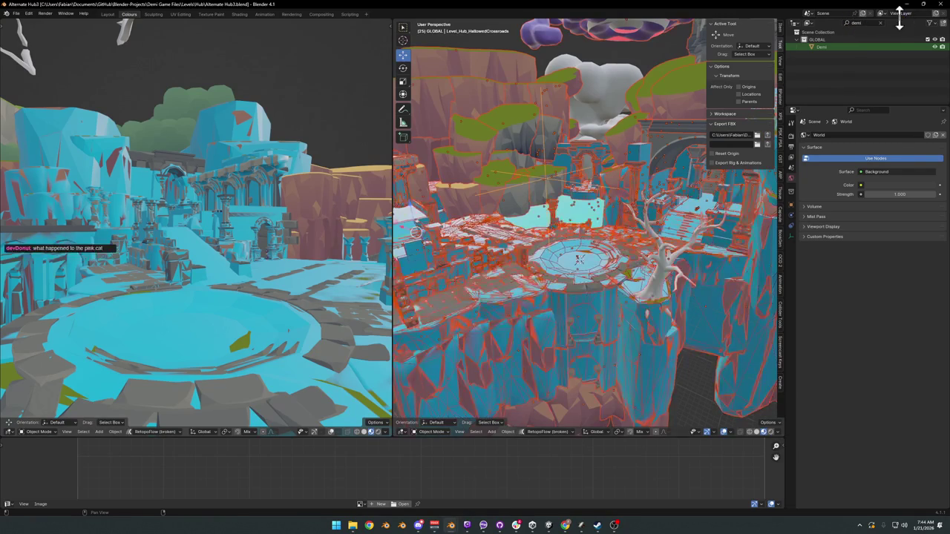
pyautogui.click(906, 5)
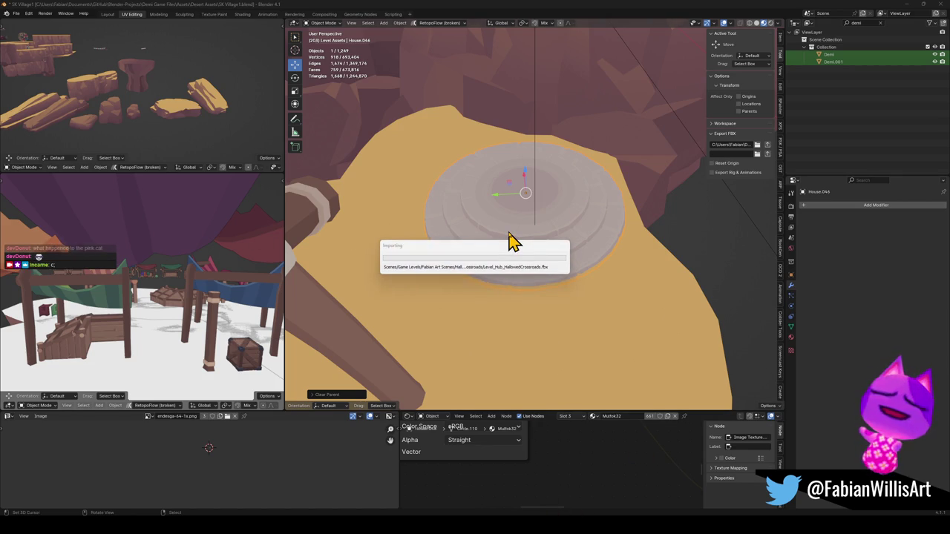
# Glance at the ruins in Unity, then minimize Unity and the SK Village1 Blender window.
pyautogui.hotkey('alt', 'Tab')
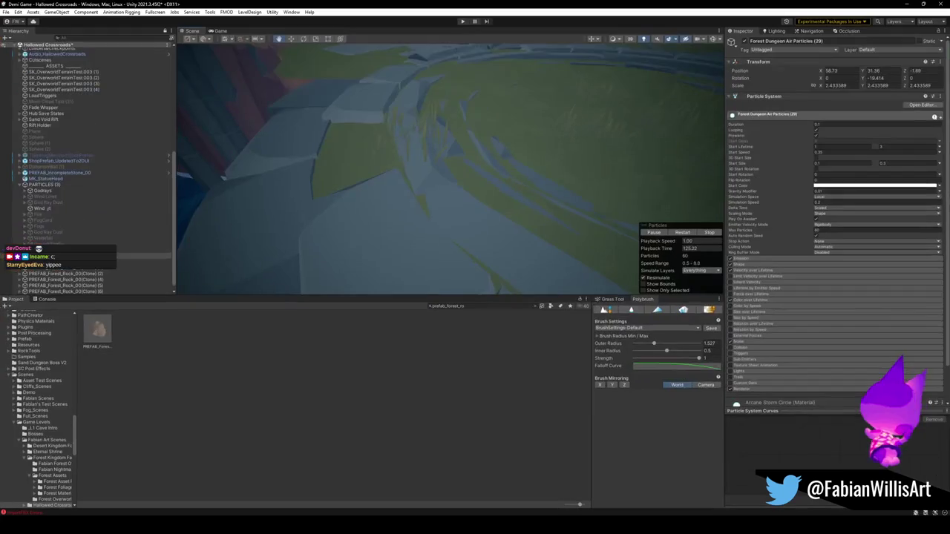
pyautogui.moveTo(304, 225)
pyautogui.mouseDown()
pyautogui.moveTo(409, 201)
pyautogui.moveTo(439, 170)
pyautogui.moveTo(488, 164)
pyautogui.moveTo(470, 178)
pyautogui.mouseUp()
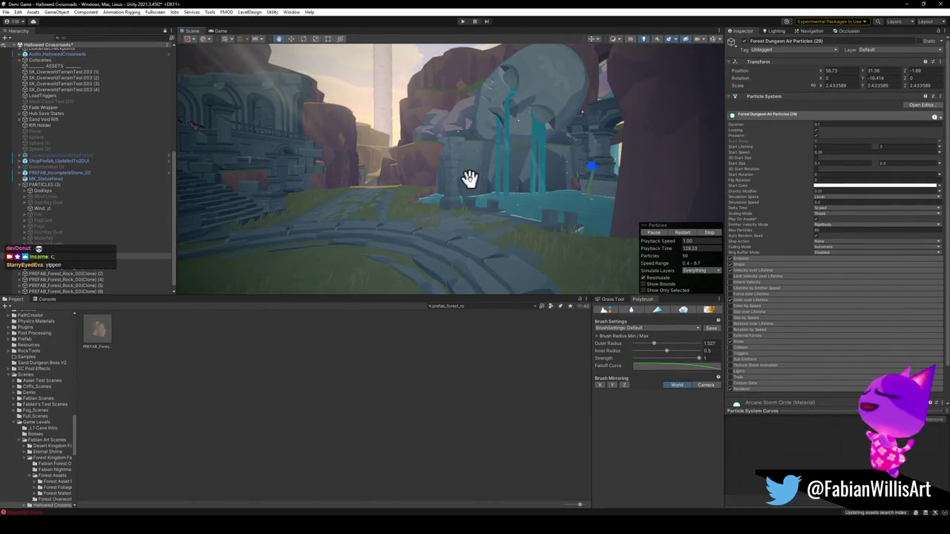
pyautogui.click(909, 5)
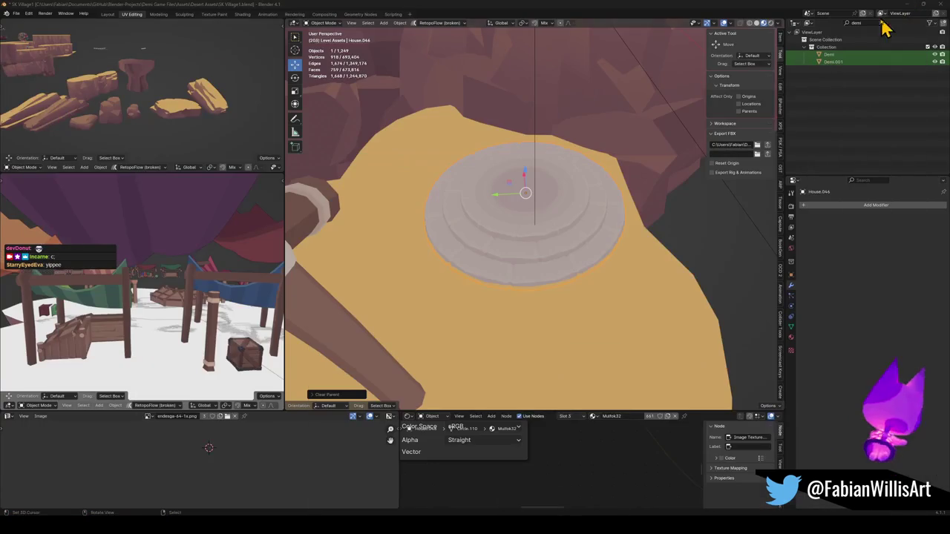
pyautogui.moveTo(475, 530)
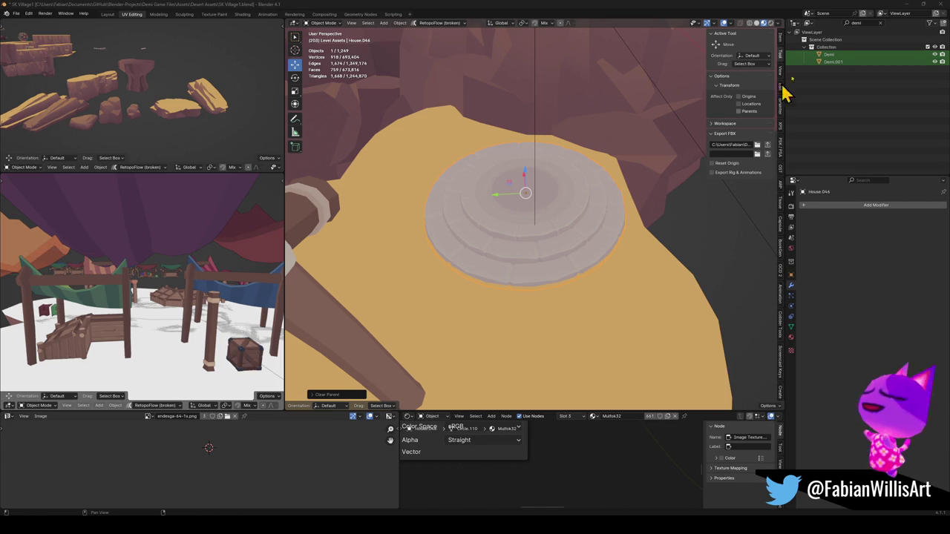
pyautogui.click(909, 5)
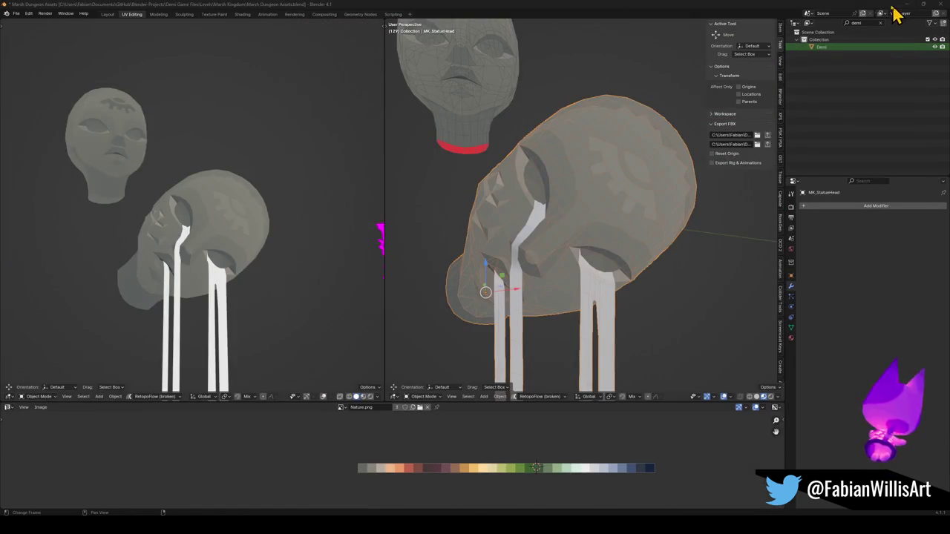
# Bring the Alternate Hub3 Blender file forward and select the white cloud above the hub.
pyautogui.moveTo(471, 512)
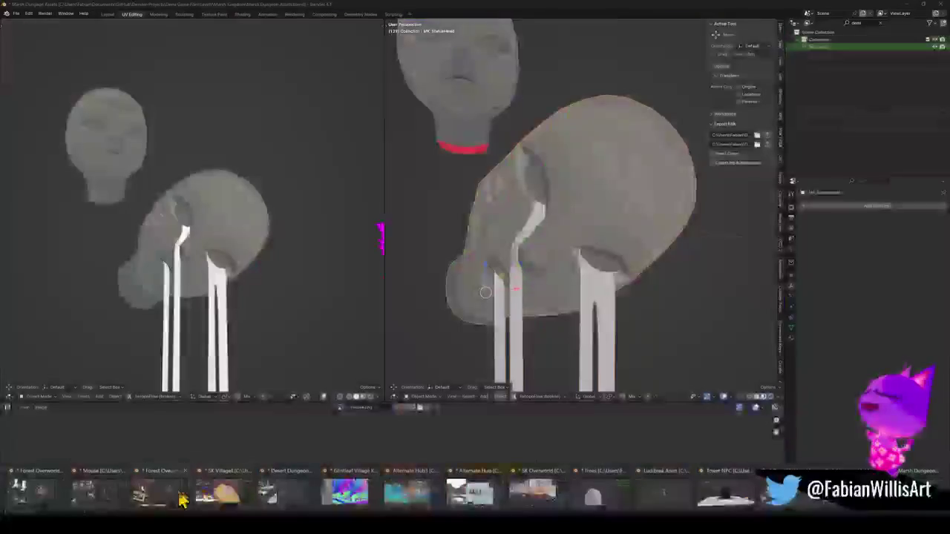
pyautogui.moveTo(226, 503)
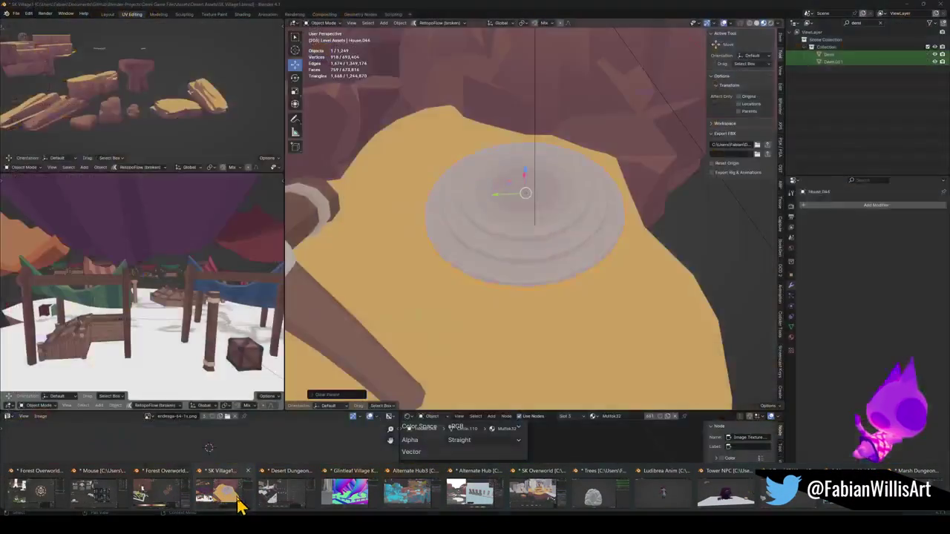
pyautogui.moveTo(319, 501)
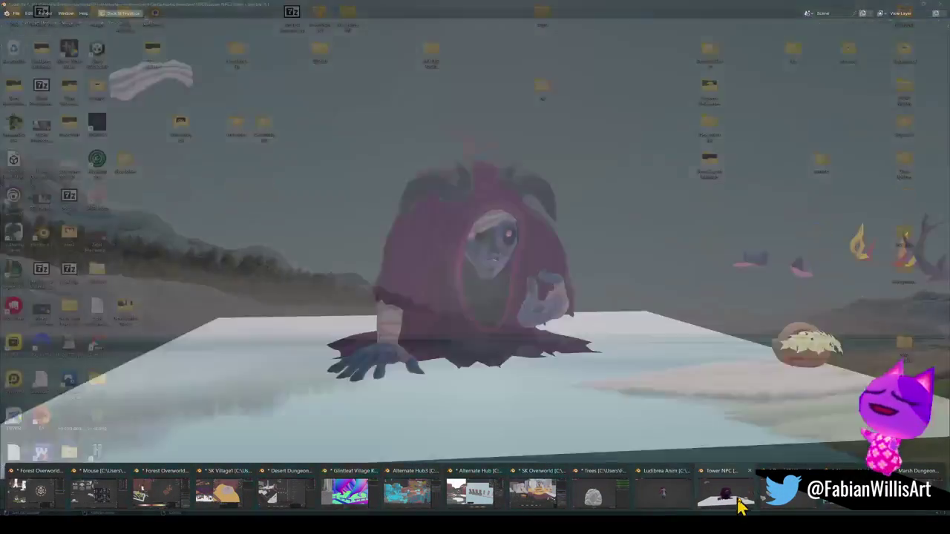
pyautogui.moveTo(838, 508)
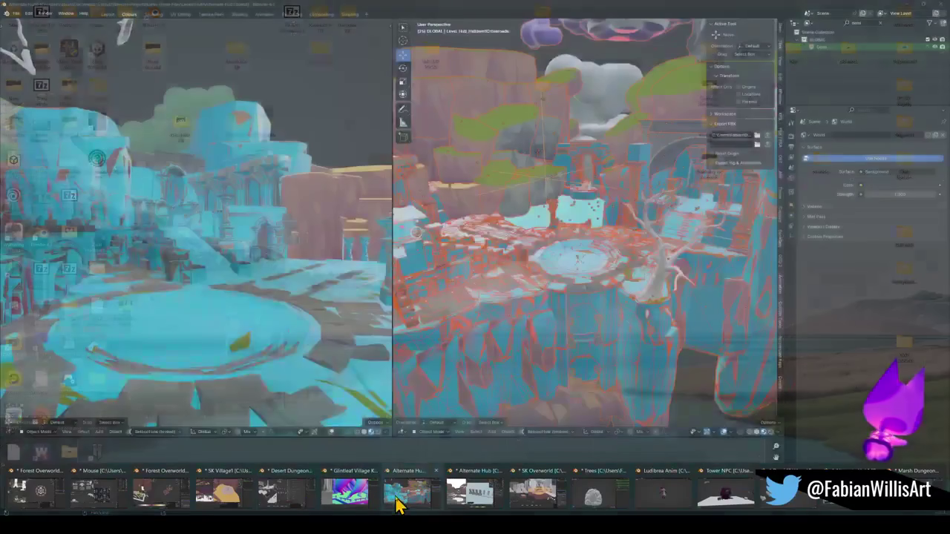
pyautogui.click(397, 505)
pyautogui.moveTo(549, 326)
pyautogui.mouseDown()
pyautogui.moveTo(600, 218)
pyautogui.moveTo(601, 312)
pyautogui.mouseUp()
pyautogui.click(599, 116)
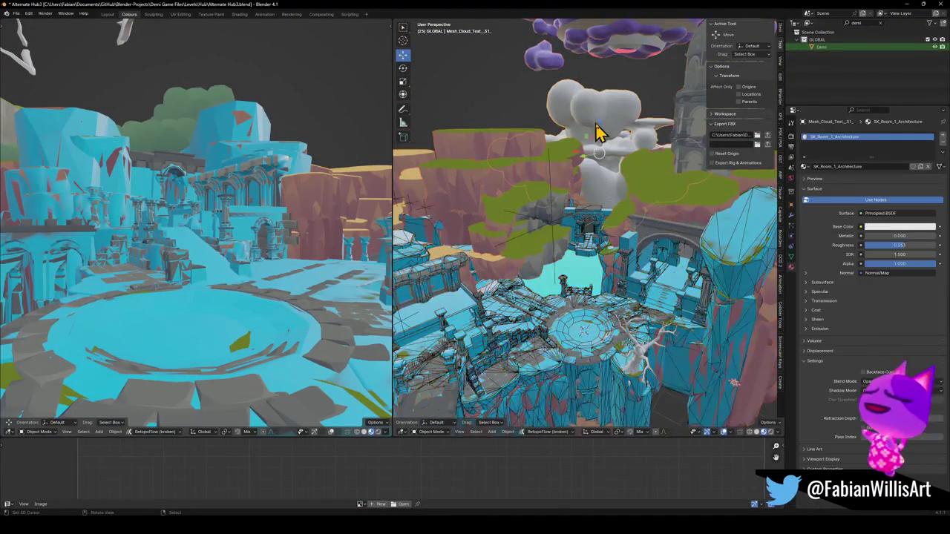
# Frame the white cloud and orbit to view the storm clouds from above.
pyautogui.press('KP_Decimal')
pyautogui.moveTo(605, 150); pyautogui.dragTo(644, 176)
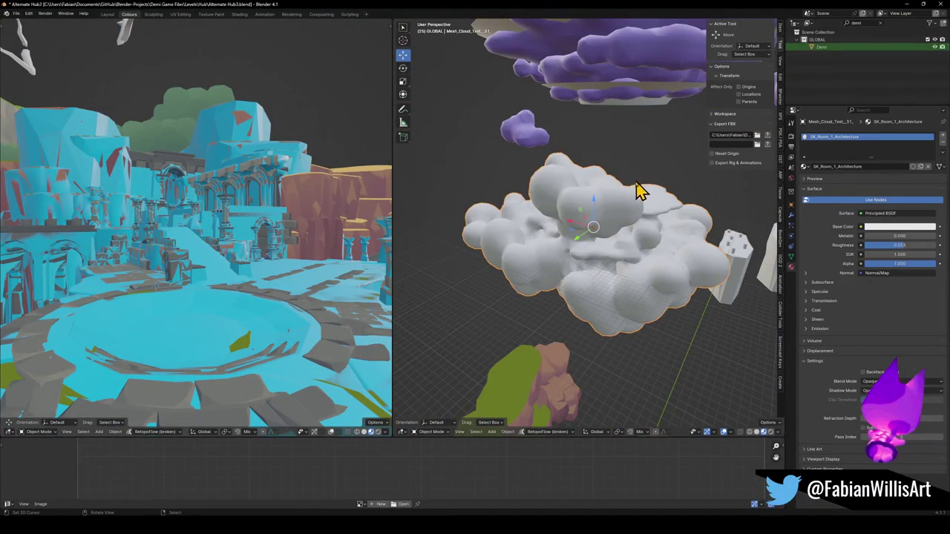
pyautogui.scroll(-3, 615, 208)
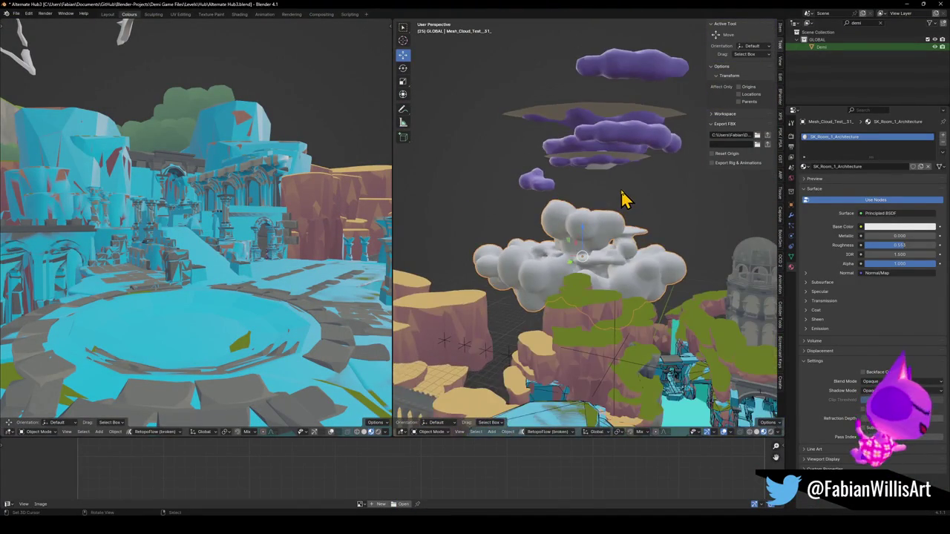
pyautogui.scroll(4, 617, 189)
pyautogui.moveTo(609, 203); pyautogui.dragTo(553, 111)
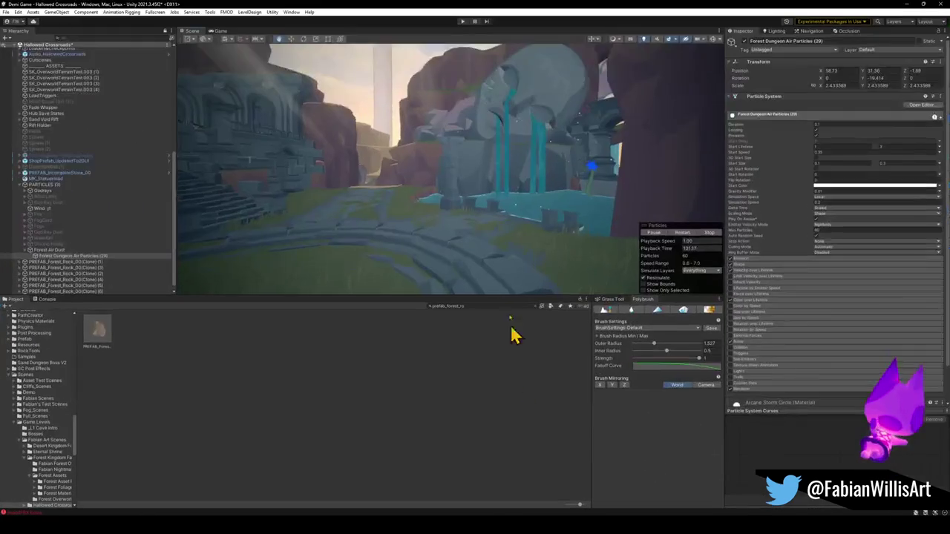
pyautogui.moveTo(490, 200)
pyautogui.mouseDown()
pyautogui.moveTo(532, 212)
pyautogui.moveTo(568, 184)
pyautogui.moveTo(574, 190)
pyautogui.moveTo(545, 191)
pyautogui.mouseUp()
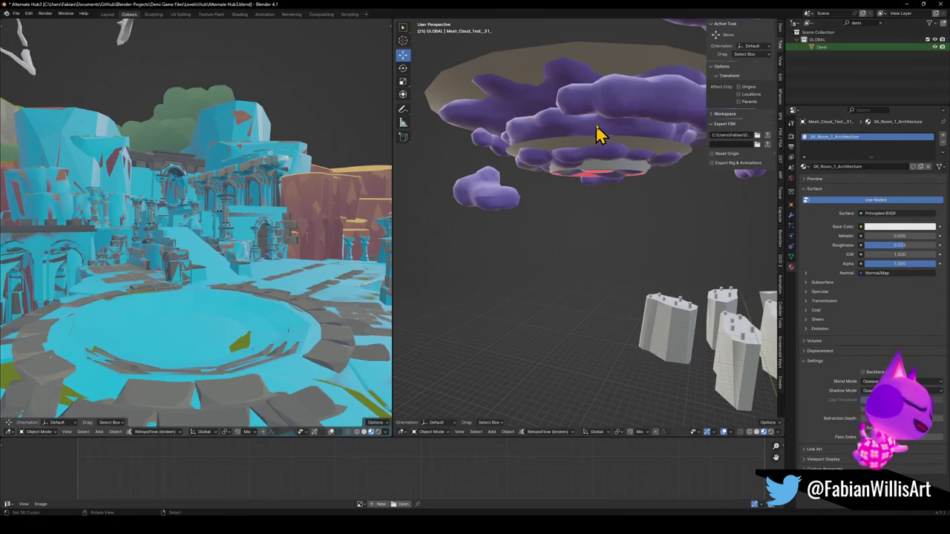
# Hide Mball_029, the disc and the purple cloud pieces one by one, then unhide all.
pyautogui.click(599, 134)
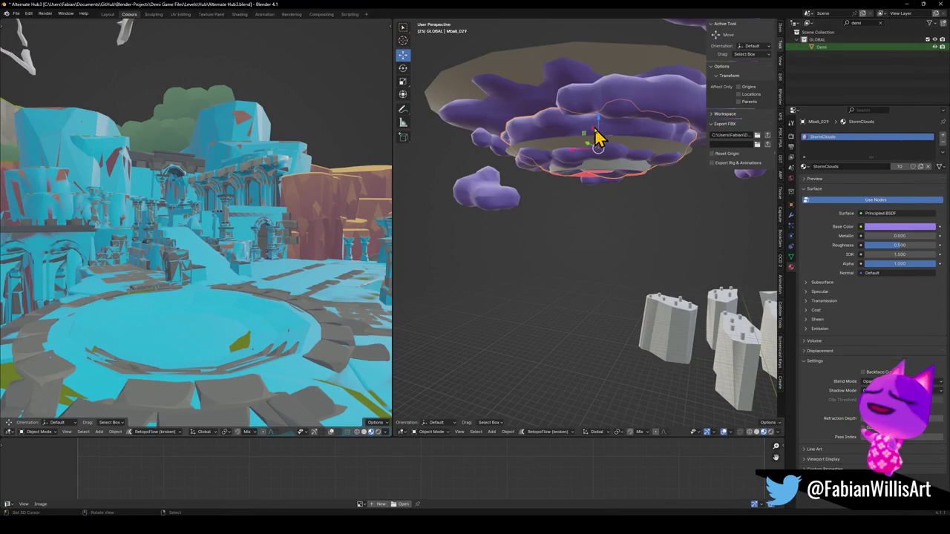
pyautogui.scroll(-2, 583, 148)
pyautogui.press('h')
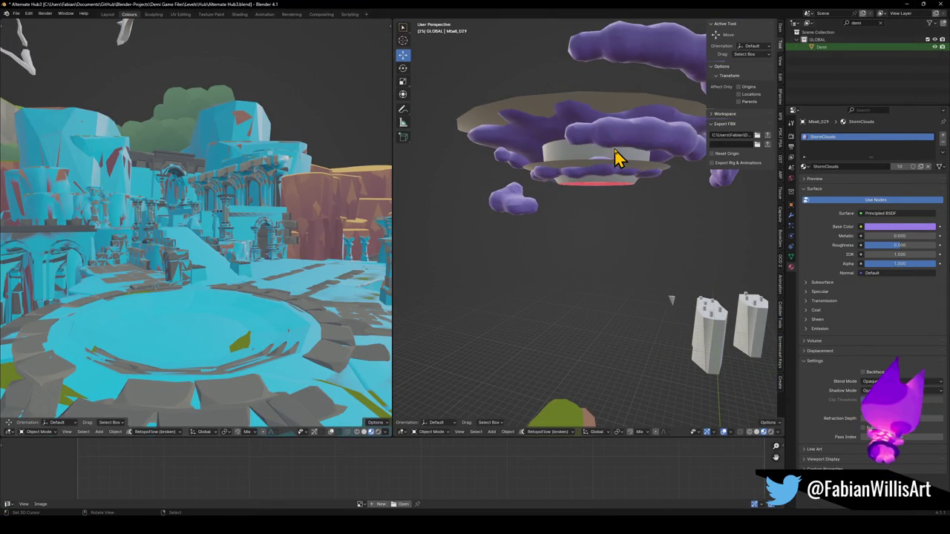
pyautogui.press('h')
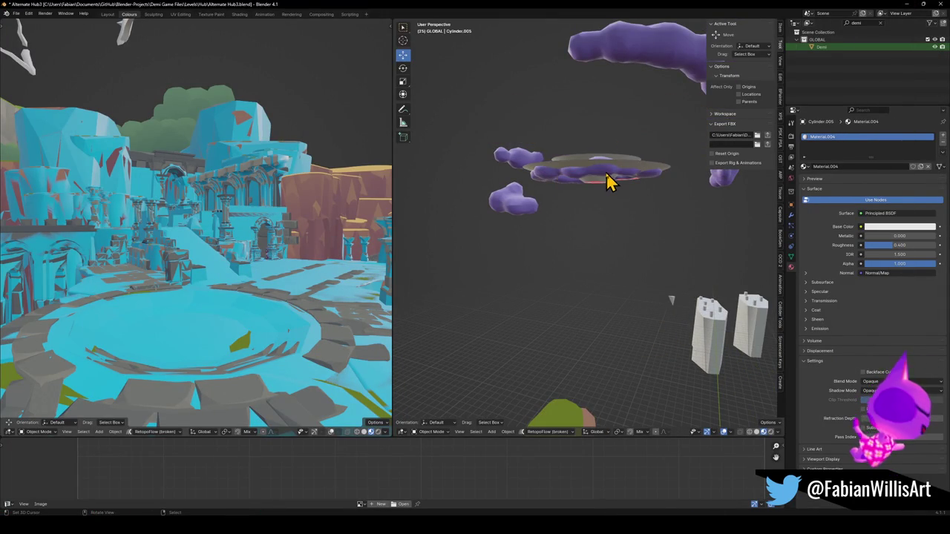
pyautogui.click(612, 176)
pyautogui.press('h')
pyautogui.click(538, 159)
pyautogui.press('h')
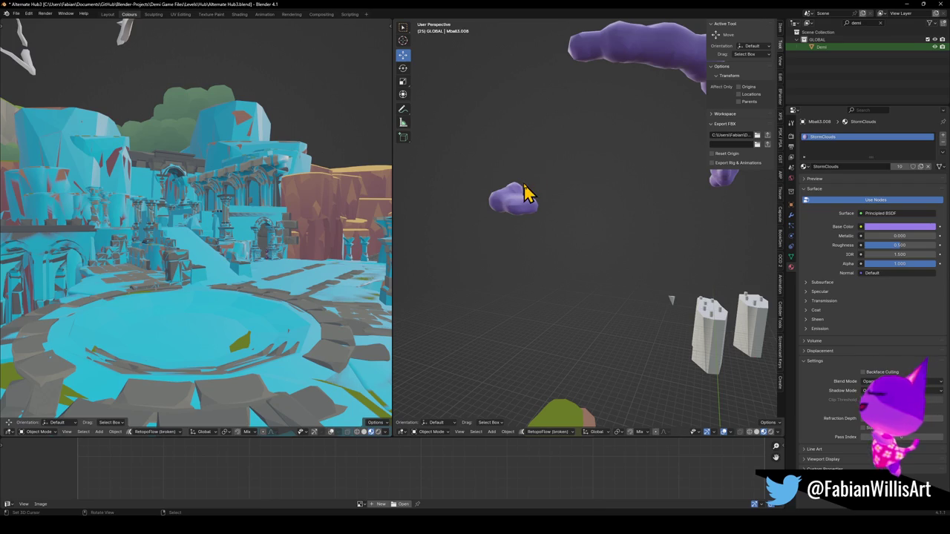
pyautogui.click(526, 195)
pyautogui.press('h')
pyautogui.click(679, 89)
pyautogui.press('h')
pyautogui.hotkey('alt', 'h')
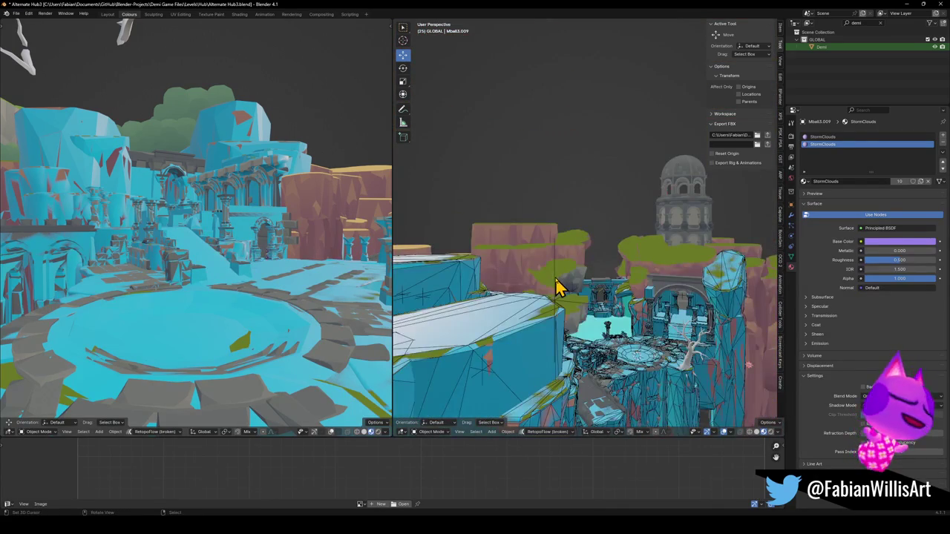
# Select the Level_Hub_HallowedCrossroads object and return to the Unity editor.
pyautogui.click(557, 288)
pyautogui.click(559, 286)
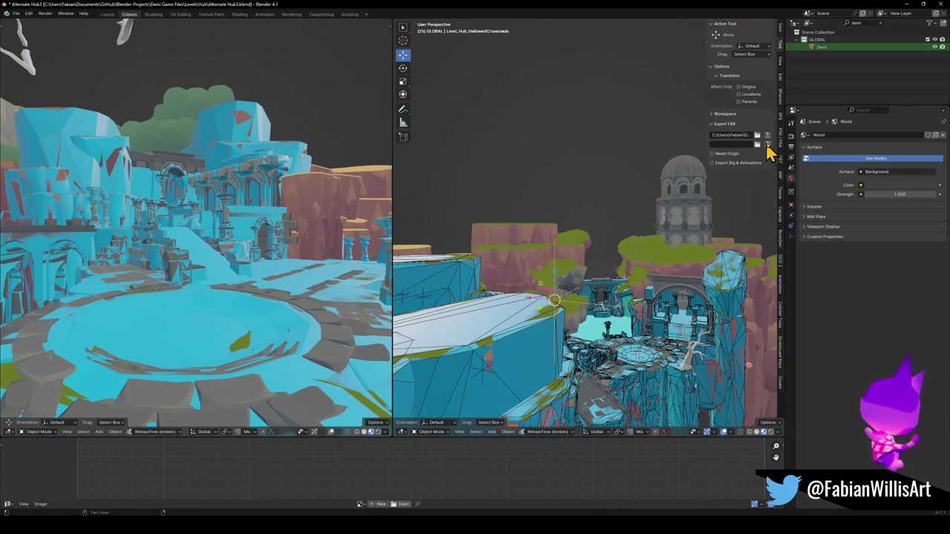
pyautogui.moveTo(549, 525)
pyautogui.click(549, 486)
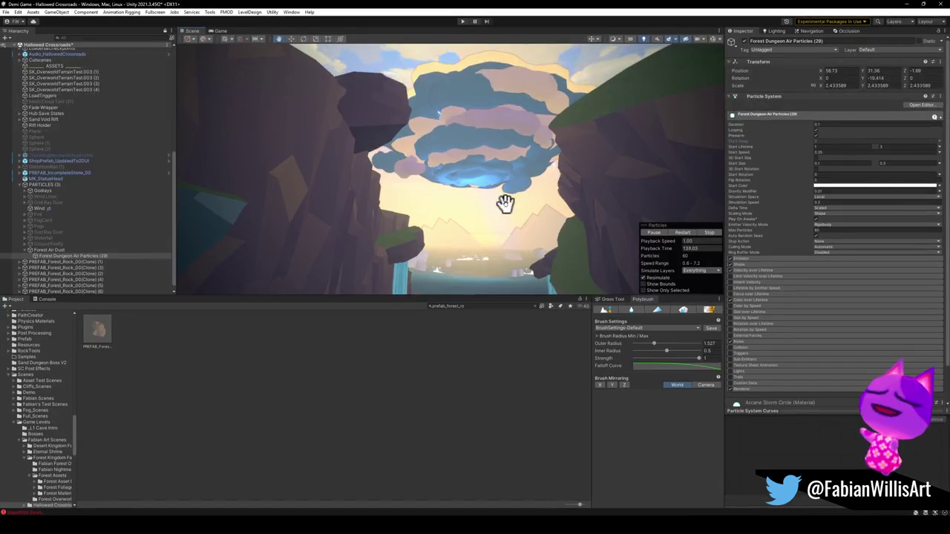
# Select Mball_029 and give its HC_Clouds material a blue rim colour and new light colour.
pyautogui.click(540, 482)
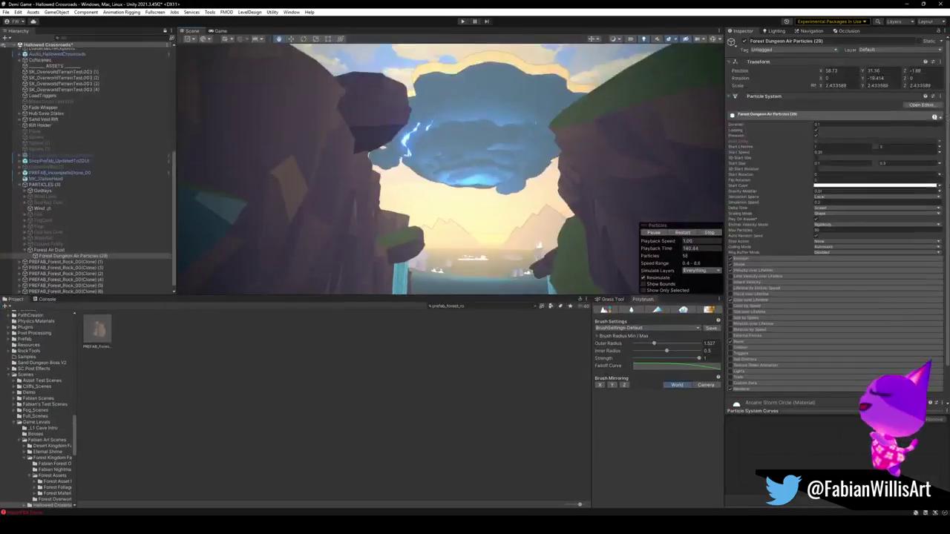
pyautogui.moveTo(522, 174)
pyautogui.mouseDown()
pyautogui.moveTo(517, 189)
pyautogui.moveTo(530, 168)
pyautogui.mouseUp()
pyautogui.click(473, 136)
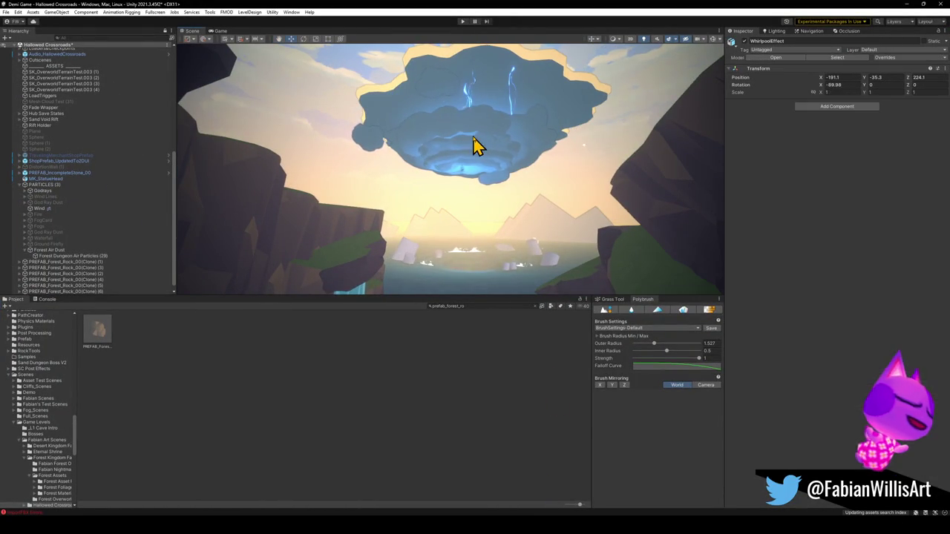
pyautogui.click(470, 157)
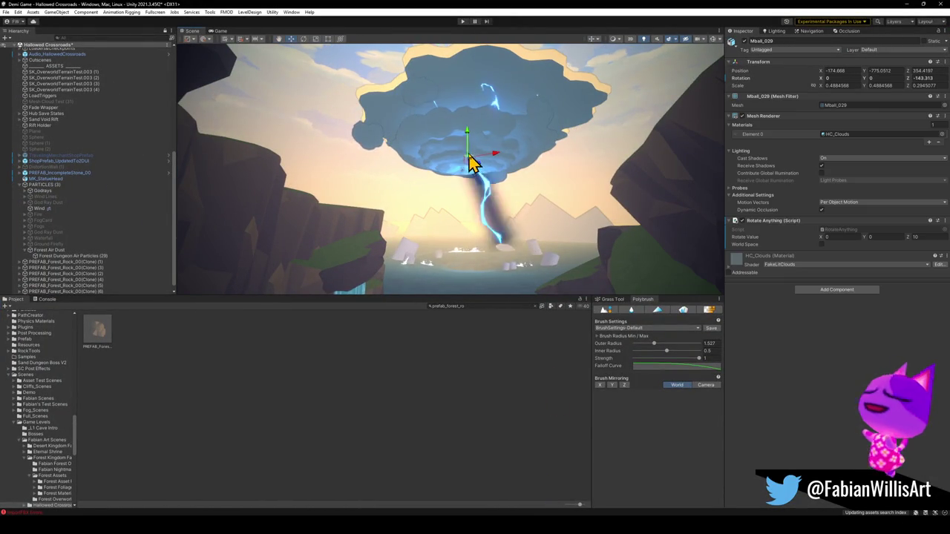
pyautogui.click(741, 272)
pyautogui.click(929, 422)
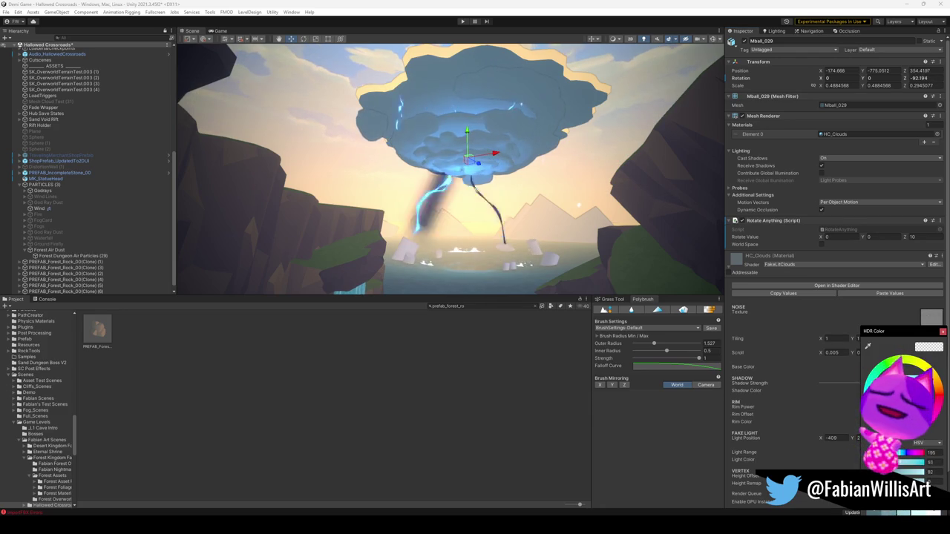
pyautogui.click(913, 451)
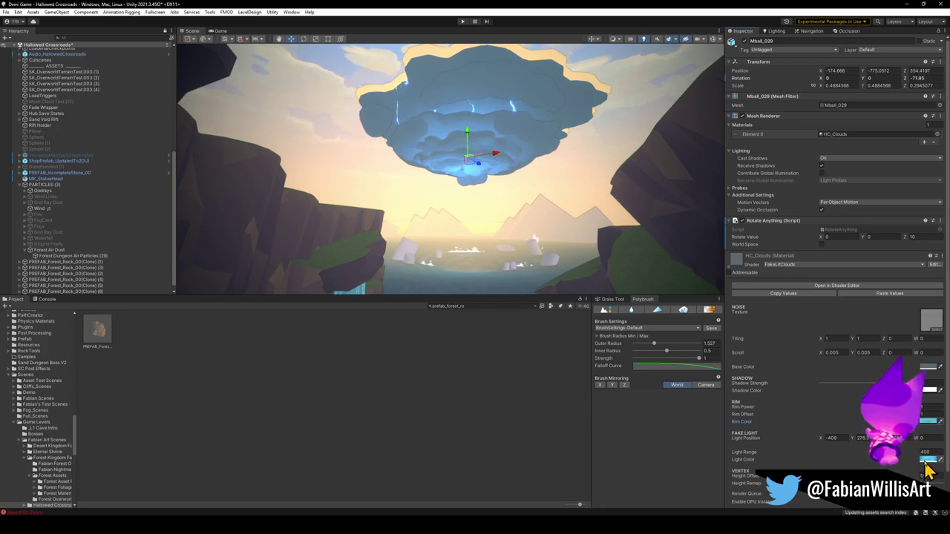
pyautogui.click(926, 460)
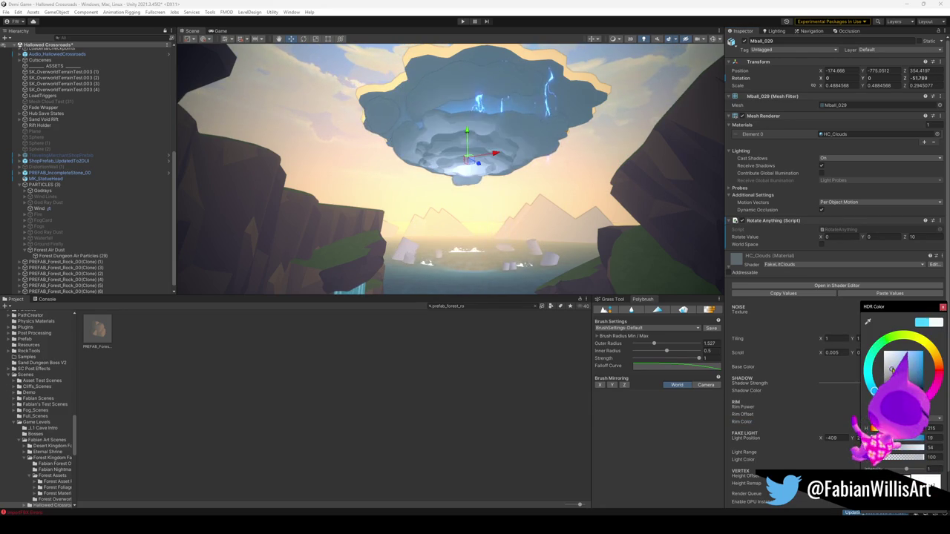
pyautogui.press('Escape')
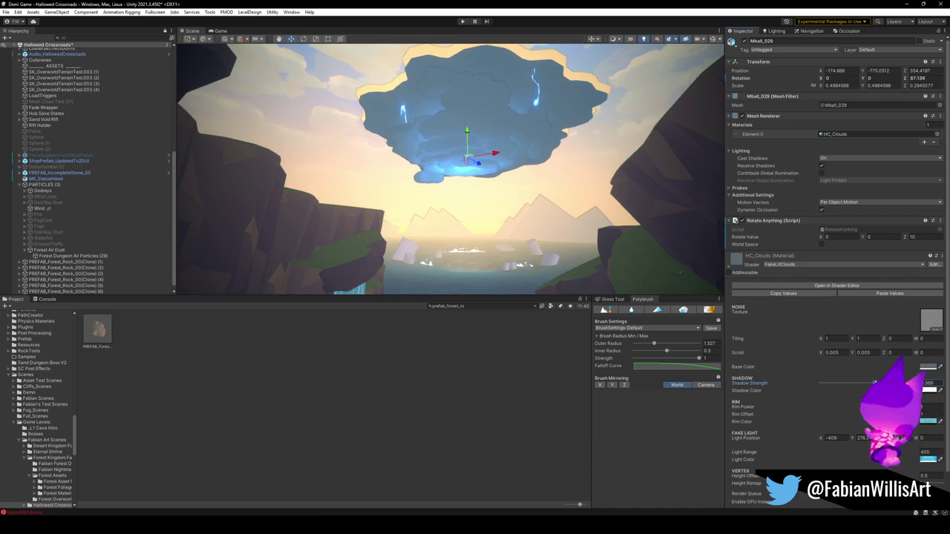
# Revisit the light colour and fly through the scene to view both waterfalls under the cloud.
pyautogui.moveTo(544, 220)
pyautogui.mouseDown()
pyautogui.moveTo(545, 240)
pyautogui.moveTo(539, 228)
pyautogui.mouseUp()
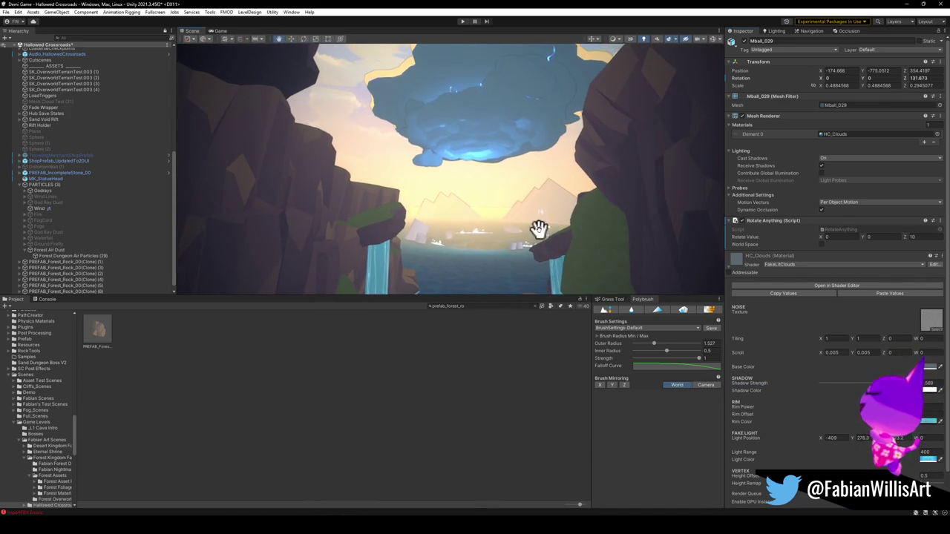
pyautogui.click(926, 460)
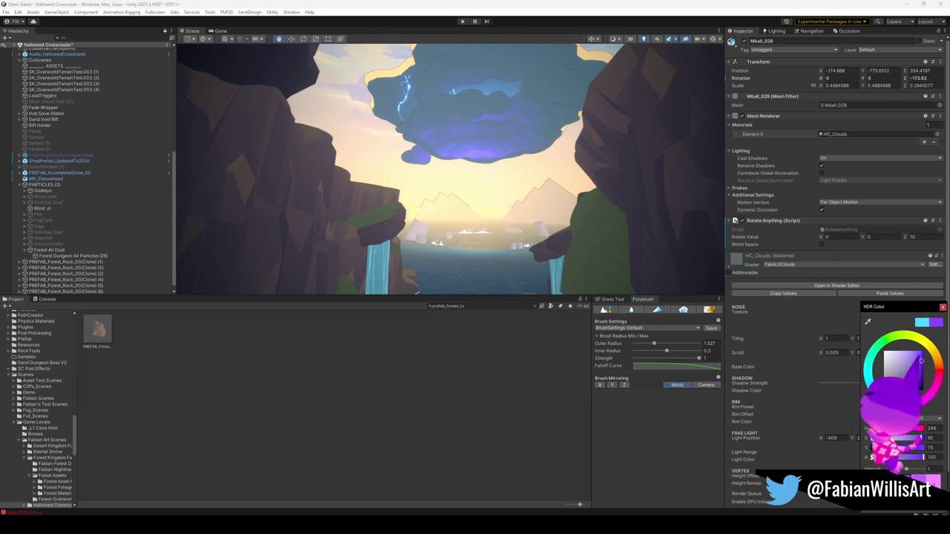
pyautogui.rightClick(546, 244)
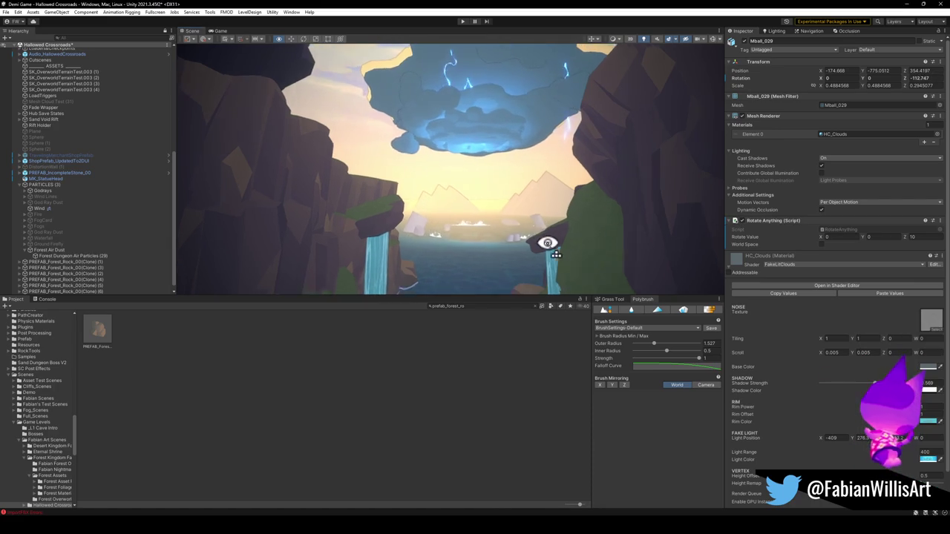
pyautogui.press('w')
pyautogui.press('w')
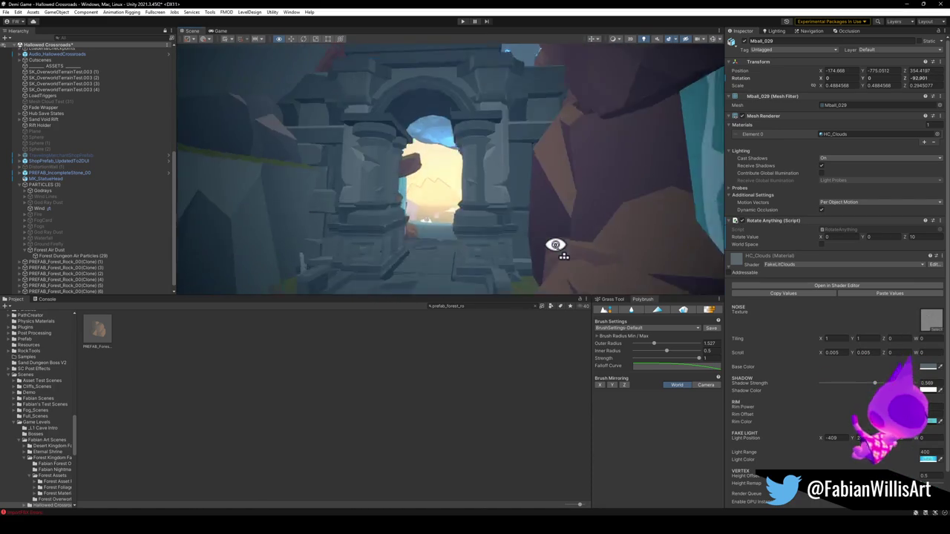
pyautogui.press('s')
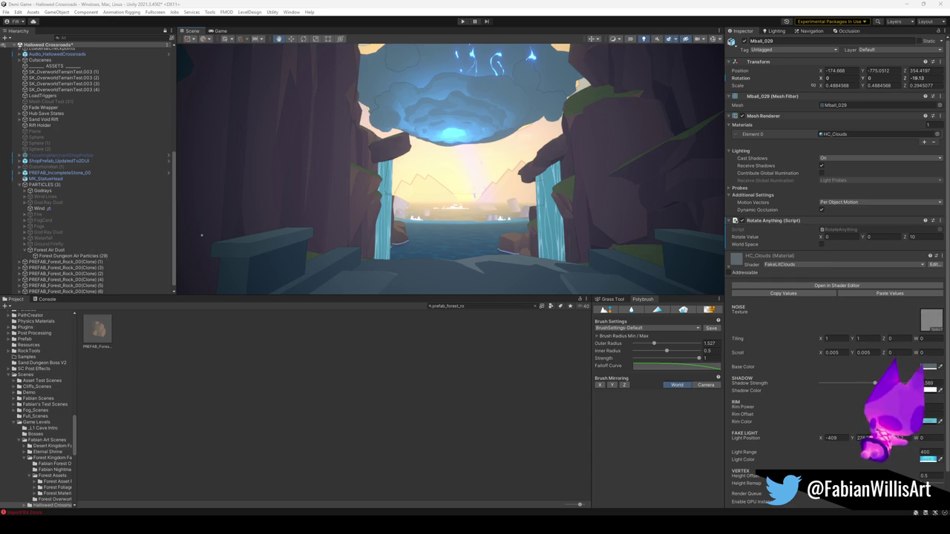
pyautogui.scroll(2, 542, 210)
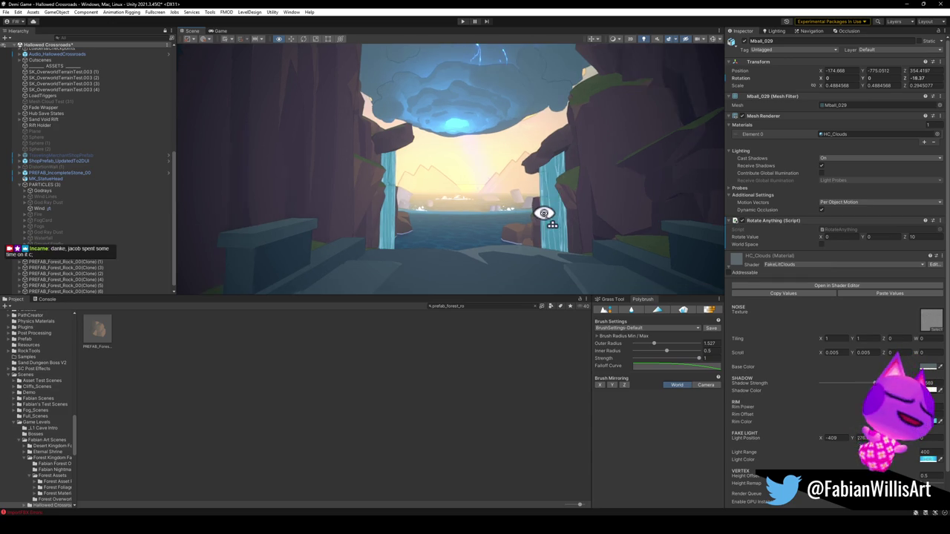
# Set the HC_Clouds fake light position X to -409.
pyautogui.moveTo(566, 223); pyautogui.dragTo(576, 215)
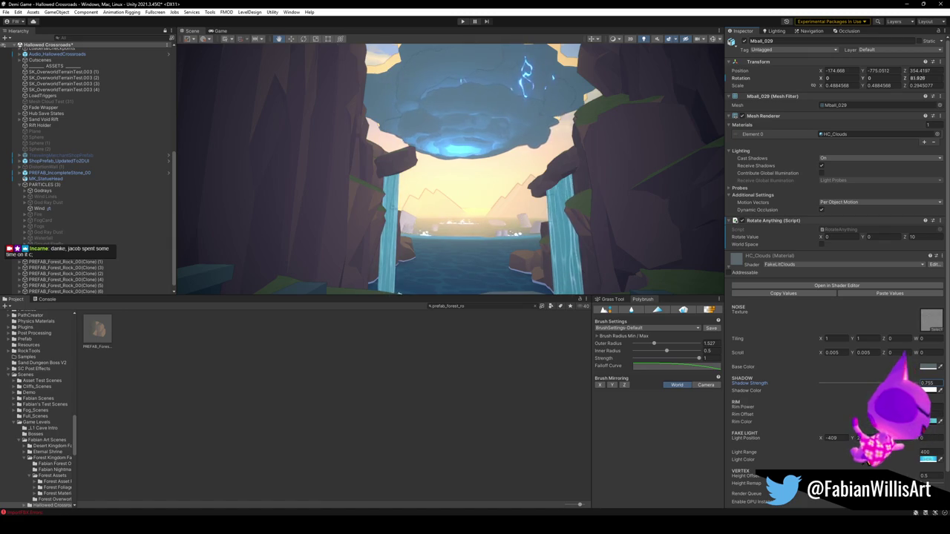
pyautogui.click(860, 438)
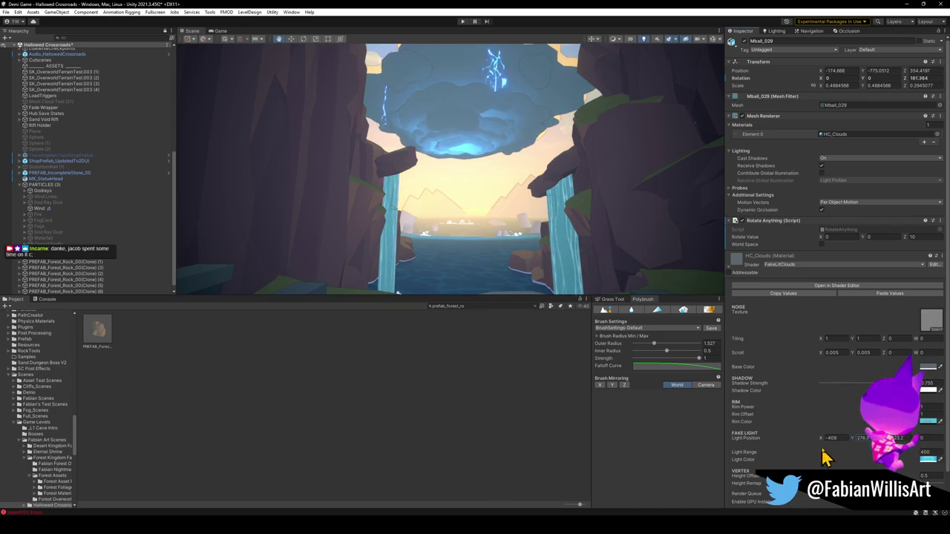
pyautogui.moveTo(819, 437)
pyautogui.mouseDown()
pyautogui.moveTo(806, 448)
pyautogui.moveTo(628, 423)
pyautogui.moveTo(835, 438)
pyautogui.mouseUp()
pyautogui.write('-409')
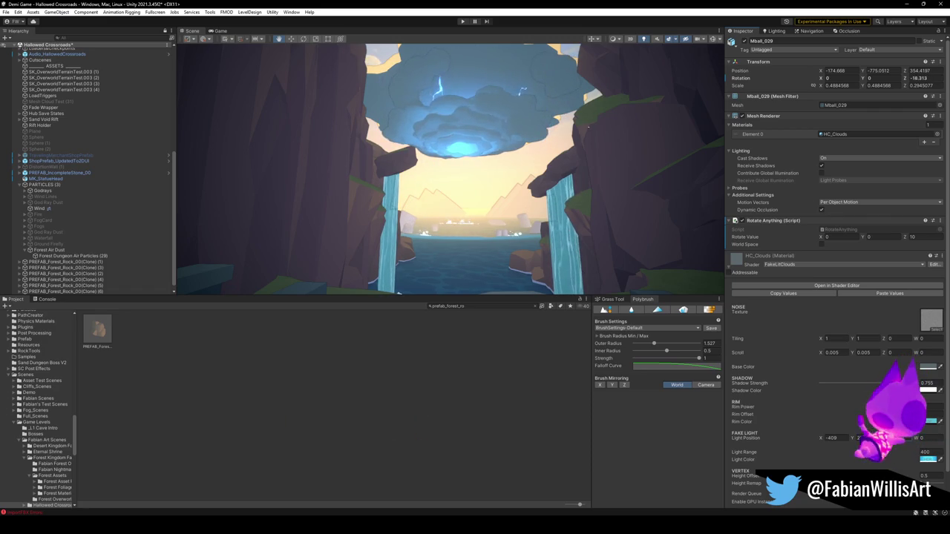
pyautogui.click(580, 116)
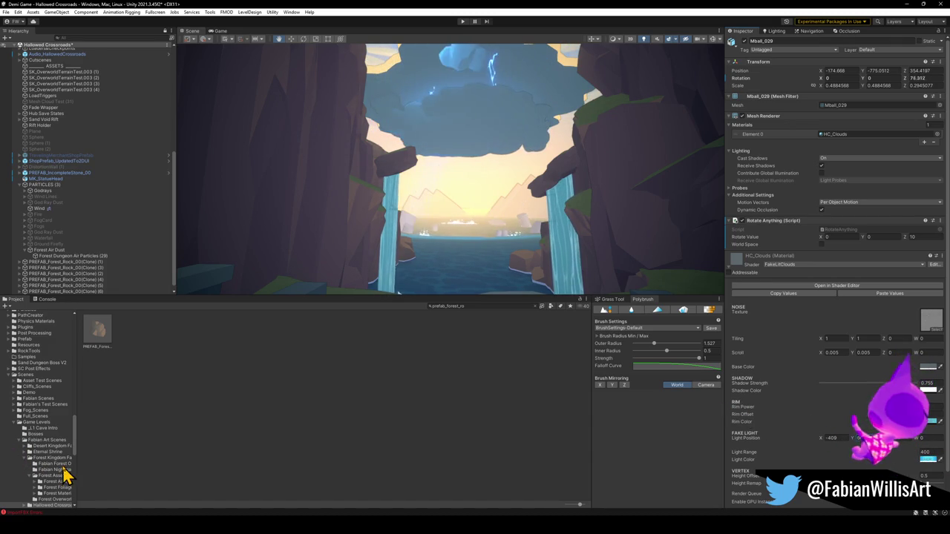
# Fly between the cliffs and try lowering fake light position Y to about 175, then undo.
pyautogui.rightClick(482, 180)
pyautogui.press('w')
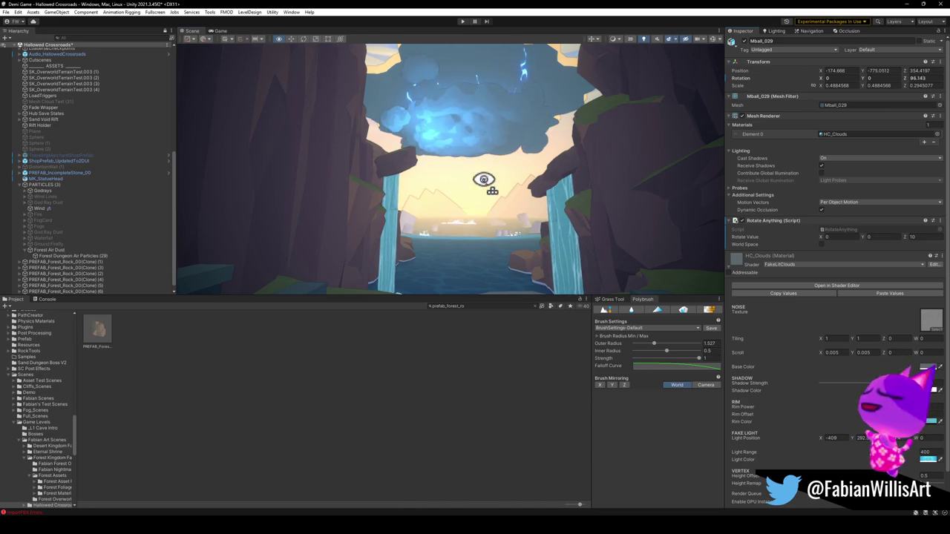
pyautogui.press('w')
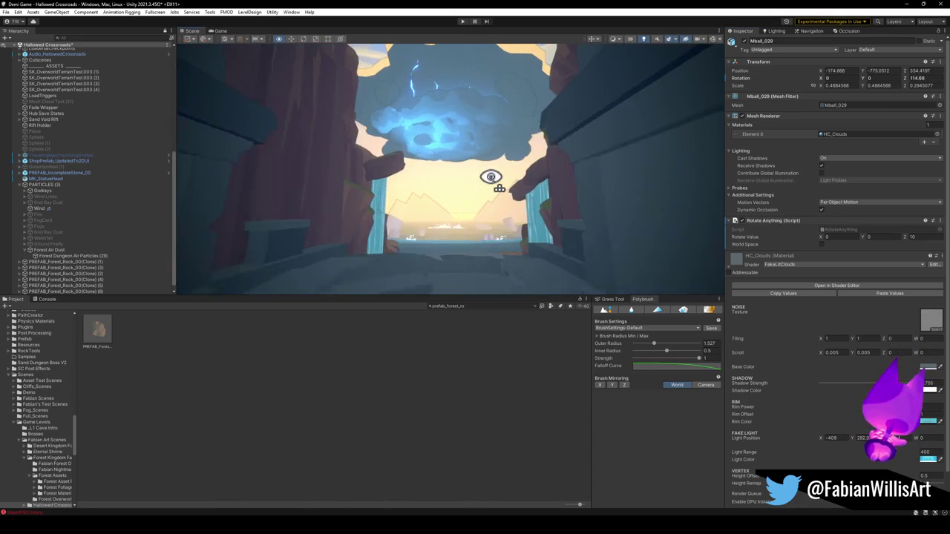
pyautogui.press('w')
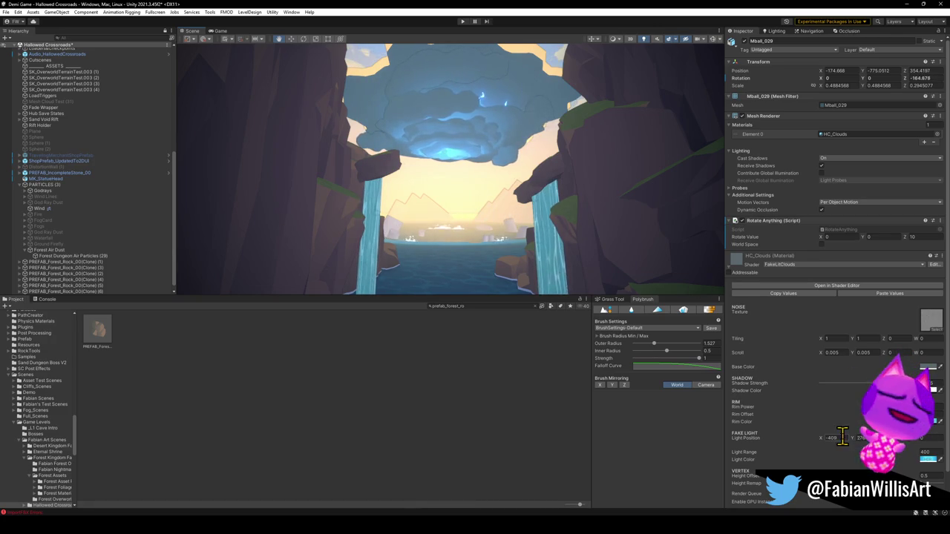
pyautogui.click(859, 437)
pyautogui.moveTo(852, 436)
pyautogui.mouseDown()
pyautogui.moveTo(17, 450)
pyautogui.moveTo(822, 434)
pyautogui.moveTo(774, 419)
pyautogui.moveTo(853, 442)
pyautogui.moveTo(932, 448)
pyautogui.moveTo(707, 413)
pyautogui.moveTo(802, 430)
pyautogui.mouseUp()
pyautogui.hotkey('ctrl', 'z')
# Raise the cloud's fake light range slightly while flying toward the storm cloud.
pyautogui.rightClick(514, 186)
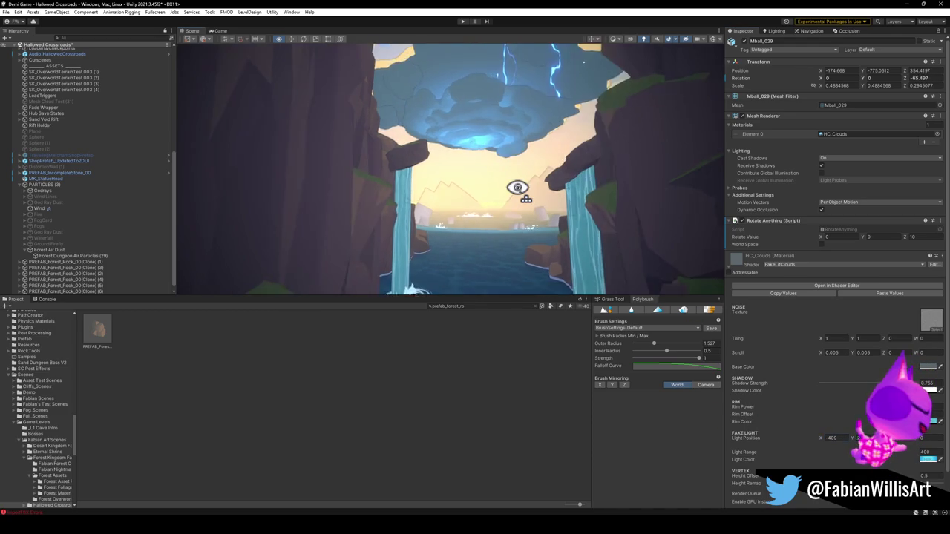
pyautogui.press('w')
pyautogui.press('w')
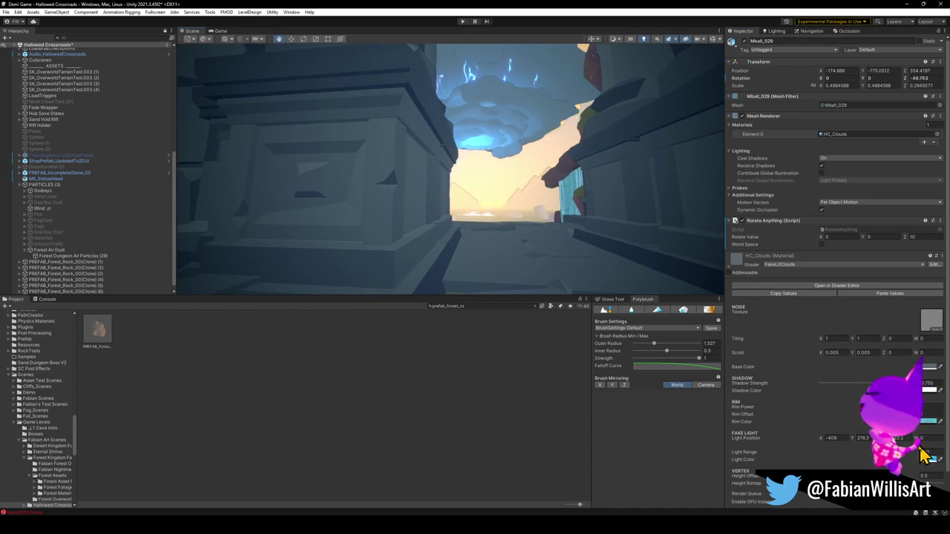
pyautogui.press('s')
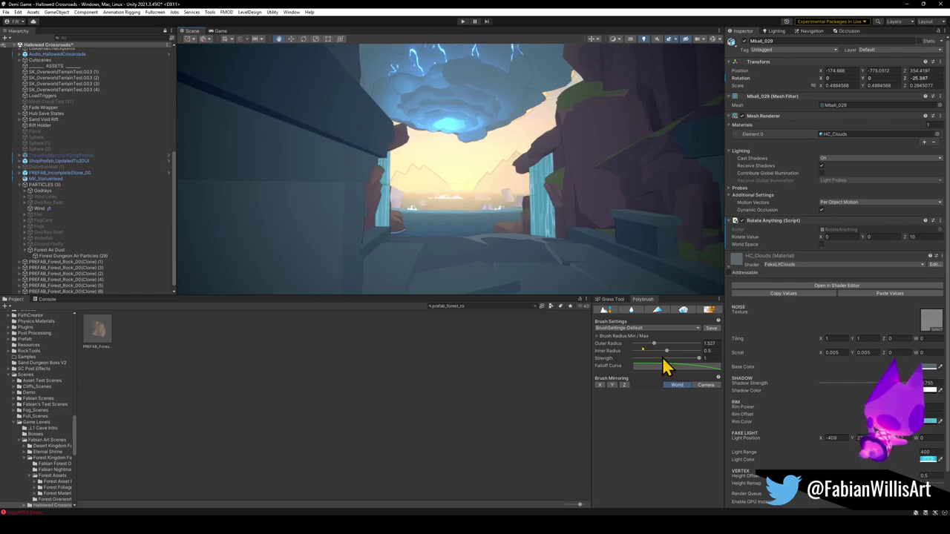
pyautogui.moveTo(928, 454); pyautogui.dragTo(945, 464)
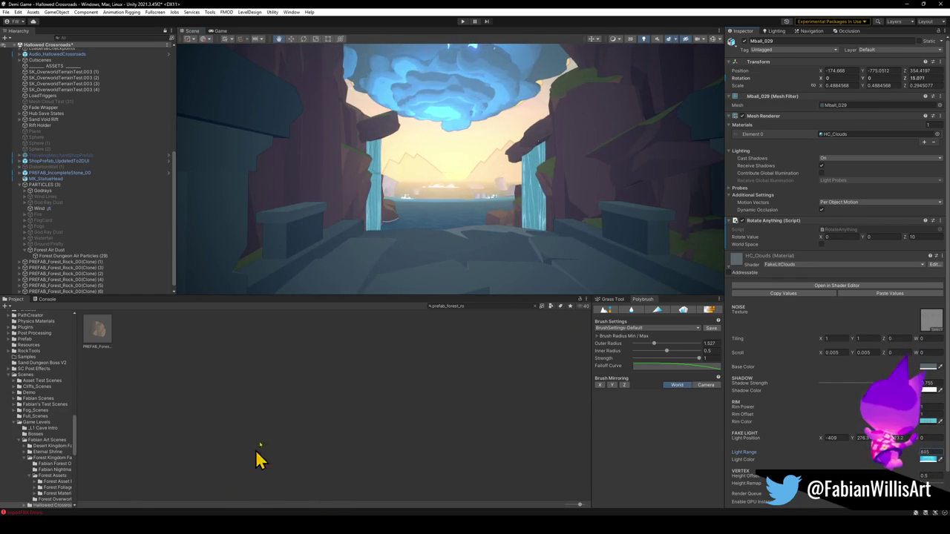
pyautogui.press('w')
pyautogui.press('w')
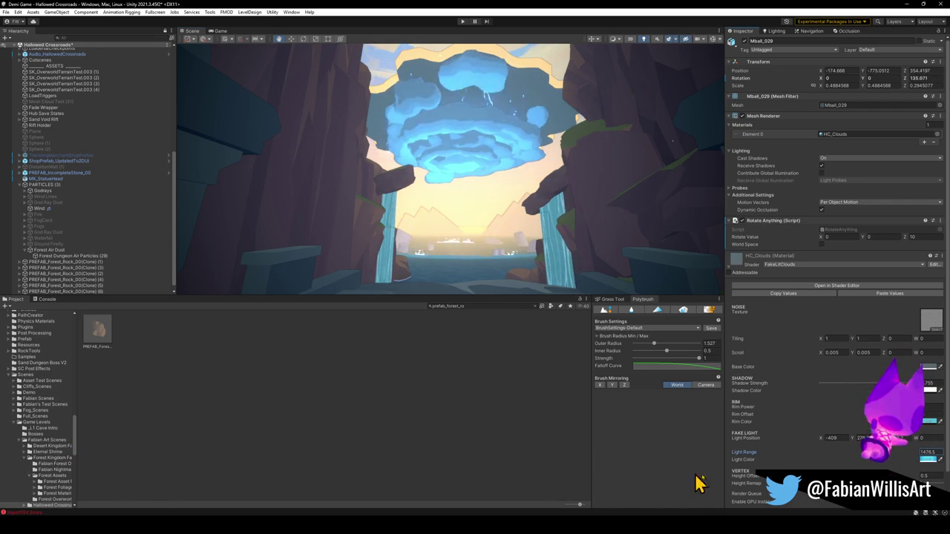
pyautogui.moveTo(453, 275); pyautogui.dragTo(457, 197)
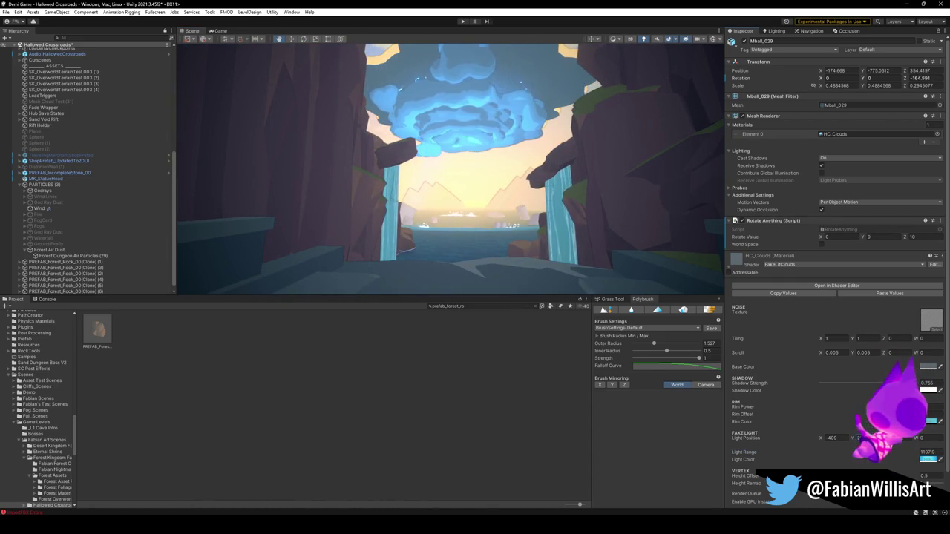
# Set fake light position Y to about 301, push X further right, and edit Scroll Y.
pyautogui.moveTo(903, 455); pyautogui.dragTo(871, 454)
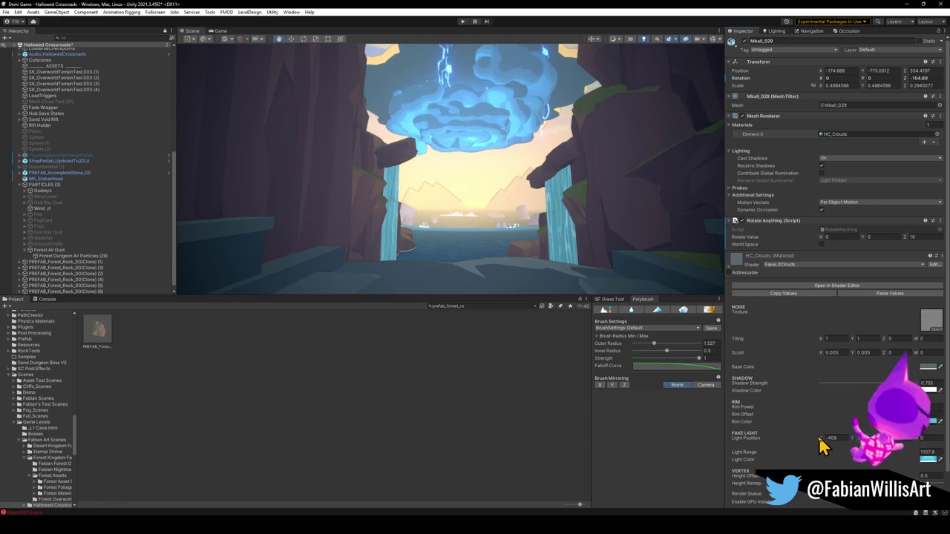
pyautogui.moveTo(822, 447)
pyautogui.mouseDown()
pyautogui.moveTo(946, 459)
pyautogui.moveTo(25, 467)
pyautogui.moveTo(920, 456)
pyautogui.moveTo(640, 412)
pyautogui.mouseUp()
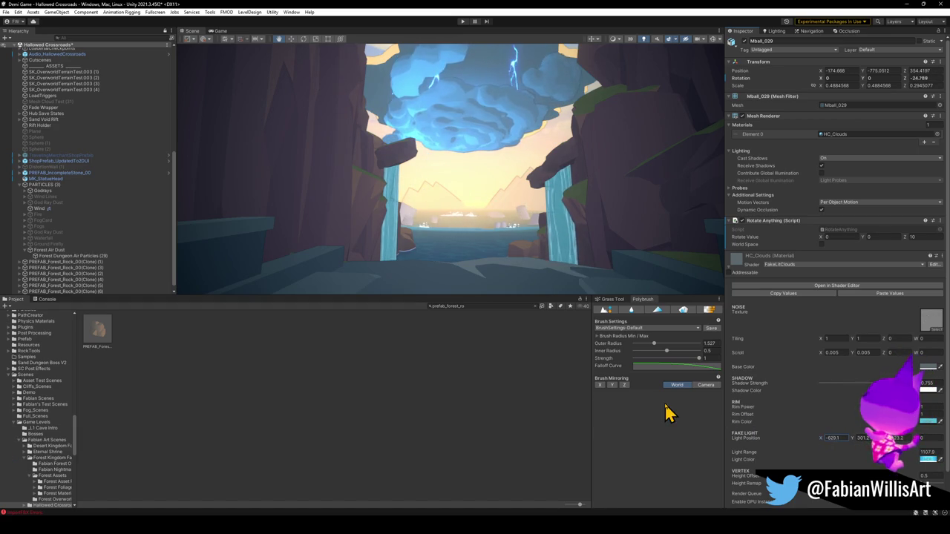
pyautogui.moveTo(480, 223)
pyautogui.mouseDown()
pyautogui.moveTo(477, 197)
pyautogui.moveTo(482, 208)
pyautogui.mouseUp()
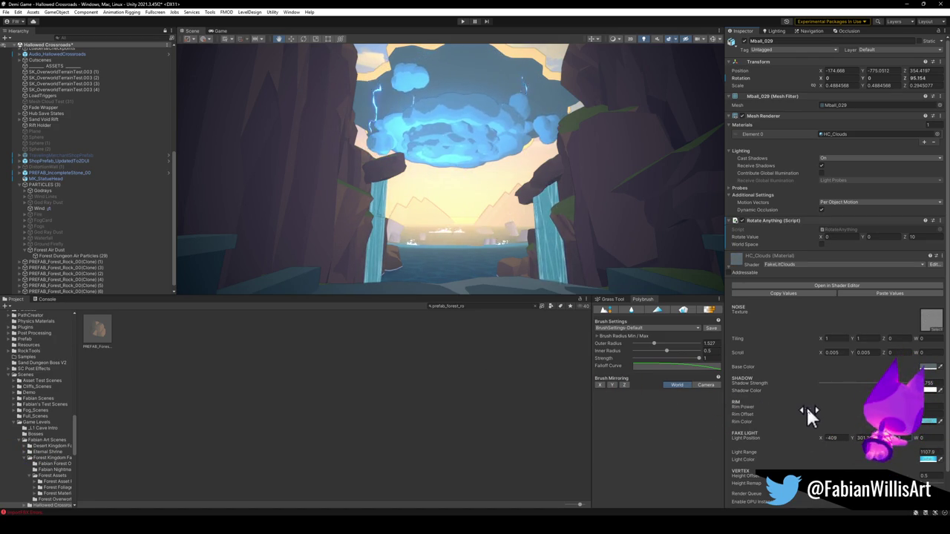
pyautogui.click(863, 353)
pyautogui.write('32.8')
pyautogui.moveTo(874, 359); pyautogui.dragTo(199, 412)
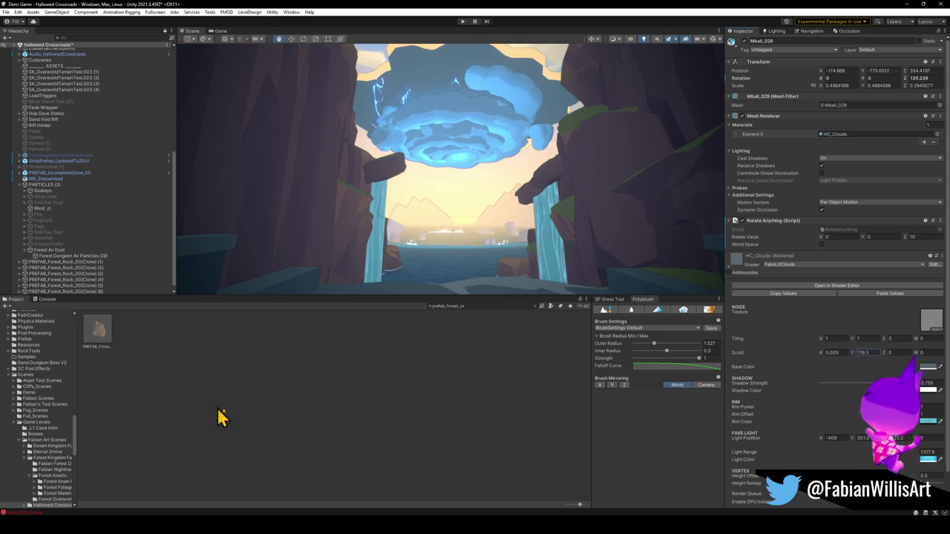
pyautogui.write('0.005')
pyautogui.click(824, 339)
pyautogui.moveTo(854, 337)
pyautogui.mouseDown()
pyautogui.moveTo(59, 378)
pyautogui.moveTo(883, 349)
pyautogui.mouseUp()
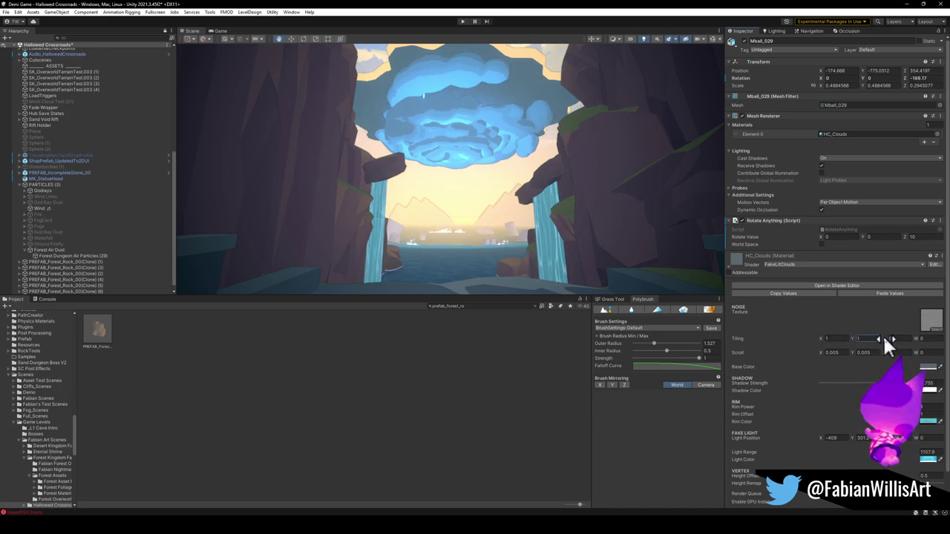
pyautogui.write('1')
pyautogui.click(910, 338)
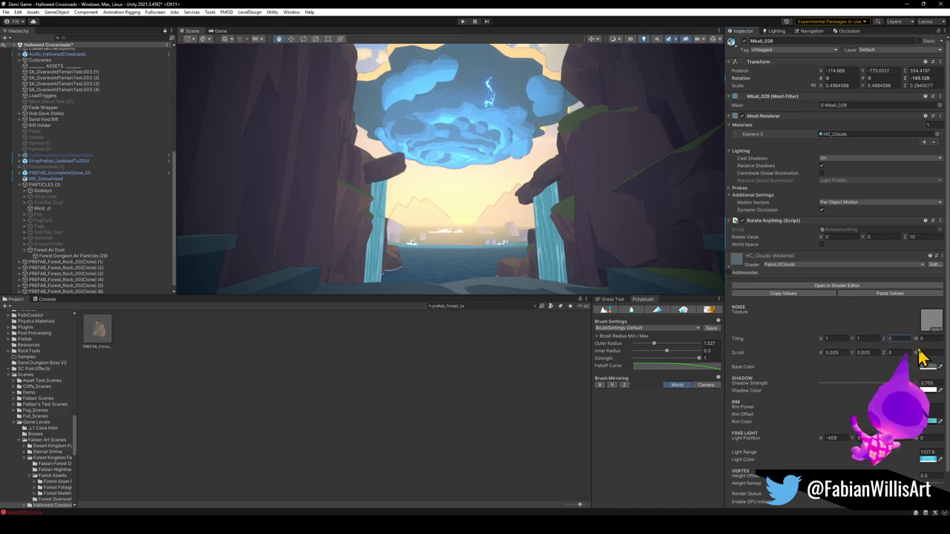
pyautogui.scroll(-1, 917, 445)
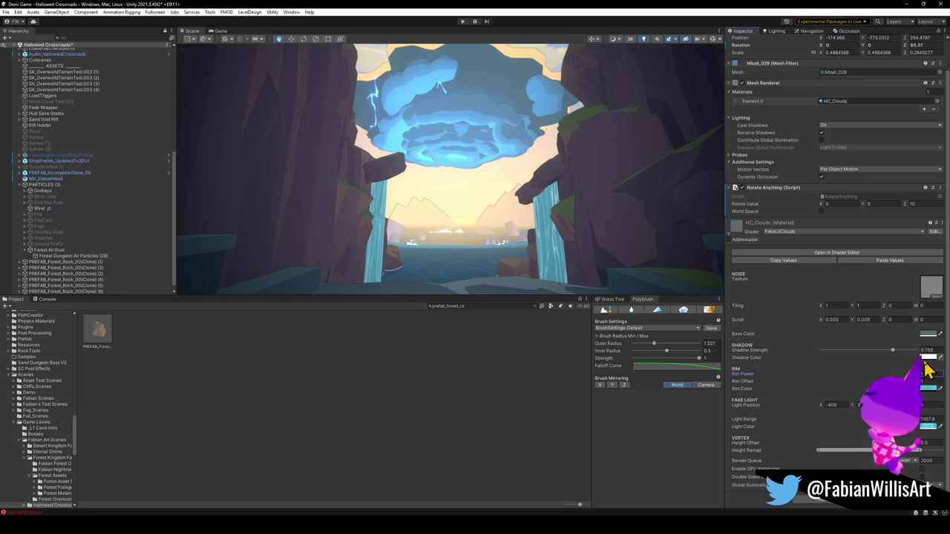
# Set the cloud's Shadow Color to a pale violet tint.
pyautogui.click(927, 358)
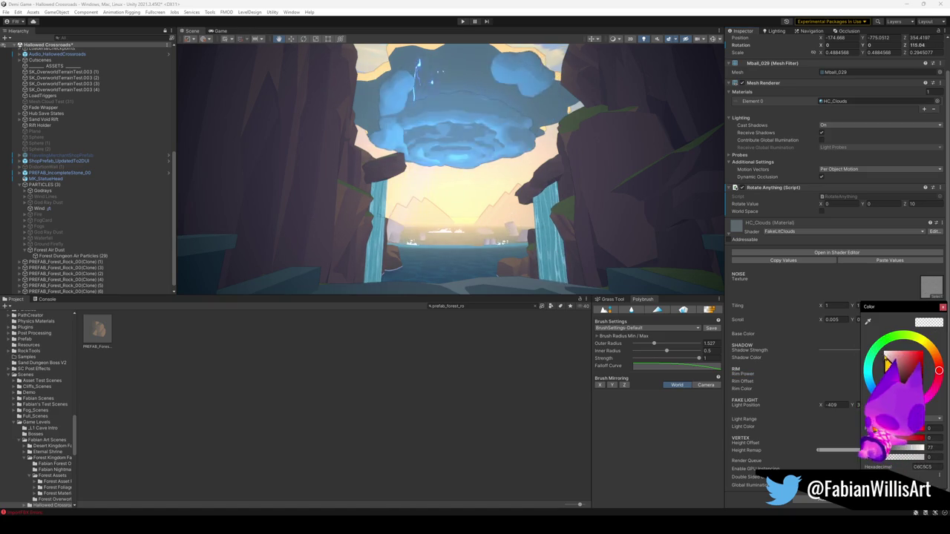
pyautogui.click(897, 357)
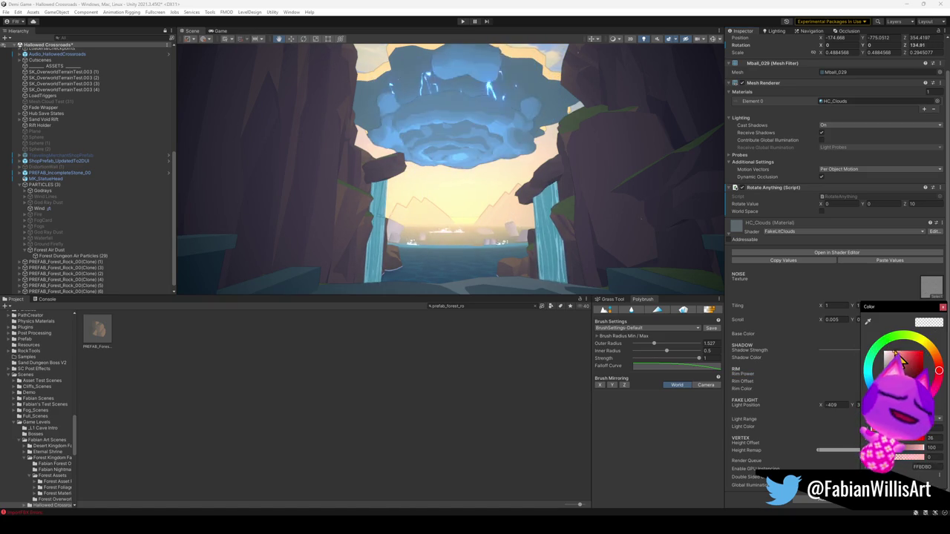
pyautogui.click(894, 361)
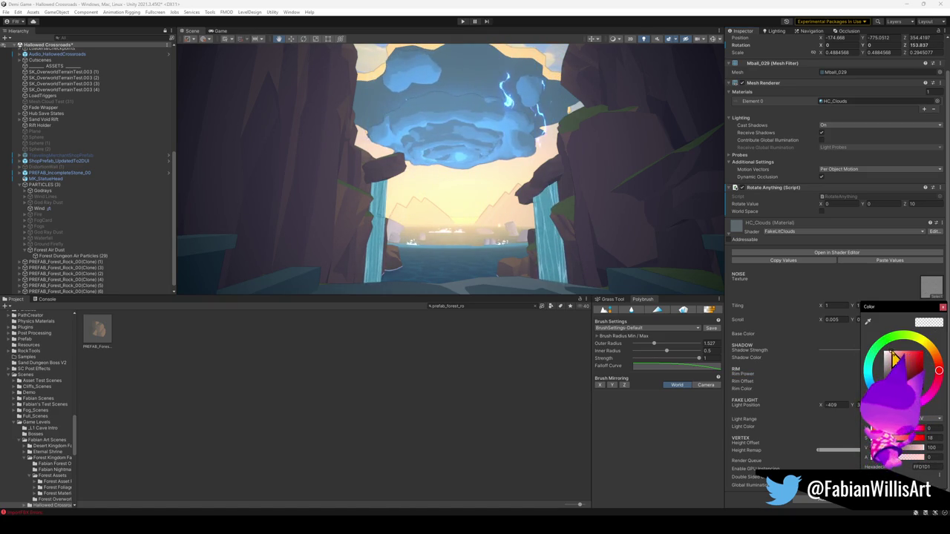
pyautogui.moveTo(933, 364); pyautogui.dragTo(928, 393)
pyautogui.click(942, 306)
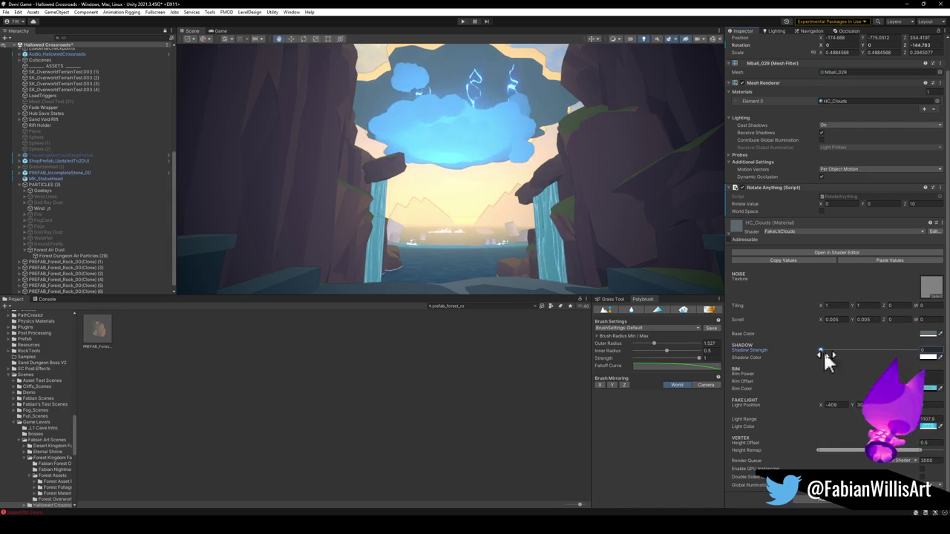
# Lower Shadow Strength to about 0.456, then select the StormClouds cloud mesh.
pyautogui.moveTo(863, 353)
pyautogui.mouseDown()
pyautogui.moveTo(940, 363)
pyautogui.moveTo(863, 352)
pyautogui.mouseUp()
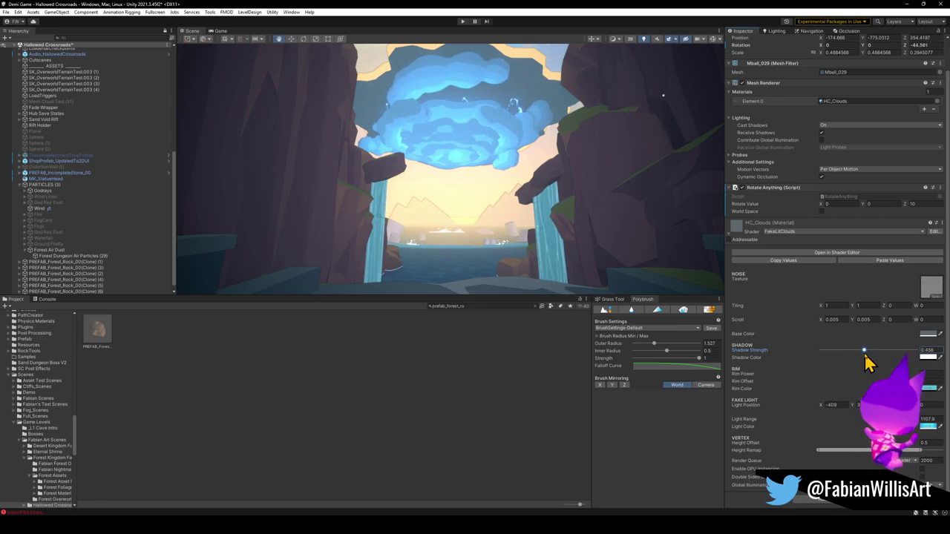
pyautogui.scroll(5, 530, 274)
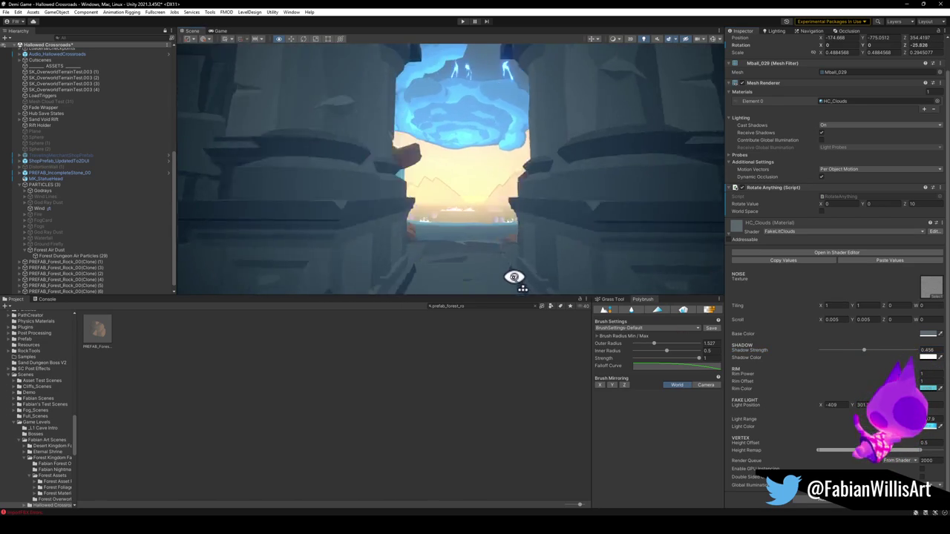
pyautogui.scroll(3, 516, 276)
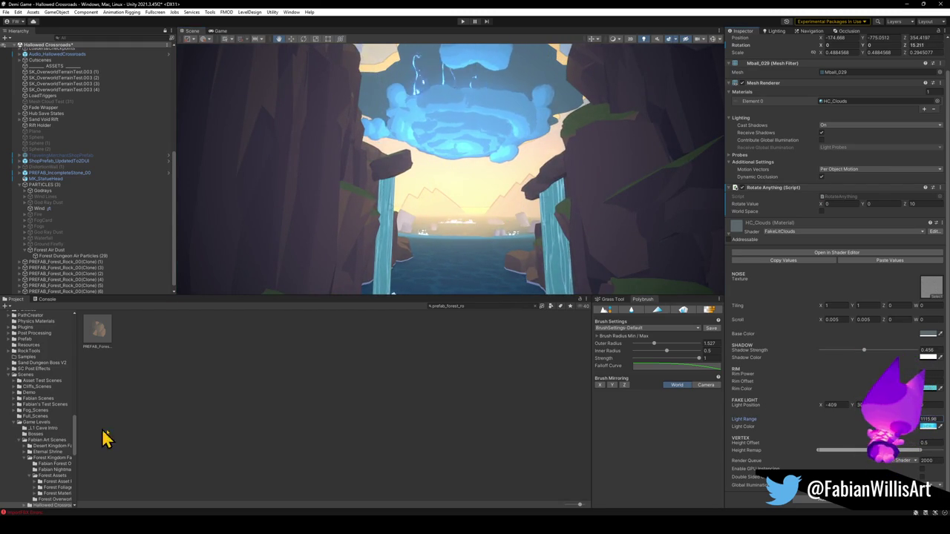
pyautogui.moveTo(568, 240)
pyautogui.mouseDown()
pyautogui.moveTo(494, 202)
pyautogui.moveTo(479, 149)
pyautogui.mouseUp()
pyautogui.click(477, 132)
pyautogui.click(448, 130)
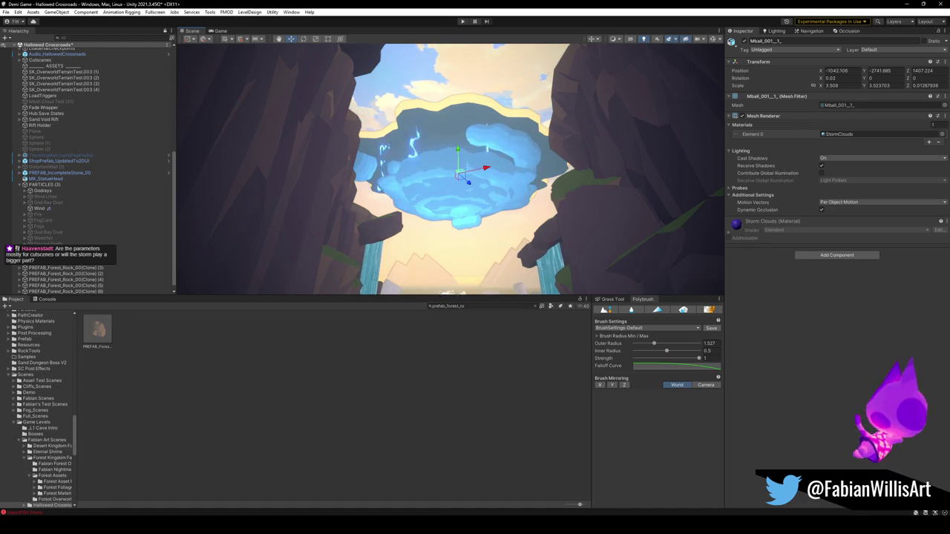
# Reselect the cloud, test Shadow Strength at about 0.55, then undo back to 0.755.
pyautogui.moveTo(537, 191)
pyautogui.mouseDown()
pyautogui.moveTo(511, 206)
pyautogui.moveTo(515, 227)
pyautogui.mouseUp()
pyautogui.click(515, 227)
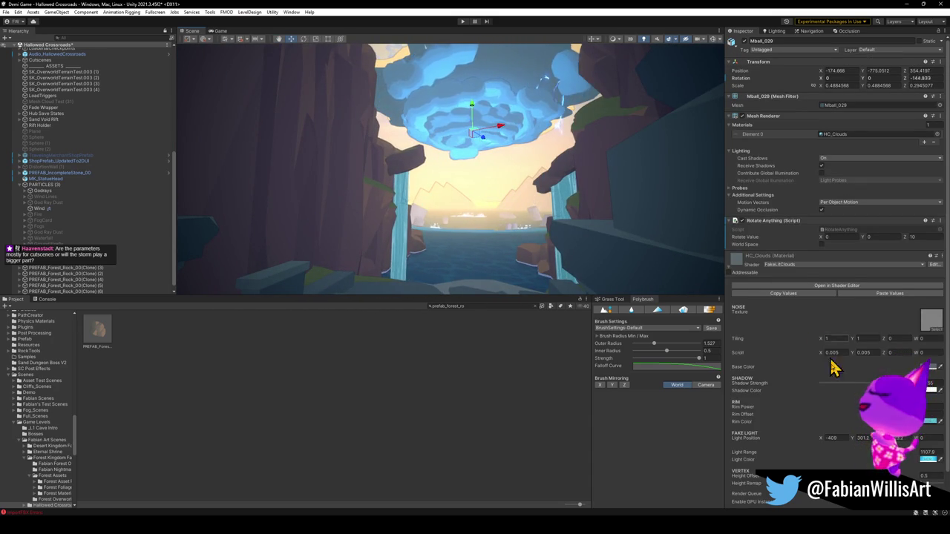
pyautogui.moveTo(896, 382); pyautogui.dragTo(872, 382)
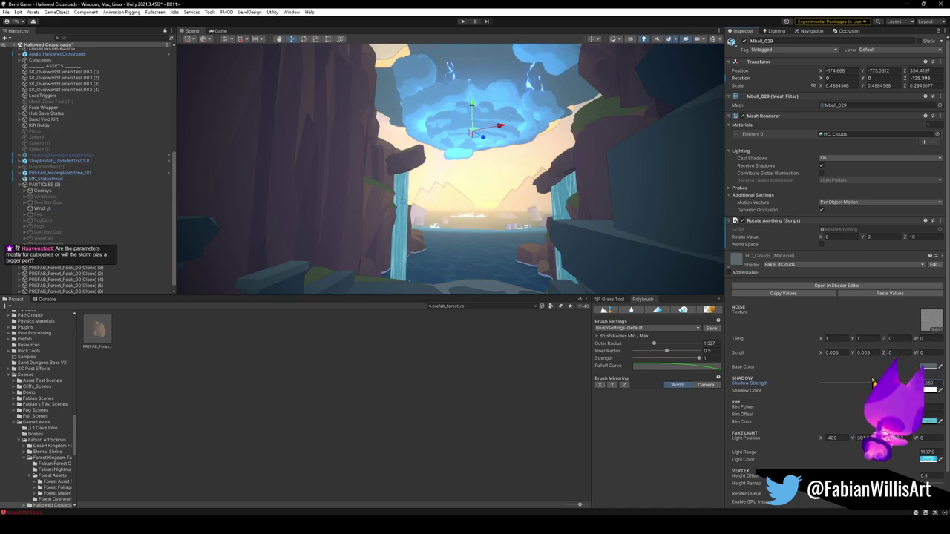
pyautogui.hotkey('ctrl', 'z')
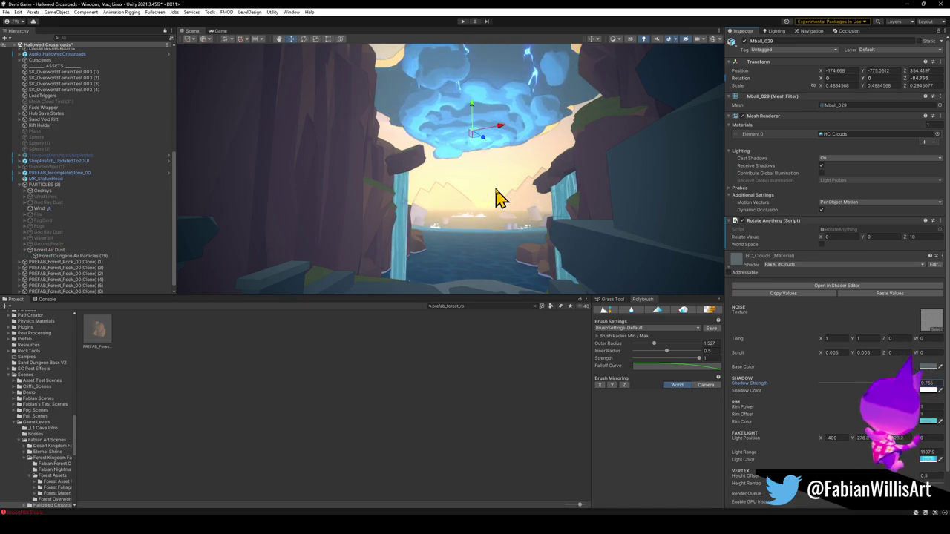
pyautogui.moveTo(499, 209)
pyautogui.mouseDown()
pyautogui.moveTo(504, 181)
pyautogui.moveTo(507, 197)
pyautogui.mouseUp()
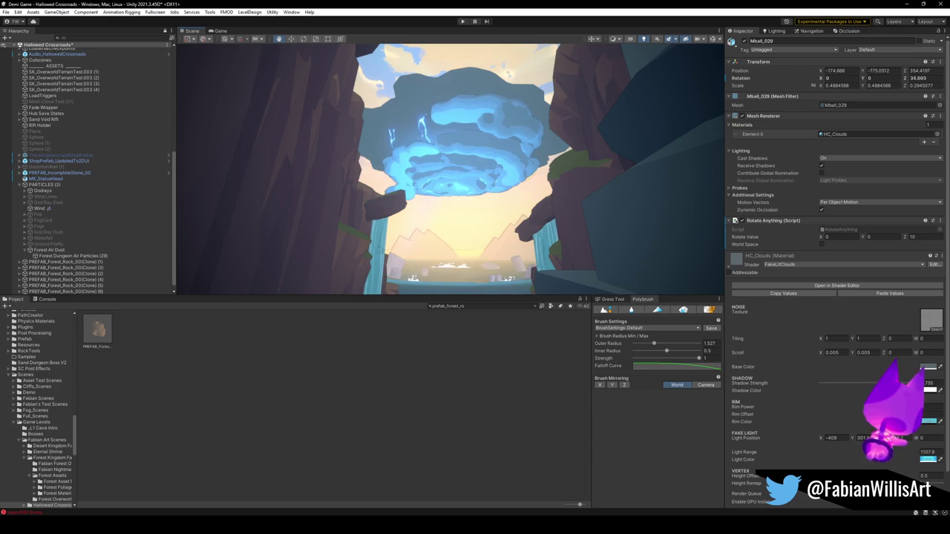
# Set the cloud's Shadow Strength to 0.957 and open its fake Light Color picker.
pyautogui.moveTo(854, 388)
pyautogui.mouseDown()
pyautogui.moveTo(794, 378)
pyautogui.moveTo(891, 386)
pyautogui.mouseUp()
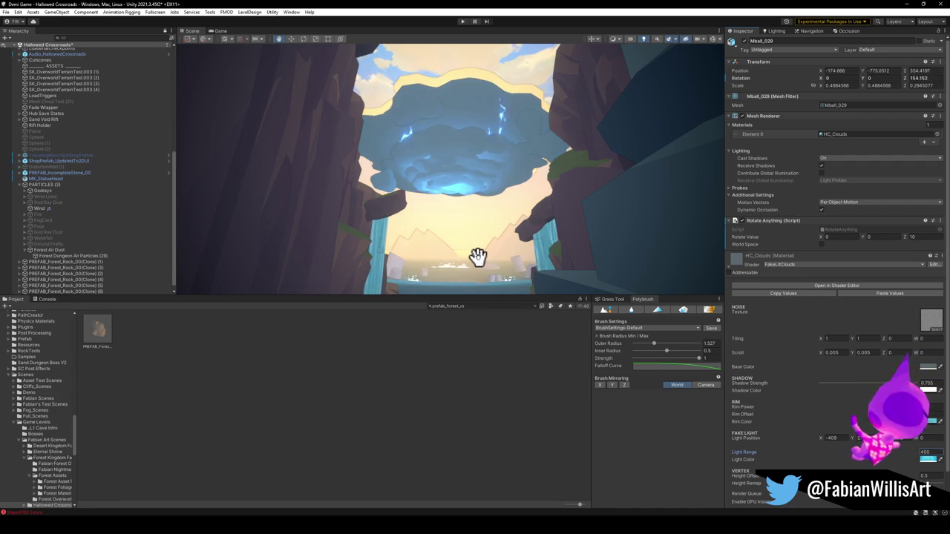
pyautogui.moveTo(500, 238); pyautogui.dragTo(488, 251)
pyautogui.moveTo(572, 143)
pyautogui.mouseDown()
pyautogui.moveTo(549, 155)
pyautogui.moveTo(577, 162)
pyautogui.mouseUp()
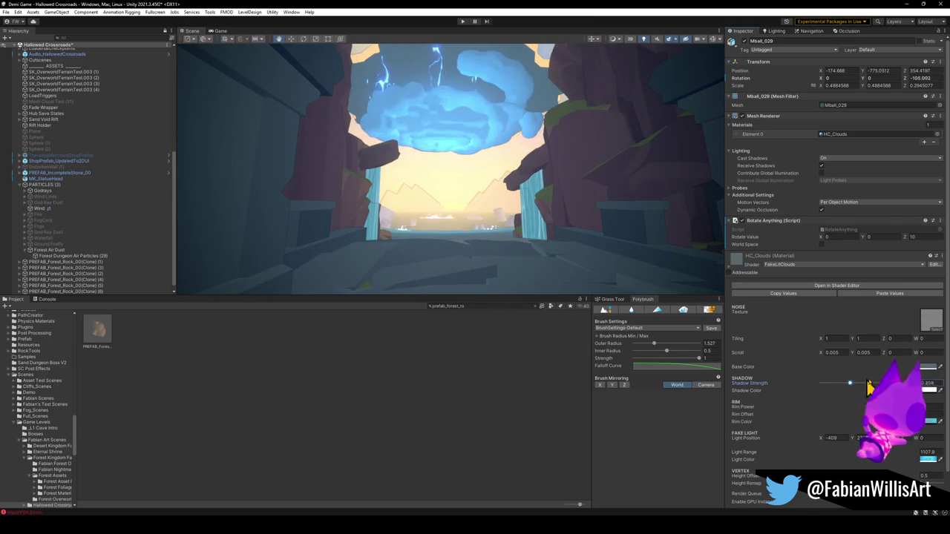
pyautogui.moveTo(420, 180)
pyautogui.mouseDown()
pyautogui.moveTo(418, 159)
pyautogui.moveTo(411, 172)
pyautogui.mouseUp()
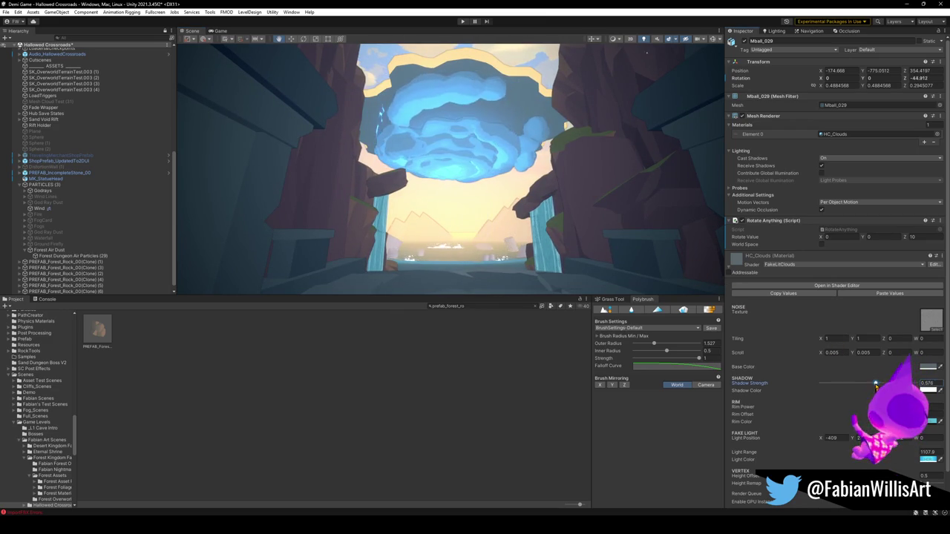
pyautogui.click(927, 460)
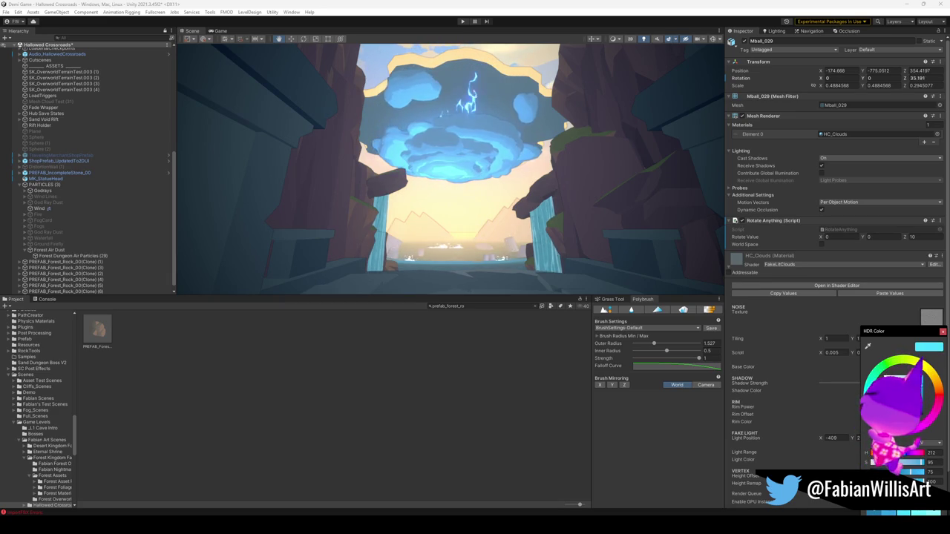
# Reopen the fake Light Color picker and confirm a bright cyan light colour.
pyautogui.press('Escape')
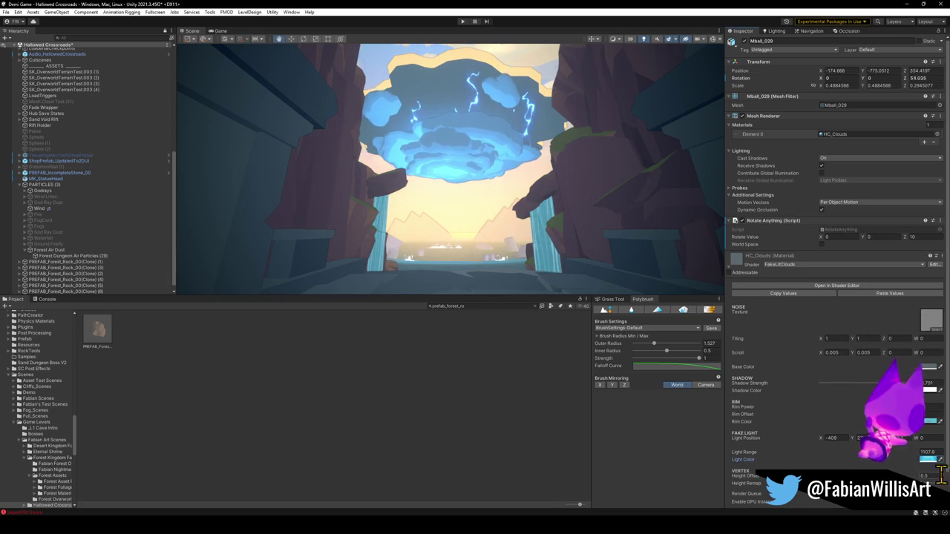
pyautogui.click(927, 460)
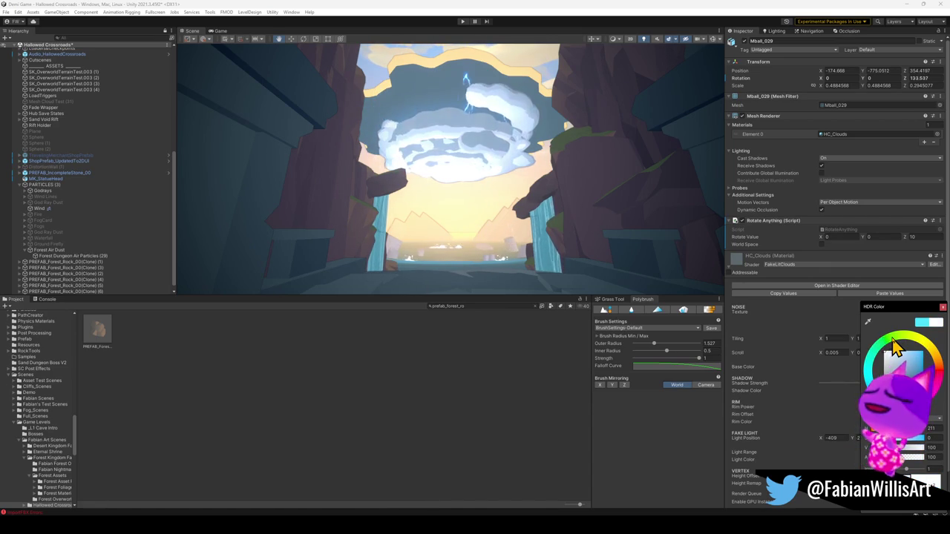
pyautogui.press('Return')
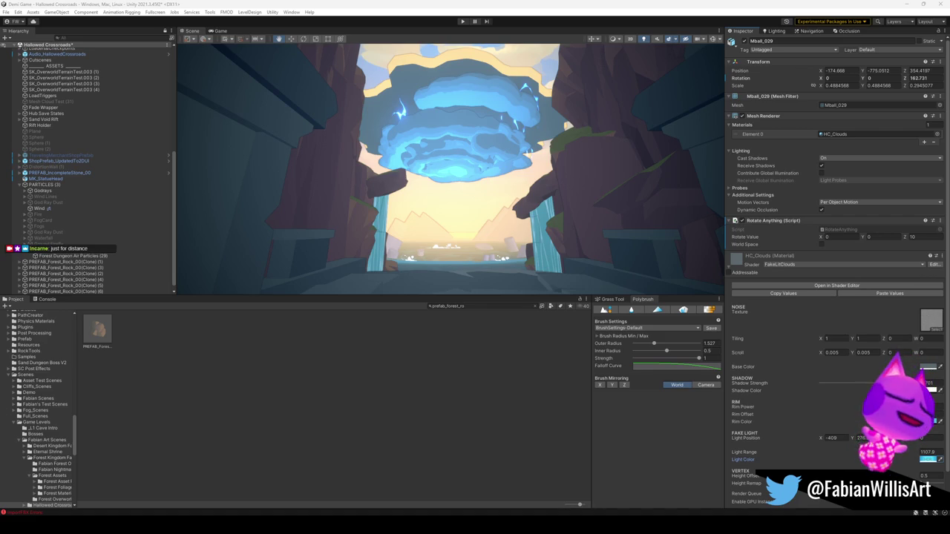
pyautogui.rightClick(433, 279)
# Fly through the archway into the ruined courtyard, collapse PARTICLES, and deselect the storm cloud.
pyautogui.press('w')
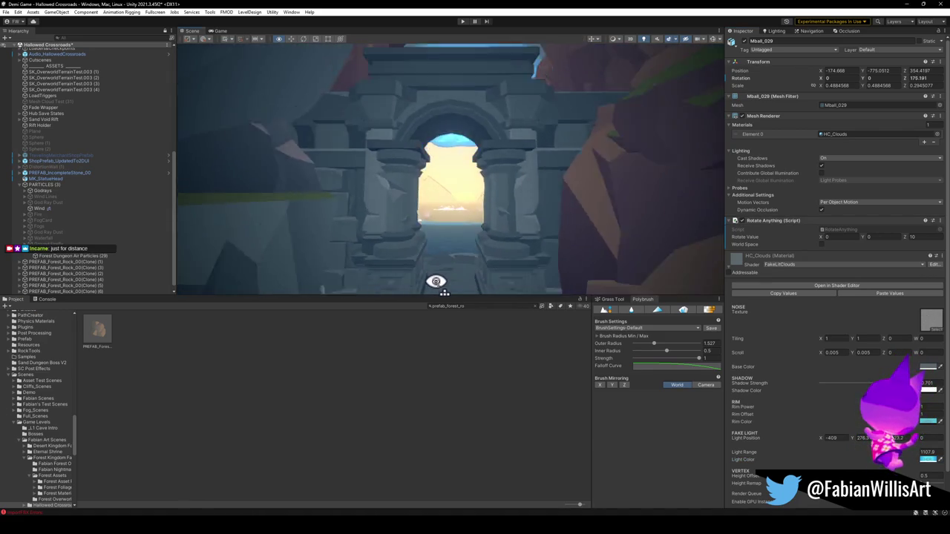
pyautogui.press('s')
pyautogui.moveTo(435, 281)
pyautogui.mouseDown()
pyautogui.moveTo(424, 267)
pyautogui.moveTo(467, 238)
pyautogui.moveTo(464, 250)
pyautogui.mouseUp()
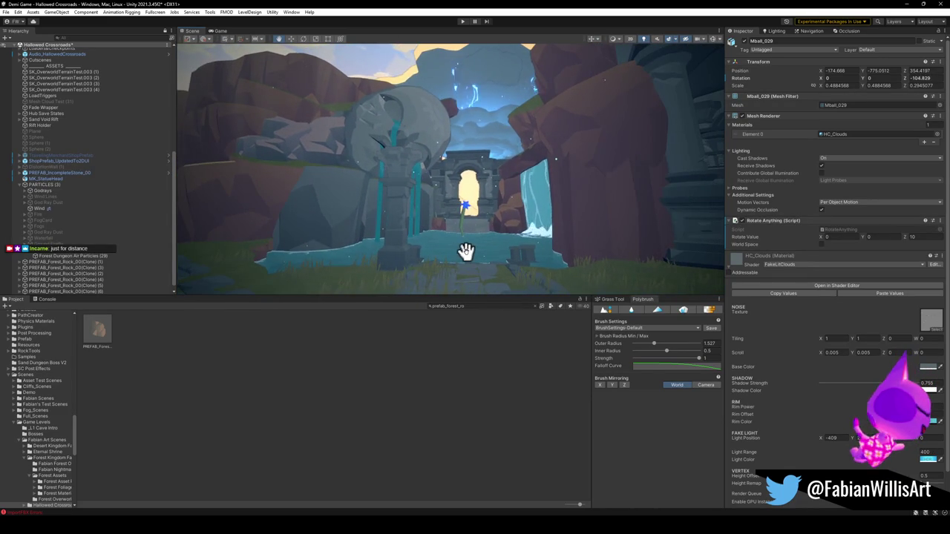
pyautogui.moveTo(542, 243)
pyautogui.mouseDown()
pyautogui.moveTo(555, 241)
pyautogui.moveTo(514, 242)
pyautogui.mouseUp()
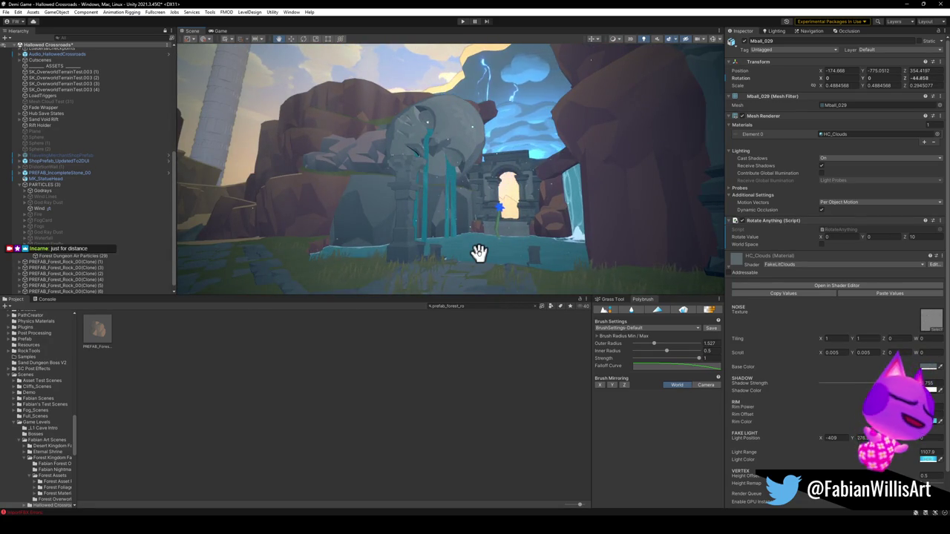
pyautogui.moveTo(479, 253); pyautogui.dragTo(597, 239)
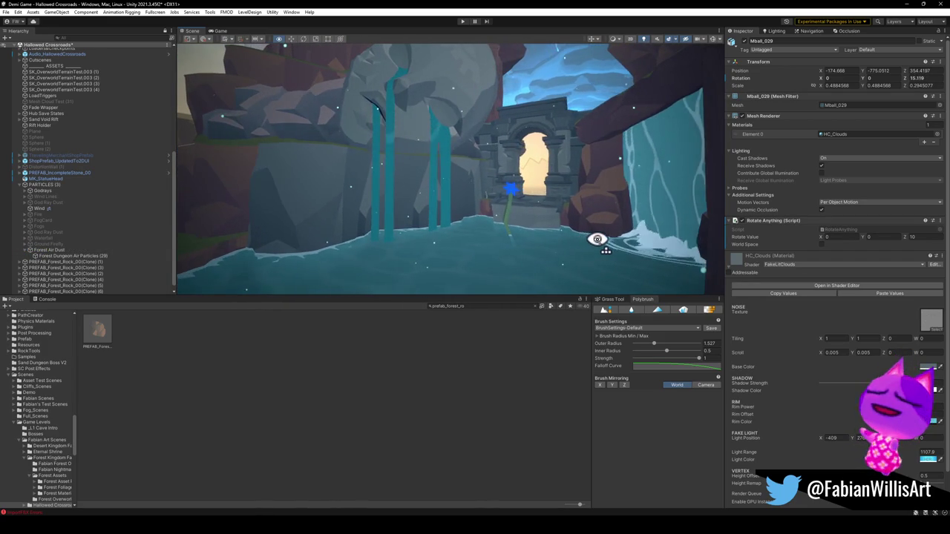
pyautogui.moveTo(416, 191)
pyautogui.mouseDown()
pyautogui.moveTo(457, 218)
pyautogui.moveTo(402, 223)
pyautogui.mouseUp()
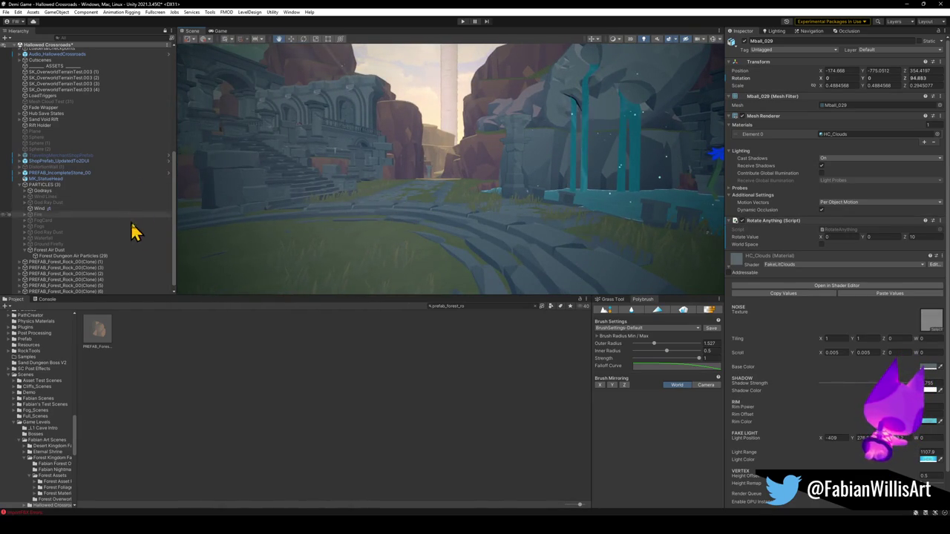
pyautogui.scroll(-1, 86, 286)
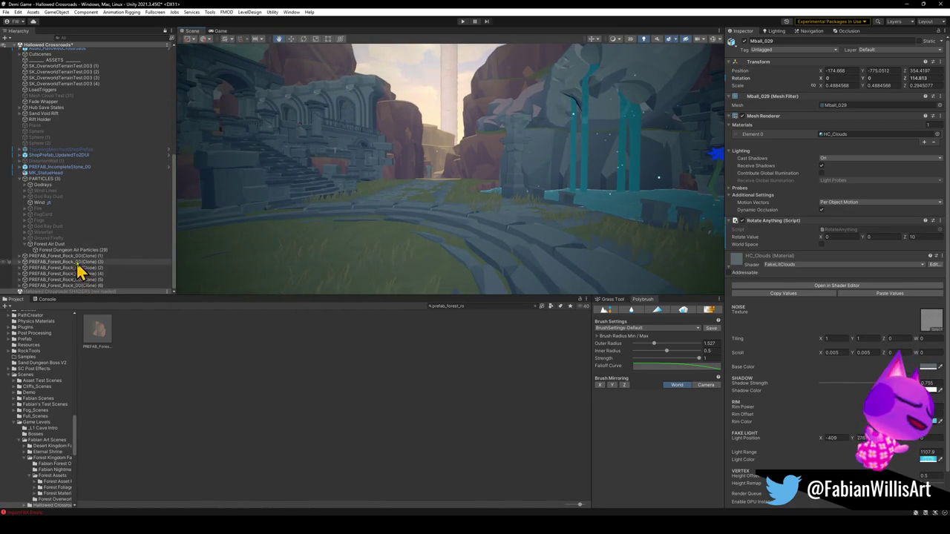
pyautogui.click(20, 180)
pyautogui.click(399, 392)
pyautogui.moveTo(296, 215)
pyautogui.mouseDown()
pyautogui.moveTo(305, 206)
pyautogui.moveTo(498, 228)
pyautogui.moveTo(459, 203)
pyautogui.moveTo(511, 201)
pyautogui.moveTo(477, 196)
pyautogui.mouseUp()
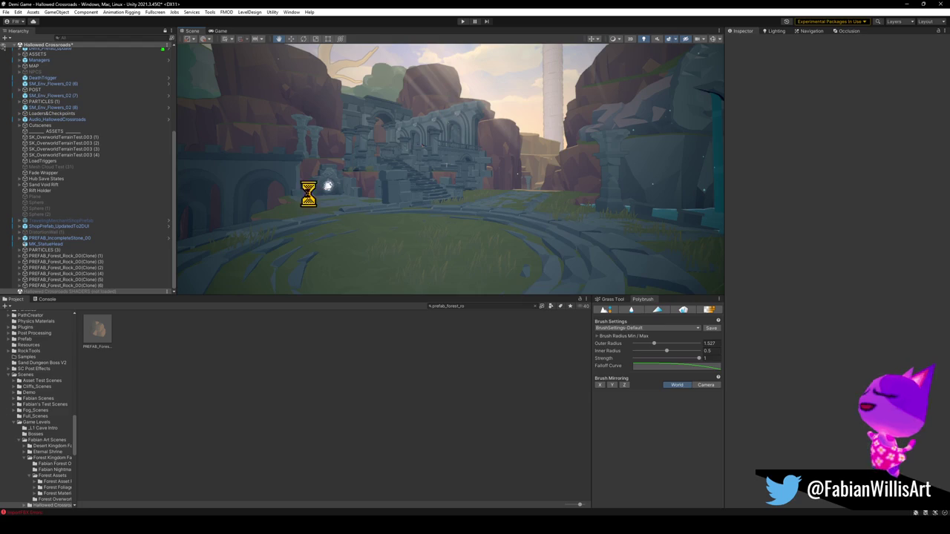
# Select the Post Cube volume under POST and collapse its Color Grading and Bloom sections.
pyautogui.click(61, 149)
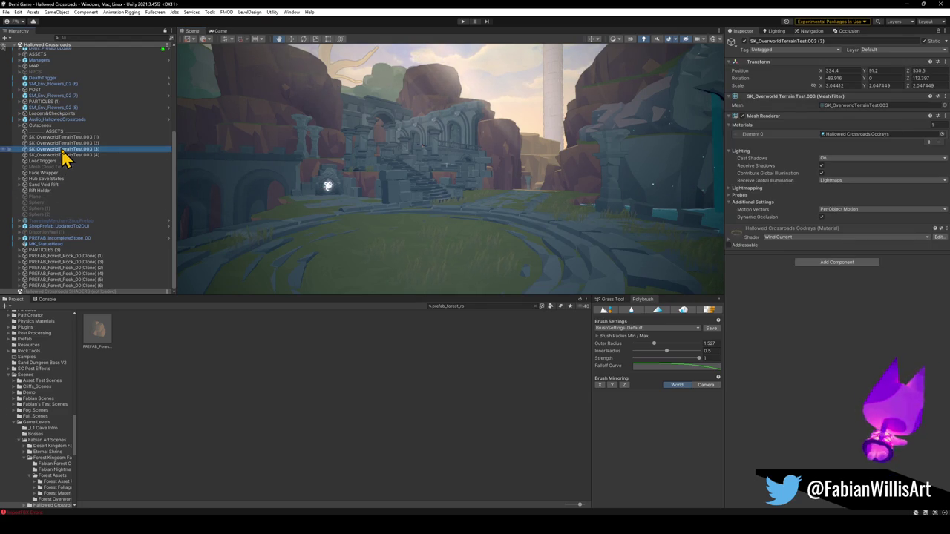
pyautogui.click(20, 90)
pyautogui.click(34, 96)
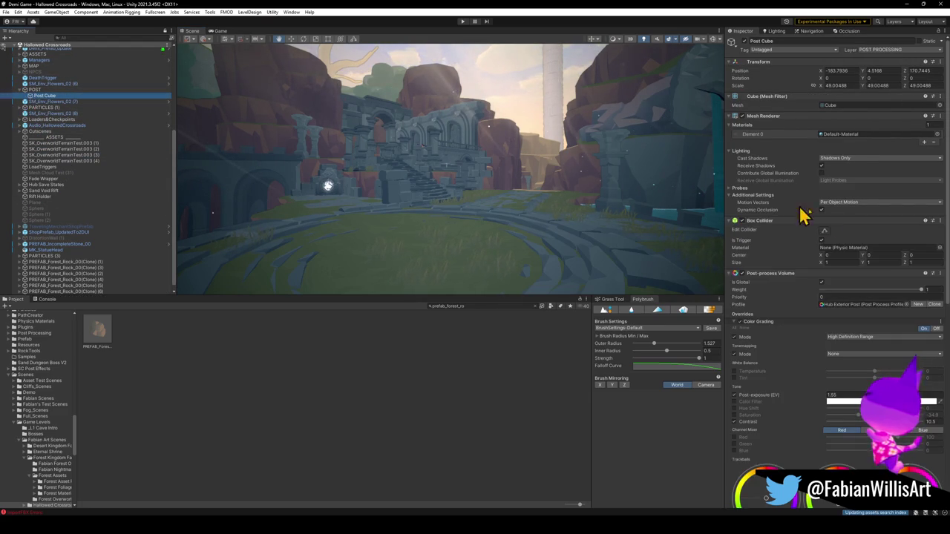
pyautogui.click(734, 322)
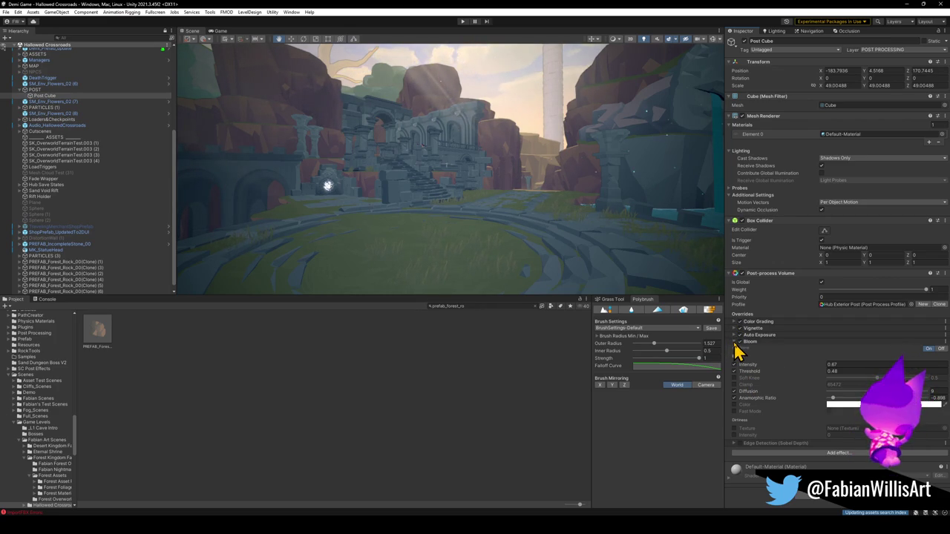
pyautogui.click(735, 342)
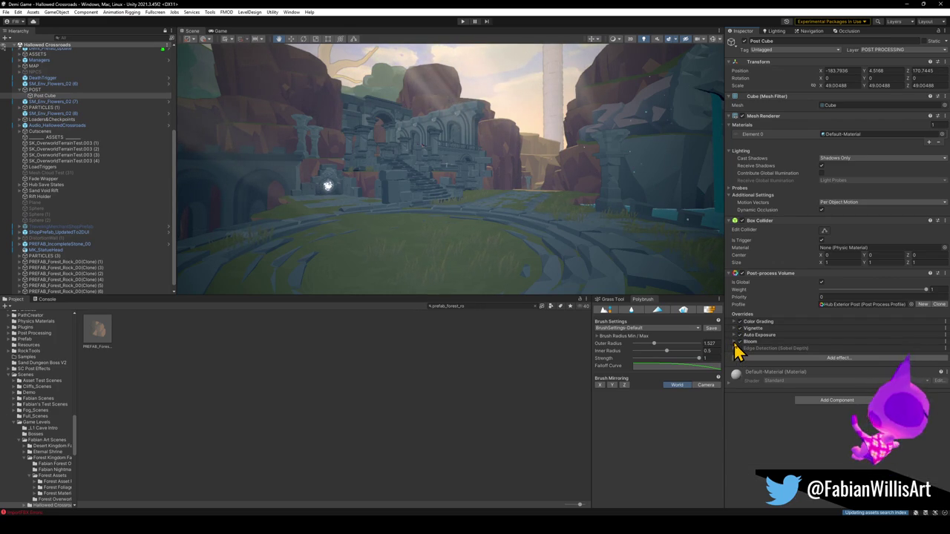
# Toggle the Edge Detection effect off and back on to compare the look.
pyautogui.click(768, 359)
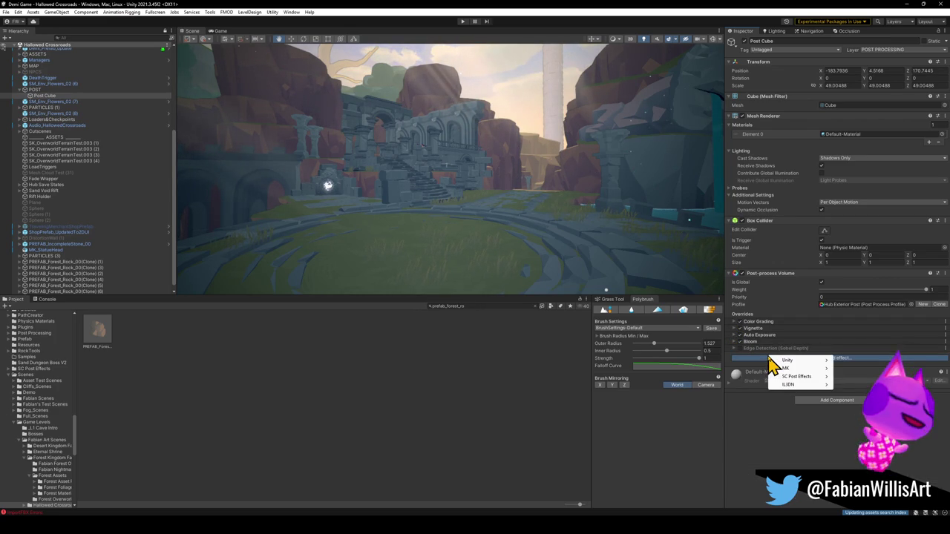
pyautogui.click(740, 348)
pyautogui.click(736, 350)
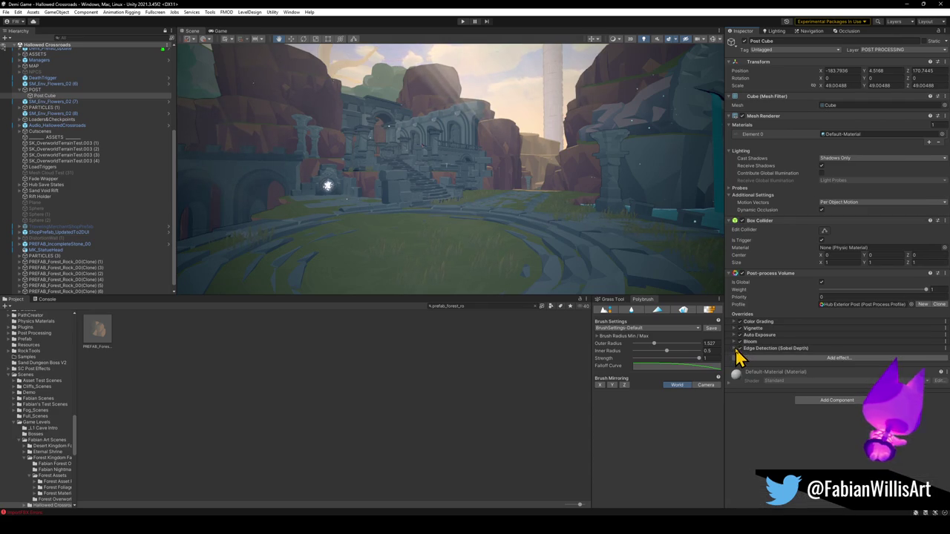
pyautogui.moveTo(455, 161)
pyautogui.mouseDown()
pyautogui.moveTo(552, 146)
pyautogui.moveTo(556, 166)
pyautogui.moveTo(586, 158)
pyautogui.moveTo(477, 153)
pyautogui.moveTo(479, 182)
pyautogui.moveTo(494, 165)
pyautogui.mouseUp()
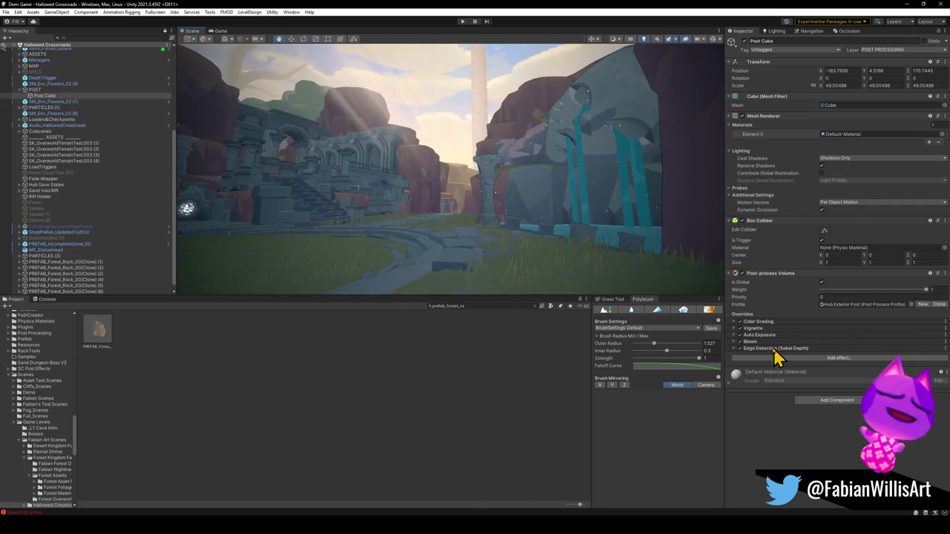
pyautogui.click(739, 348)
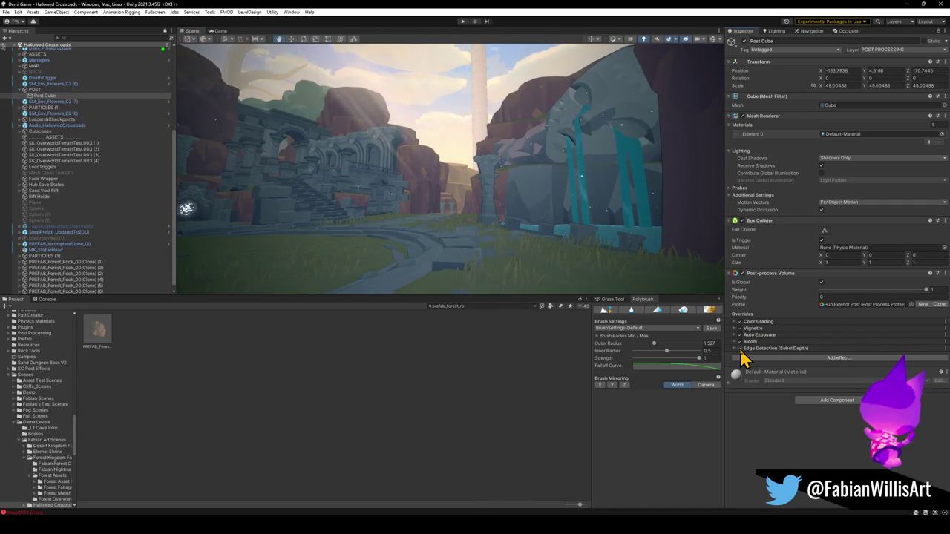
pyautogui.click(740, 348)
pyautogui.click(739, 348)
pyautogui.moveTo(546, 194); pyautogui.dragTo(539, 201)
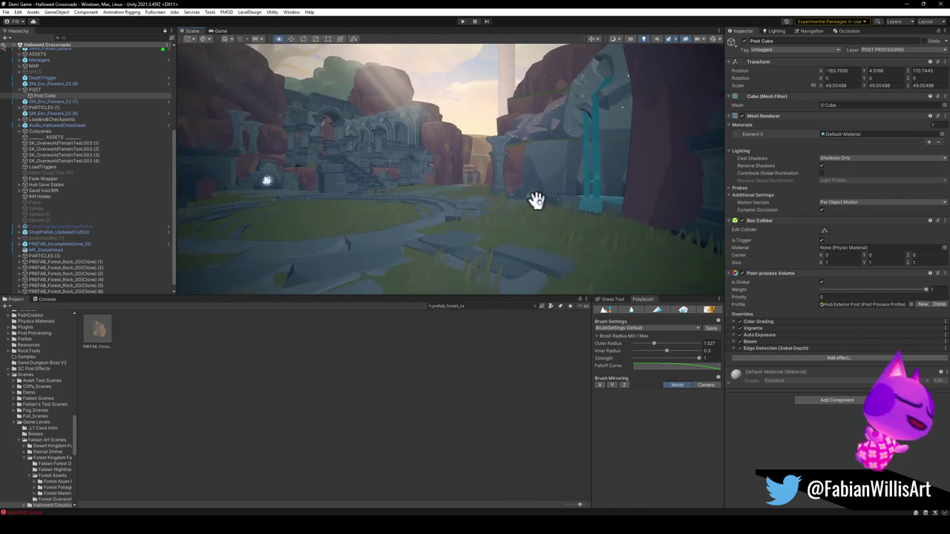
# Check the Edge Detection settings, then expand the Color Grading section.
pyautogui.click(751, 359)
pyautogui.click(773, 403)
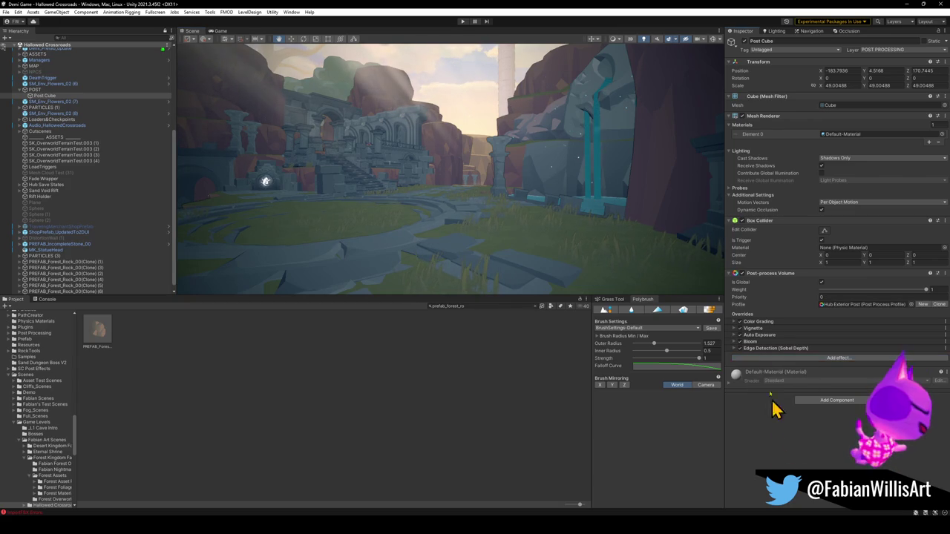
pyautogui.click(774, 349)
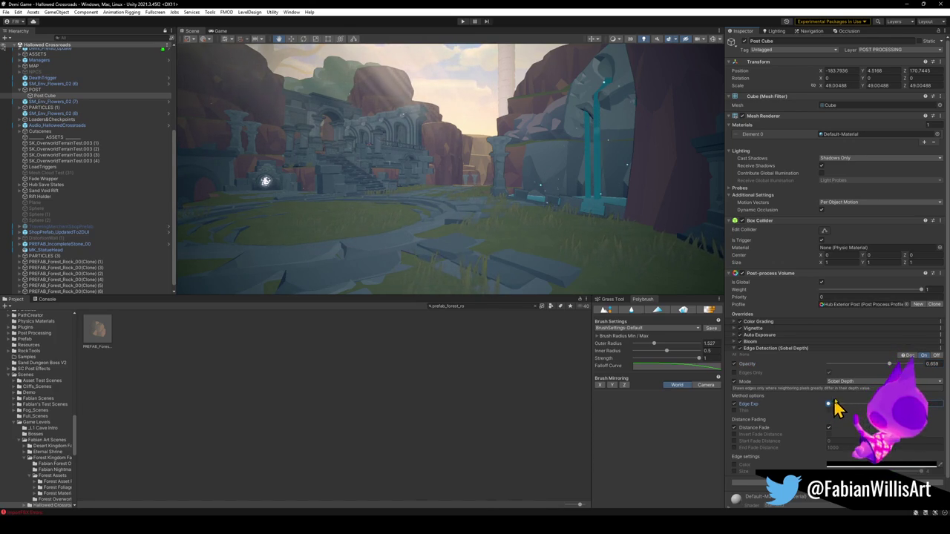
pyautogui.click(768, 349)
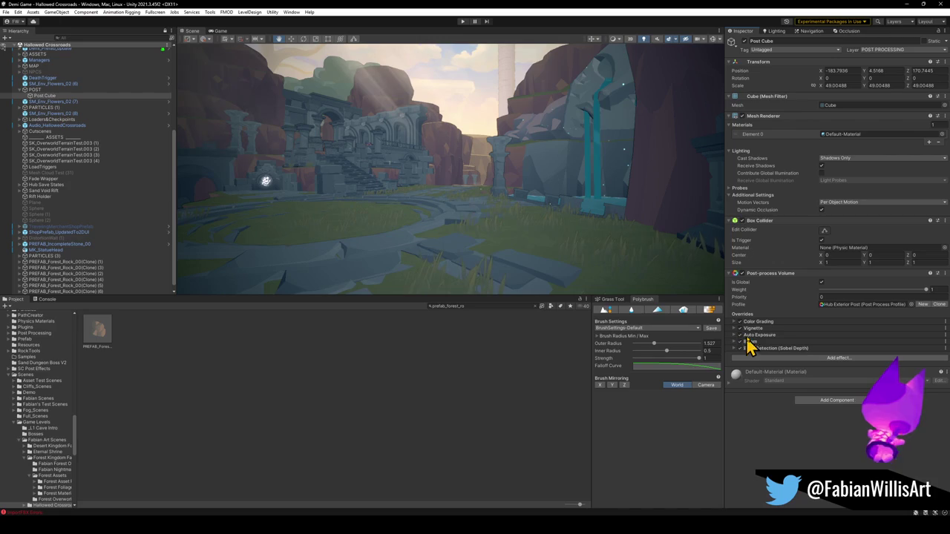
pyautogui.click(771, 324)
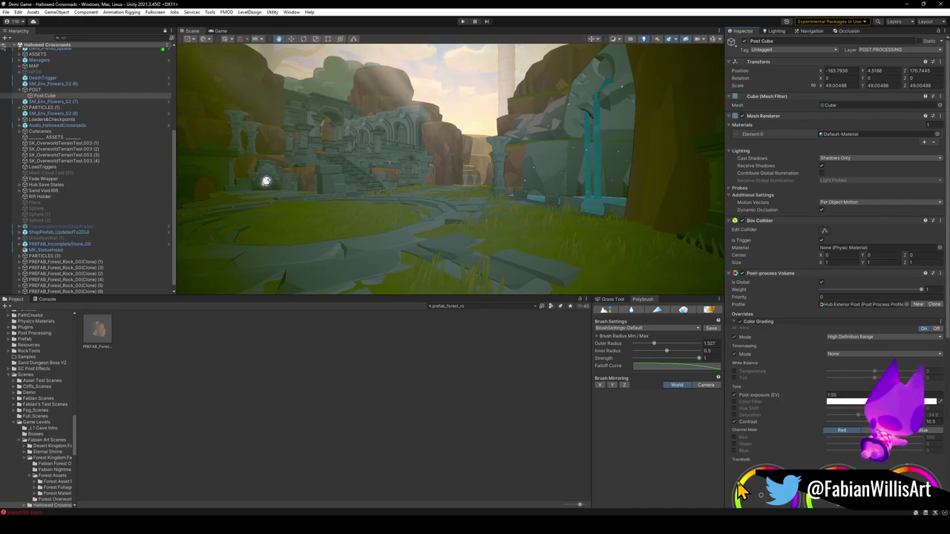
# Drag the Color Grading Lift and Gain trackballs toward a warmer, greener, neutral tint.
pyautogui.moveTo(475, 222)
pyautogui.mouseDown()
pyautogui.moveTo(416, 227)
pyautogui.moveTo(504, 244)
pyautogui.moveTo(544, 244)
pyautogui.moveTo(558, 230)
pyautogui.moveTo(604, 246)
pyautogui.moveTo(547, 233)
pyautogui.moveTo(576, 243)
pyautogui.mouseUp()
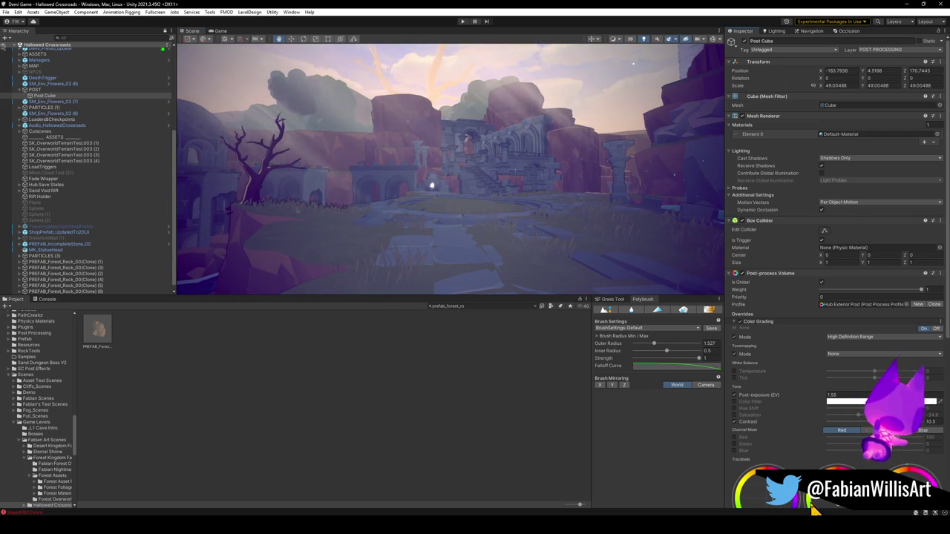
pyautogui.moveTo(592, 241)
pyautogui.mouseDown()
pyautogui.moveTo(515, 227)
pyautogui.moveTo(572, 240)
pyautogui.moveTo(555, 244)
pyautogui.moveTo(666, 233)
pyautogui.moveTo(557, 225)
pyautogui.moveTo(638, 237)
pyautogui.moveTo(613, 236)
pyautogui.mouseUp()
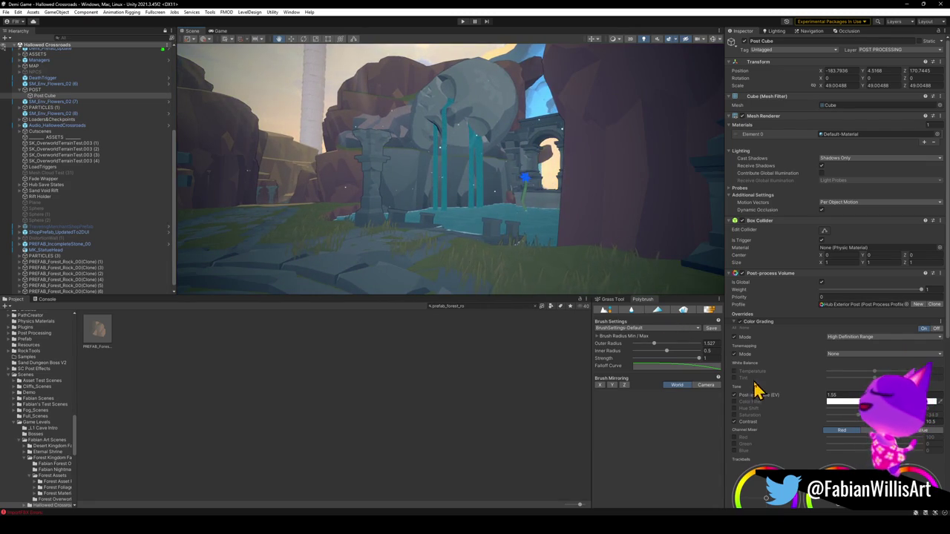
pyautogui.scroll(-2, 768, 499)
pyautogui.moveTo(769, 443)
pyautogui.mouseDown()
pyautogui.moveTo(750, 450)
pyautogui.moveTo(780, 455)
pyautogui.mouseUp()
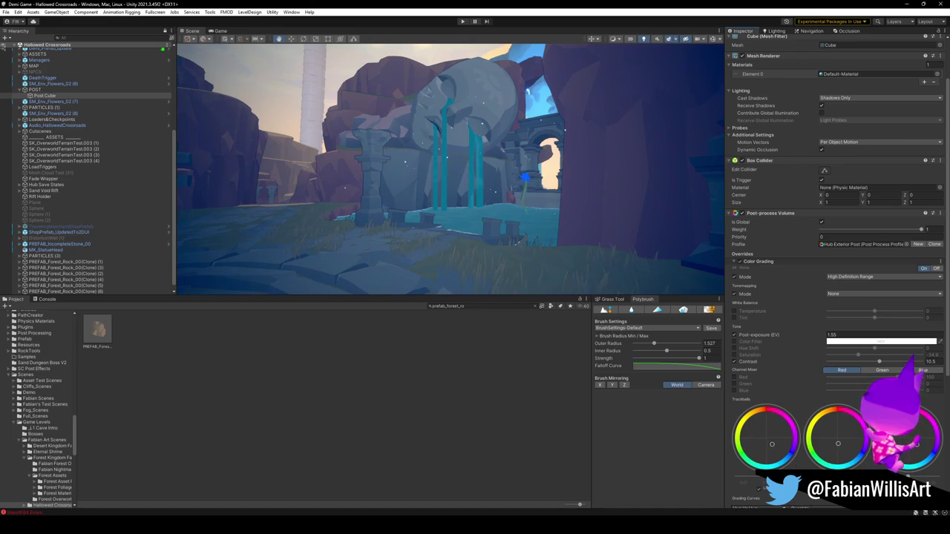
pyautogui.moveTo(772, 445)
pyautogui.mouseDown()
pyautogui.moveTo(745, 408)
pyautogui.moveTo(778, 455)
pyautogui.moveTo(720, 434)
pyautogui.moveTo(723, 410)
pyautogui.moveTo(746, 460)
pyautogui.mouseUp()
pyautogui.moveTo(566, 275)
pyautogui.mouseDown()
pyautogui.moveTo(352, 260)
pyautogui.moveTo(475, 248)
pyautogui.moveTo(638, 260)
pyautogui.mouseUp()
pyautogui.moveTo(837, 444)
pyautogui.mouseDown()
pyautogui.moveTo(827, 458)
pyautogui.moveTo(811, 460)
pyautogui.moveTo(819, 414)
pyautogui.moveTo(809, 383)
pyautogui.moveTo(809, 399)
pyautogui.moveTo(787, 406)
pyautogui.moveTo(777, 424)
pyautogui.moveTo(784, 451)
pyautogui.moveTo(813, 442)
pyautogui.mouseUp()
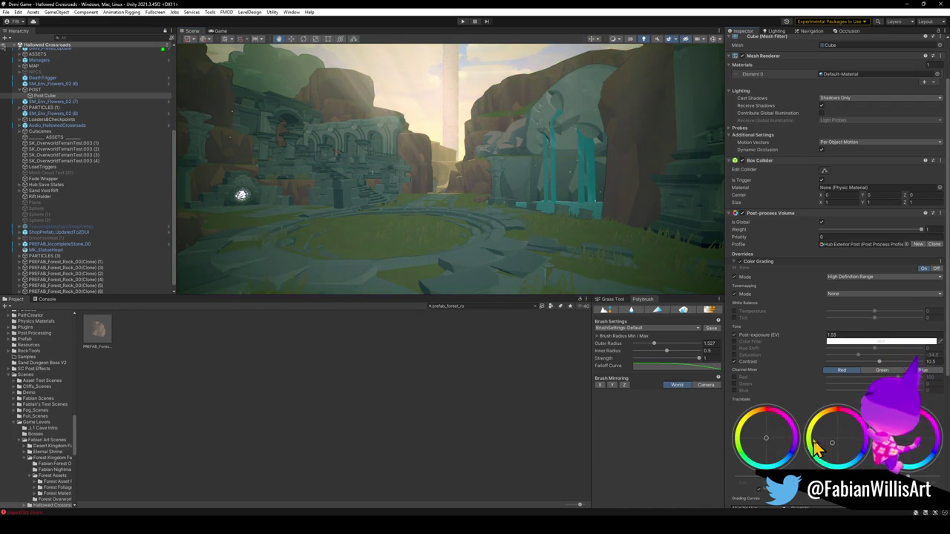
pyautogui.moveTo(918, 449)
pyautogui.mouseDown()
pyautogui.moveTo(894, 433)
pyautogui.moveTo(848, 425)
pyautogui.moveTo(848, 408)
pyautogui.mouseUp()
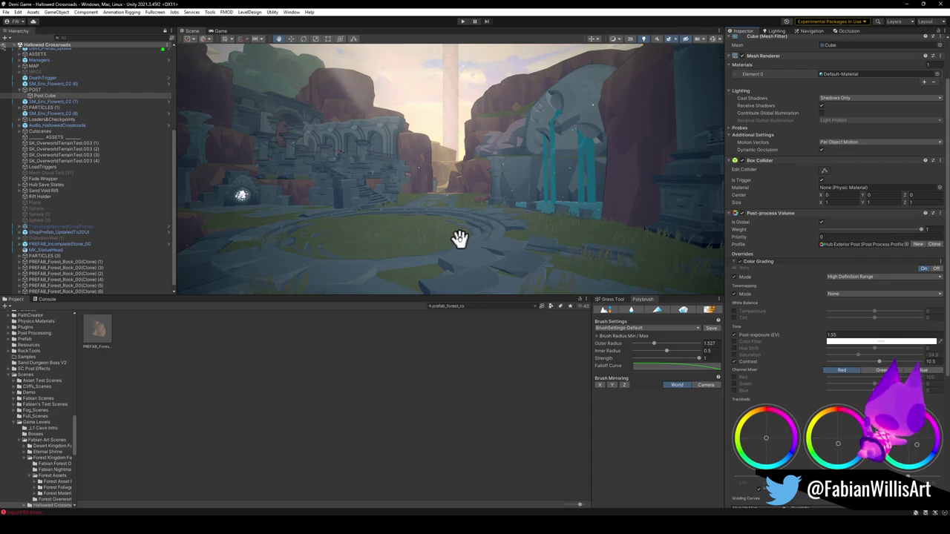
pyautogui.moveTo(481, 235)
pyautogui.mouseDown()
pyautogui.moveTo(460, 221)
pyautogui.moveTo(415, 237)
pyautogui.moveTo(509, 233)
pyautogui.mouseUp()
# Select and frame PREFAB_IncompleteStone_00, then rotate it onto its side.
pyautogui.click(507, 222)
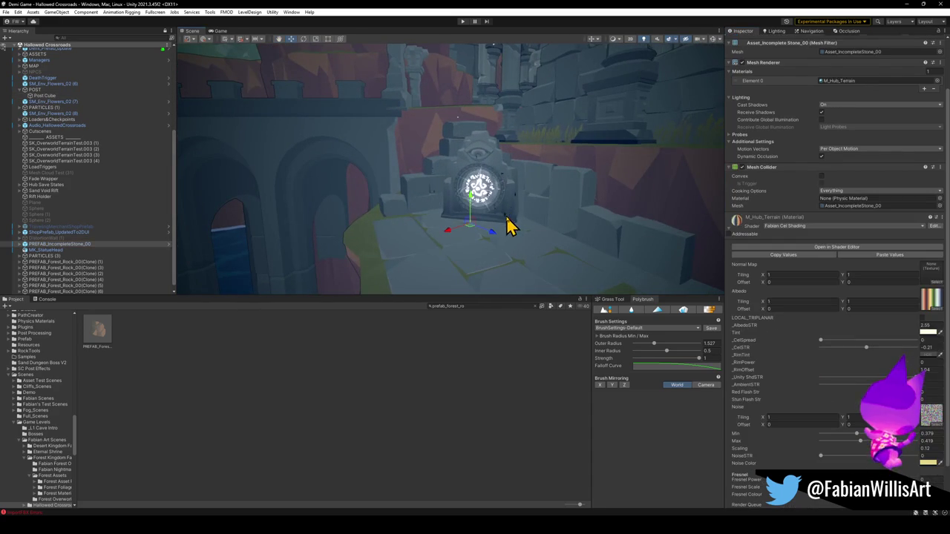
pyautogui.moveTo(526, 269)
pyautogui.mouseDown()
pyautogui.moveTo(608, 250)
pyautogui.moveTo(513, 255)
pyautogui.moveTo(407, 143)
pyautogui.mouseUp()
pyautogui.press('f')
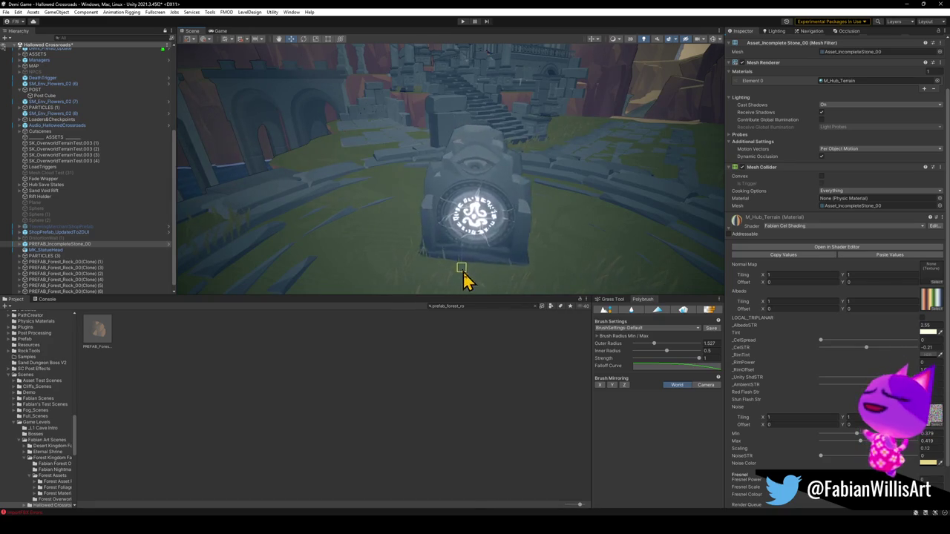
pyautogui.moveTo(455, 271)
pyautogui.mouseDown()
pyautogui.moveTo(483, 237)
pyautogui.moveTo(452, 231)
pyautogui.moveTo(449, 209)
pyautogui.moveTo(455, 226)
pyautogui.moveTo(415, 214)
pyautogui.moveTo(428, 232)
pyautogui.mouseUp()
pyautogui.press('e')
pyautogui.press('w')
pyautogui.moveTo(428, 199)
pyautogui.mouseDown()
pyautogui.moveTo(432, 205)
pyautogui.moveTo(405, 219)
pyautogui.moveTo(429, 208)
pyautogui.mouseUp()
pyautogui.press('e')
pyautogui.press('w')
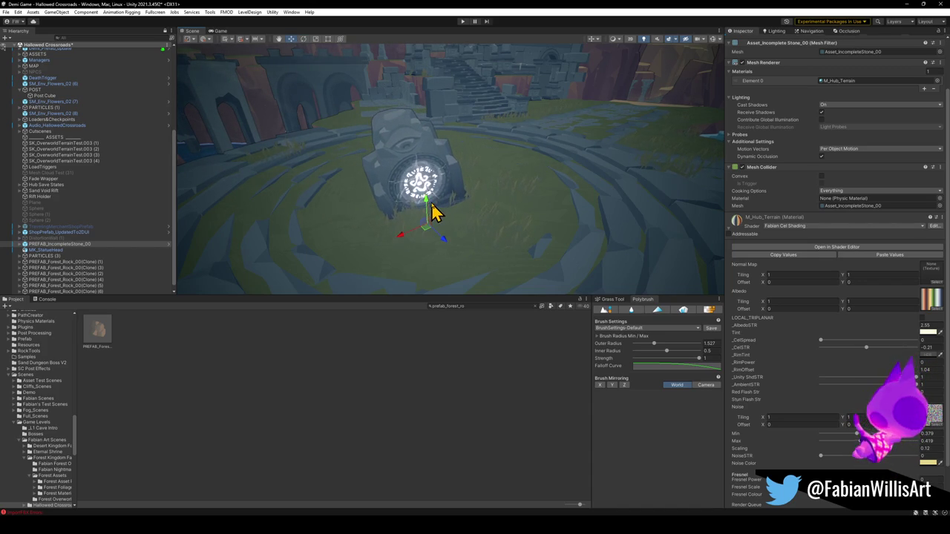
pyautogui.click(469, 332)
# Reselect the rune stone and slide it along X to X 88.83, Z 79.14.
pyautogui.moveTo(479, 189)
pyautogui.mouseDown()
pyautogui.moveTo(477, 155)
pyautogui.moveTo(505, 161)
pyautogui.moveTo(535, 193)
pyautogui.moveTo(583, 193)
pyautogui.moveTo(483, 201)
pyautogui.moveTo(642, 210)
pyautogui.moveTo(521, 189)
pyautogui.moveTo(479, 159)
pyautogui.moveTo(419, 169)
pyautogui.mouseUp()
pyautogui.press('w')
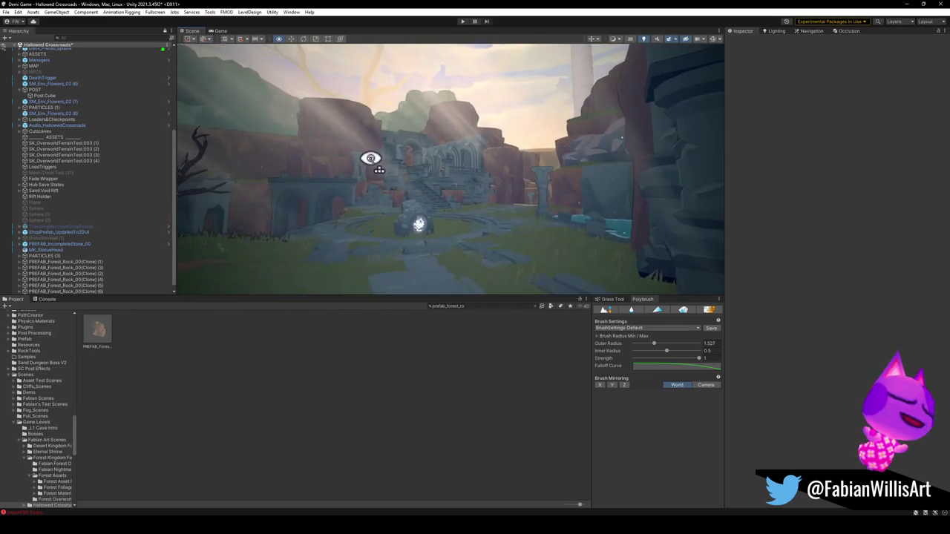
pyautogui.click(438, 235)
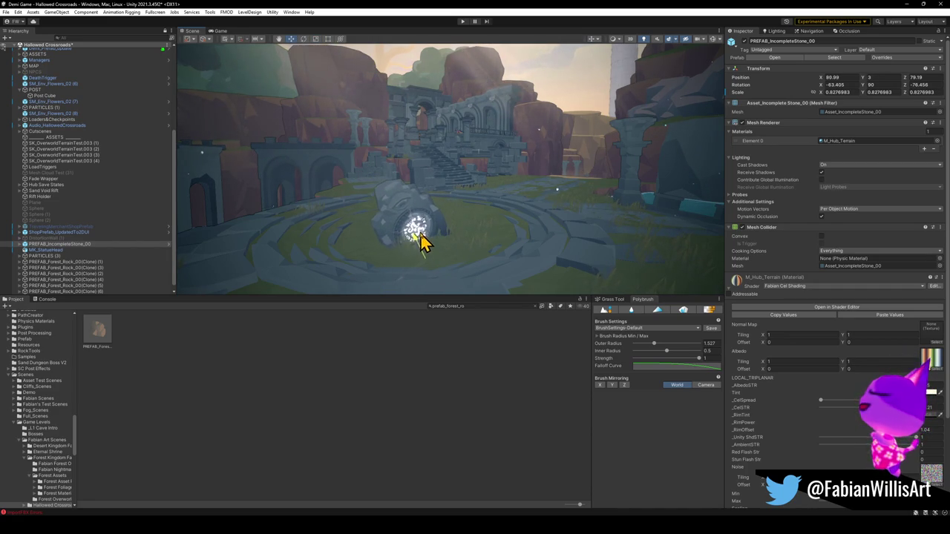
pyautogui.moveTo(420, 241)
pyautogui.mouseDown()
pyautogui.moveTo(509, 216)
pyautogui.moveTo(434, 213)
pyautogui.moveTo(462, 234)
pyautogui.moveTo(517, 214)
pyautogui.moveTo(483, 216)
pyautogui.mouseUp()
pyautogui.moveTo(541, 225)
pyautogui.mouseDown()
pyautogui.moveTo(483, 227)
pyautogui.moveTo(505, 230)
pyautogui.moveTo(408, 250)
pyautogui.moveTo(509, 227)
pyautogui.moveTo(529, 248)
pyautogui.mouseUp()
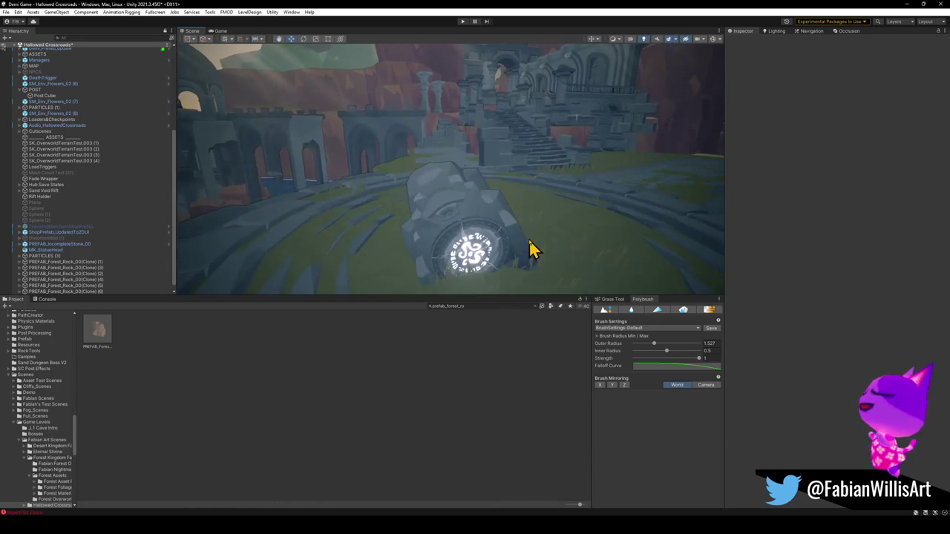
pyautogui.click(529, 248)
pyautogui.press('f')
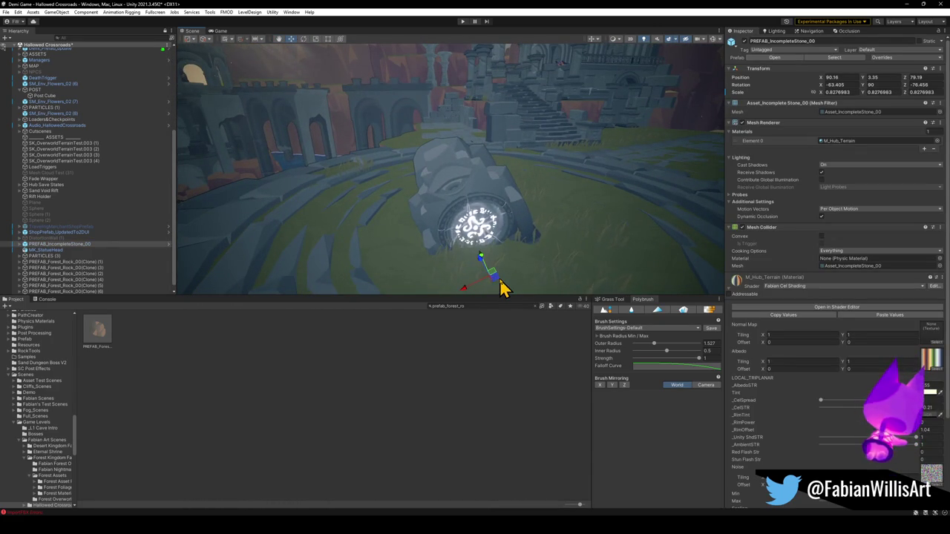
pyautogui.moveTo(499, 286); pyautogui.dragTo(509, 284)
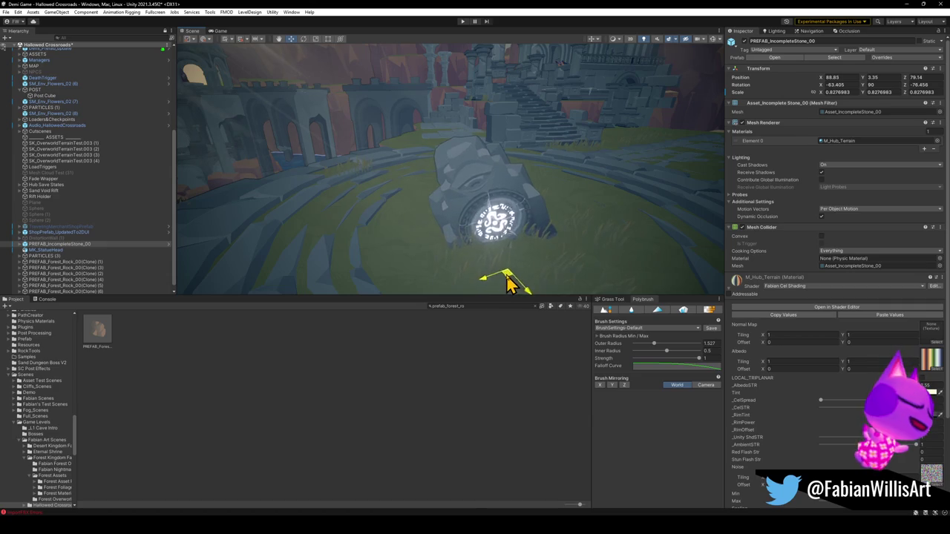
pyautogui.click(483, 354)
pyautogui.moveTo(493, 237)
pyautogui.mouseDown()
pyautogui.moveTo(517, 201)
pyautogui.moveTo(542, 194)
pyautogui.moveTo(509, 201)
pyautogui.moveTo(541, 201)
pyautogui.mouseUp()
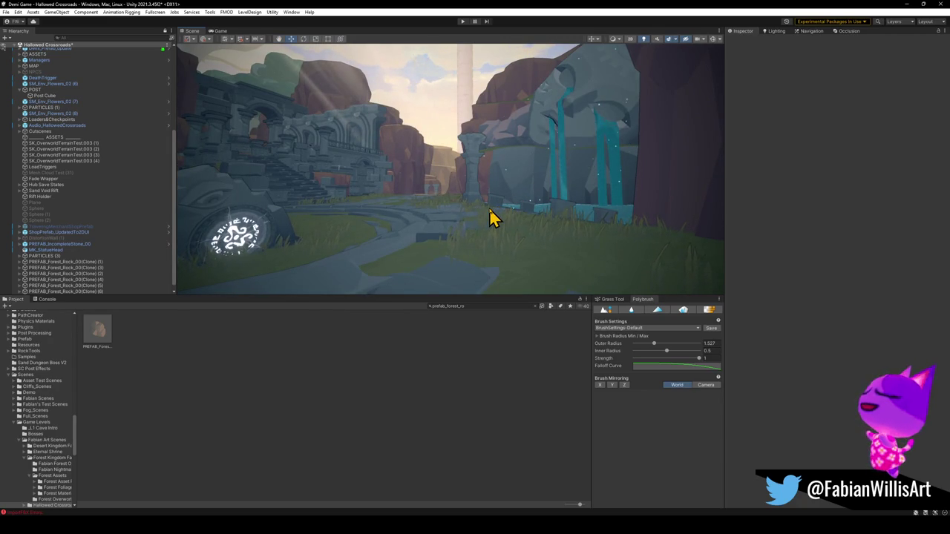
# Select PREFAB_Forest_Rock_00(Clone)(1) and set its material Tint to light pink.
pyautogui.click(512, 145)
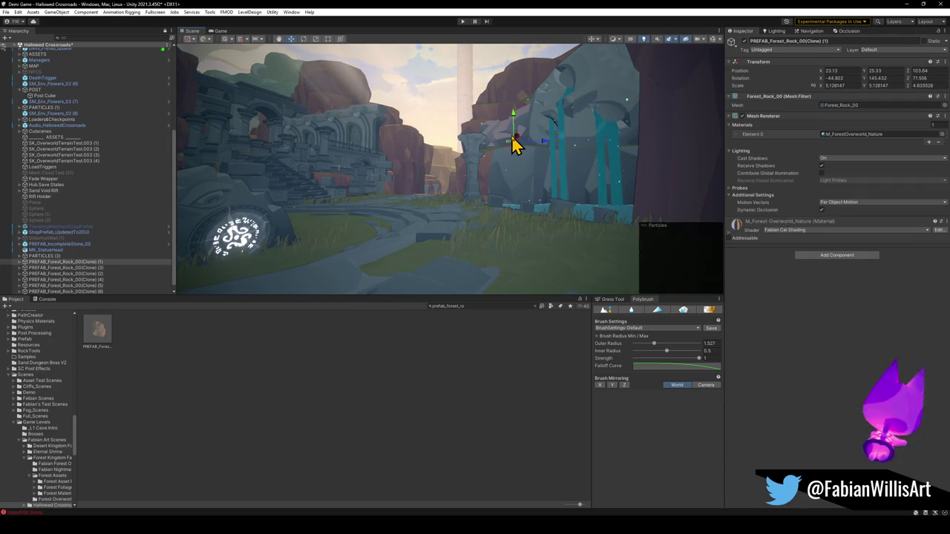
pyautogui.click(494, 144)
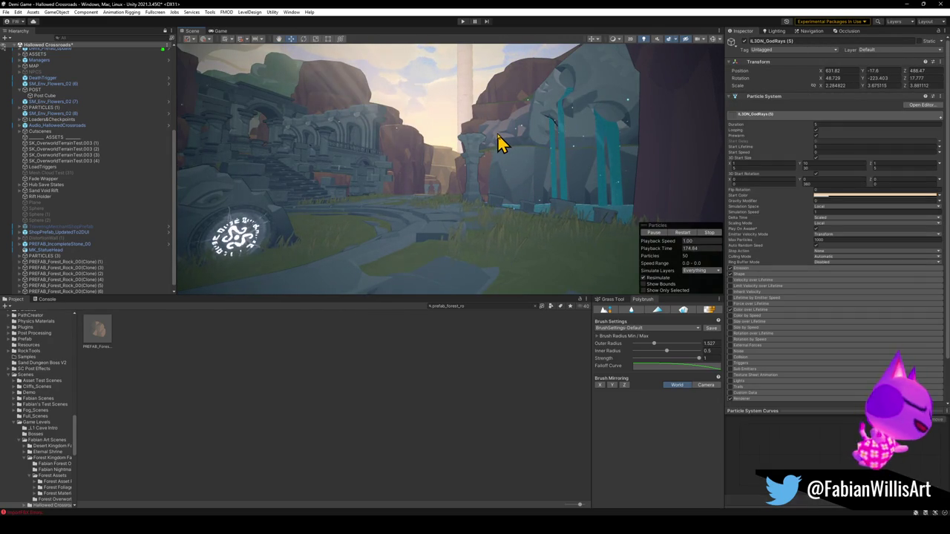
pyautogui.click(509, 140)
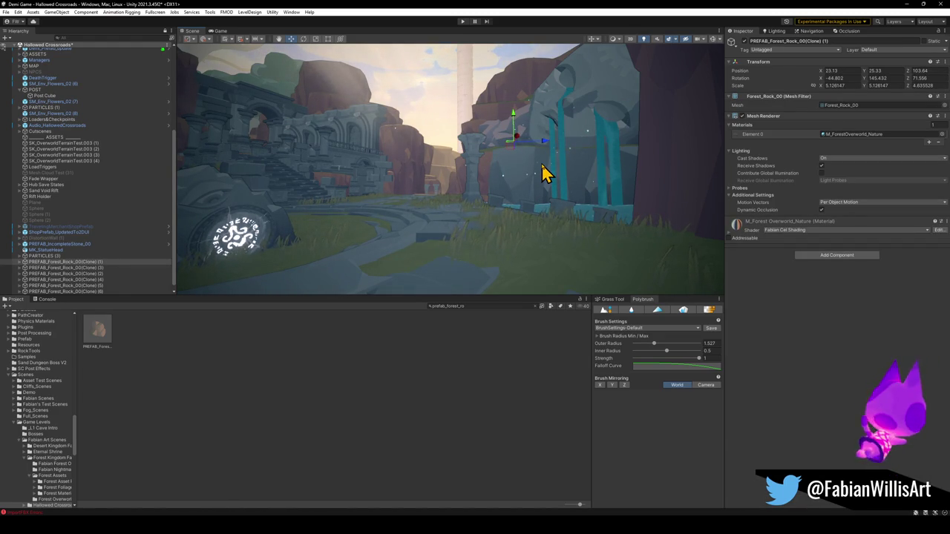
pyautogui.press('e')
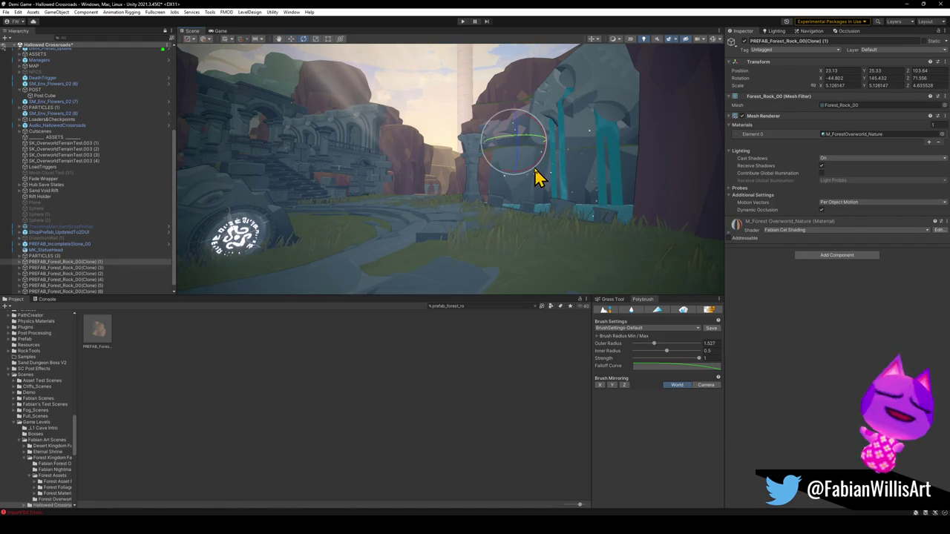
pyautogui.click(729, 234)
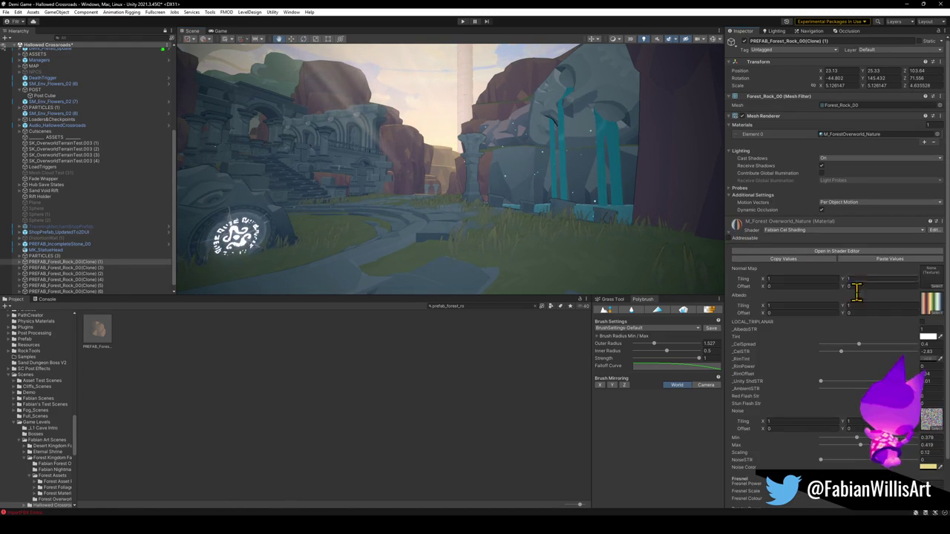
pyautogui.click(927, 337)
pyautogui.moveTo(893, 360); pyautogui.dragTo(890, 357)
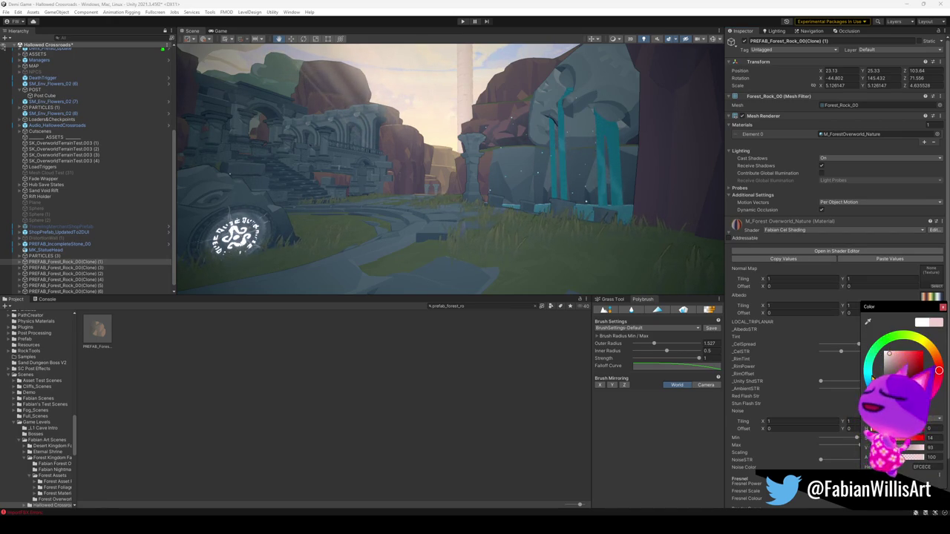
pyautogui.click(477, 416)
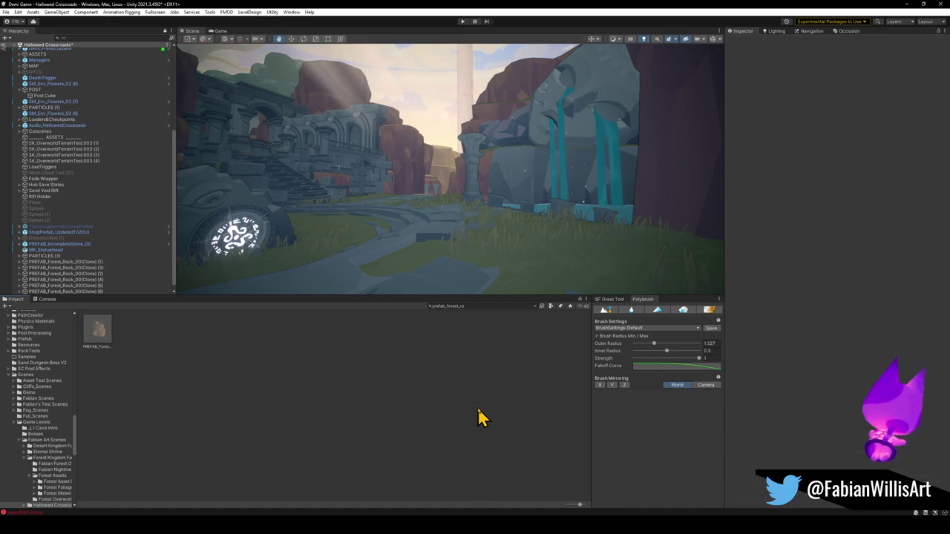
pyautogui.moveTo(522, 271)
pyautogui.mouseDown()
pyautogui.moveTo(507, 254)
pyautogui.moveTo(566, 250)
pyautogui.moveTo(503, 257)
pyautogui.moveTo(539, 267)
pyautogui.moveTo(528, 268)
pyautogui.moveTo(529, 286)
pyautogui.mouseUp()
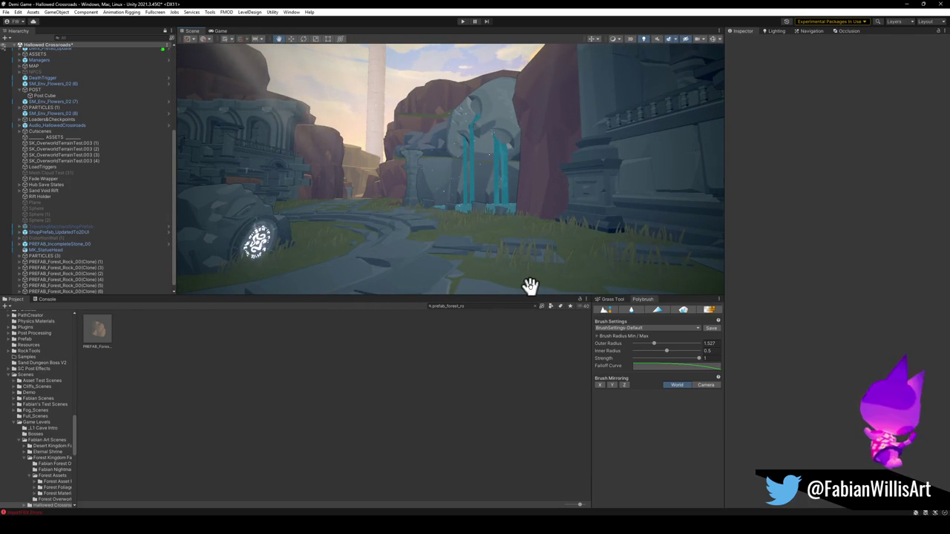
pyautogui.moveTo(522, 266)
pyautogui.mouseDown()
pyautogui.moveTo(465, 268)
pyautogui.moveTo(479, 267)
pyautogui.mouseUp()
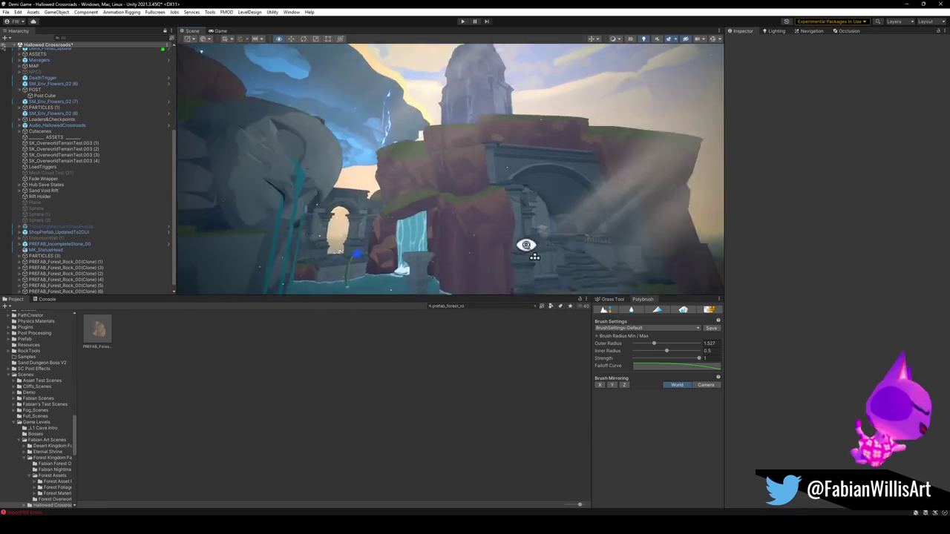
pyautogui.moveTo(529, 242)
pyautogui.mouseDown()
pyautogui.moveTo(473, 236)
pyautogui.moveTo(448, 257)
pyautogui.mouseUp()
pyautogui.moveTo(339, 266)
pyautogui.mouseDown()
pyautogui.moveTo(397, 245)
pyautogui.moveTo(366, 236)
pyautogui.mouseUp()
pyautogui.click(365, 234)
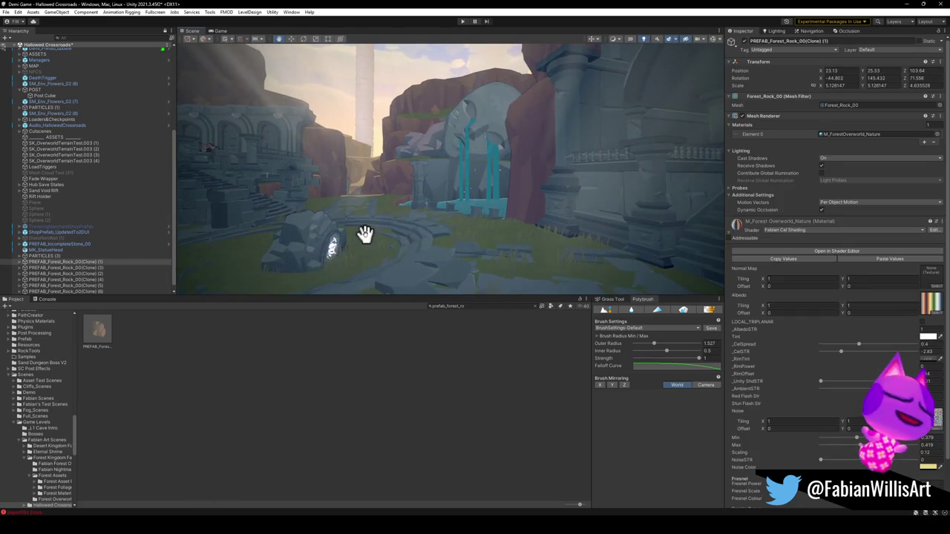
pyautogui.click(465, 275)
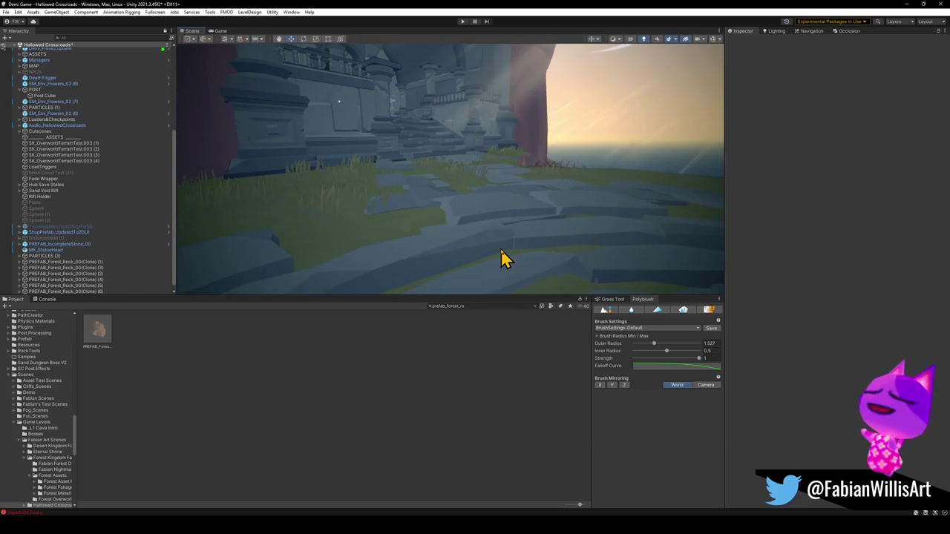
pyautogui.click(503, 255)
pyautogui.moveTo(502, 254)
pyautogui.mouseDown()
pyautogui.moveTo(474, 233)
pyautogui.moveTo(463, 203)
pyautogui.moveTo(465, 276)
pyautogui.mouseUp()
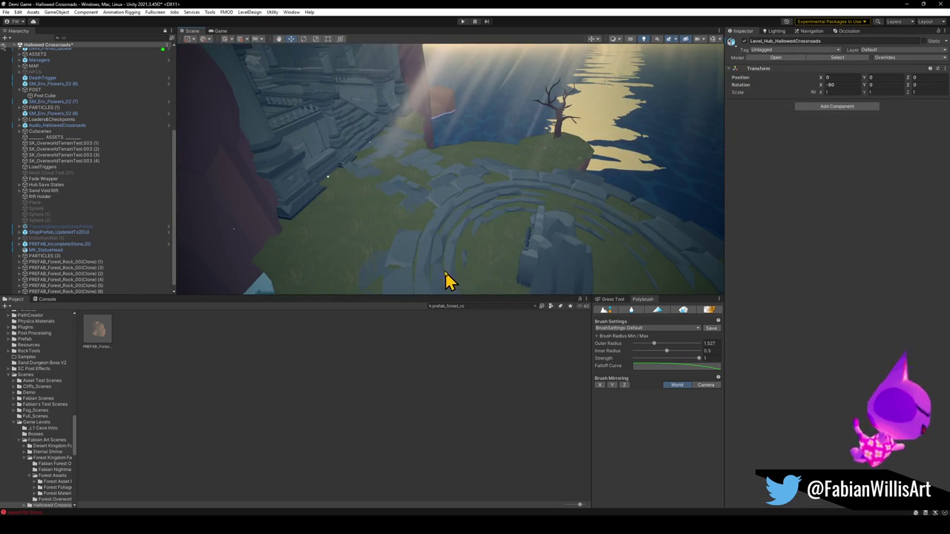
pyautogui.click(458, 287)
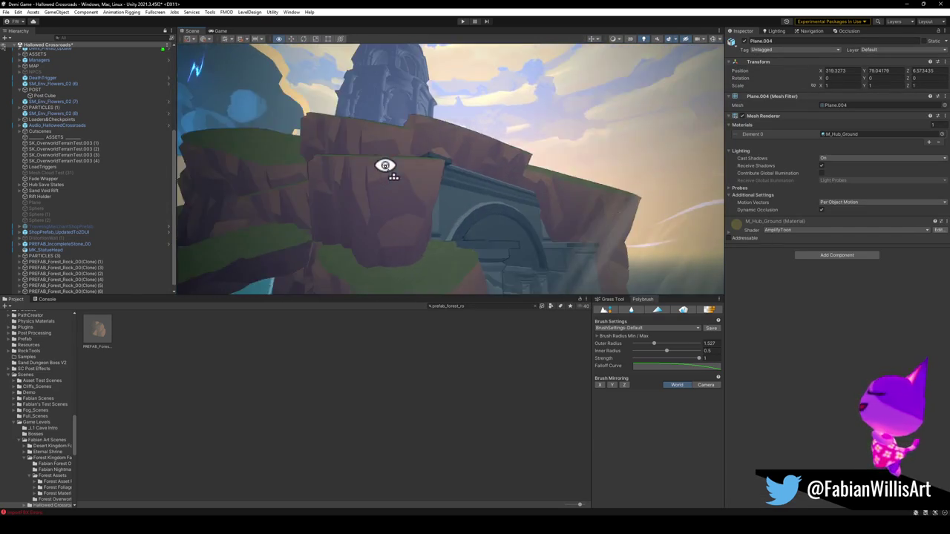
pyautogui.click(471, 253)
pyautogui.click(485, 252)
pyautogui.moveTo(485, 253)
pyautogui.mouseDown()
pyautogui.moveTo(401, 112)
pyautogui.moveTo(410, 105)
pyautogui.mouseUp()
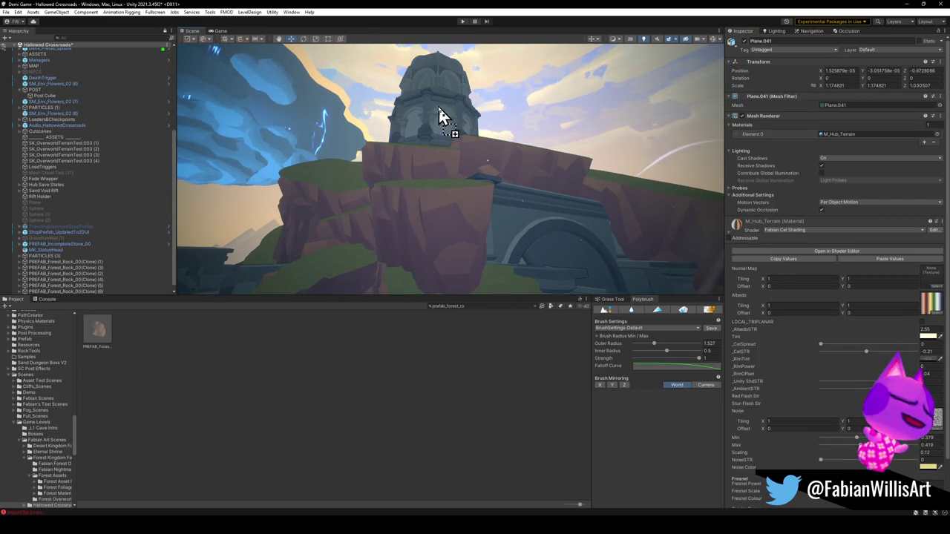
pyautogui.moveTo(459, 158)
pyautogui.mouseDown()
pyautogui.moveTo(449, 134)
pyautogui.moveTo(449, 157)
pyautogui.moveTo(483, 185)
pyautogui.moveTo(515, 186)
pyautogui.moveTo(496, 221)
pyautogui.moveTo(400, 222)
pyautogui.moveTo(485, 214)
pyautogui.moveTo(428, 227)
pyautogui.moveTo(453, 232)
pyautogui.moveTo(500, 224)
pyautogui.moveTo(467, 222)
pyautogui.moveTo(490, 294)
pyautogui.mouseUp()
pyautogui.click(479, 305)
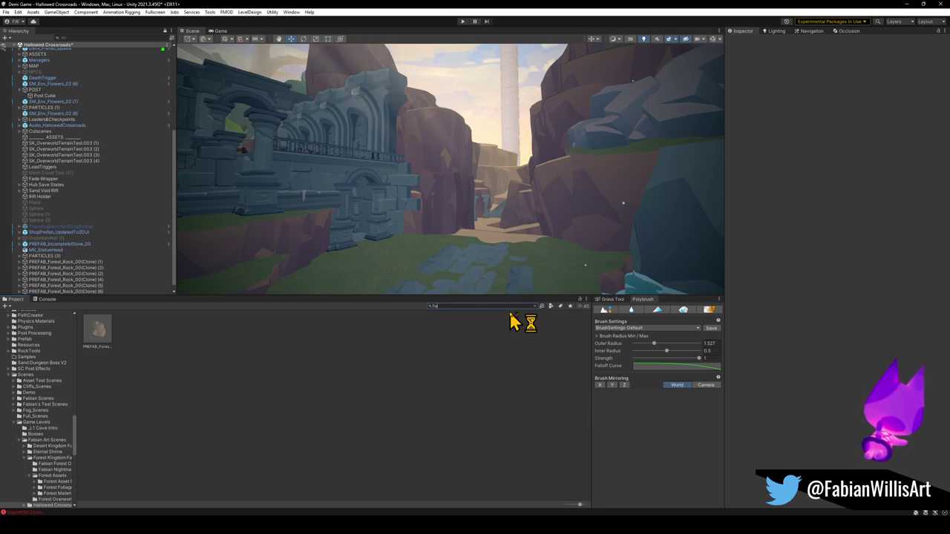
# Search 'flag', try and remove two flag prefabs, then place PS_Windy_Flag_LP on the grass path.
pyautogui.write('flag')
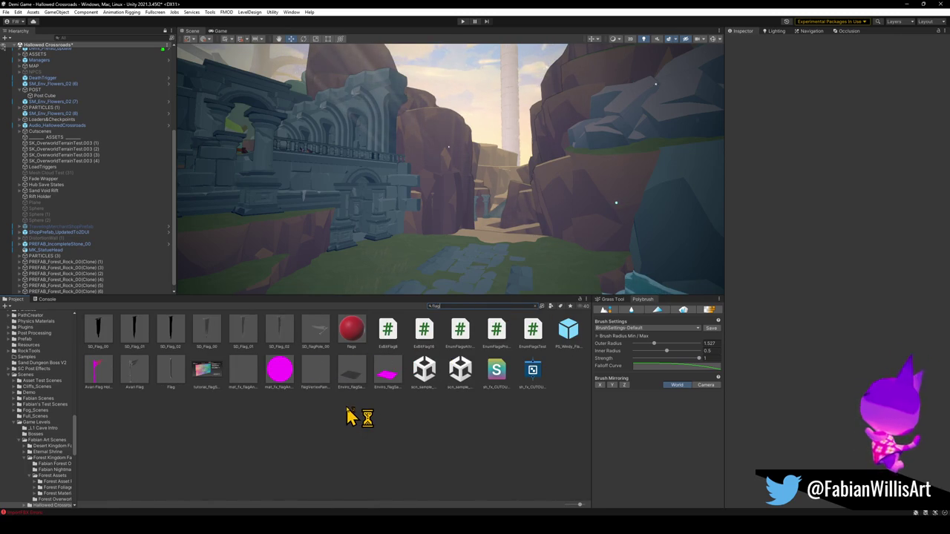
pyautogui.moveTo(315, 329)
pyautogui.mouseDown()
pyautogui.moveTo(396, 292)
pyautogui.moveTo(353, 277)
pyautogui.moveTo(349, 165)
pyautogui.moveTo(397, 234)
pyautogui.mouseUp()
pyautogui.press('Delete')
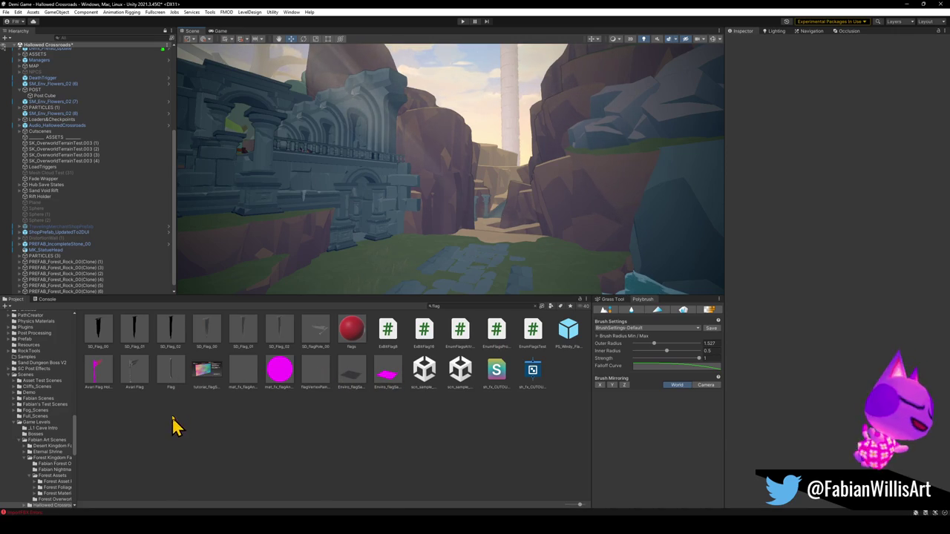
pyautogui.moveTo(170, 368); pyautogui.dragTo(344, 293)
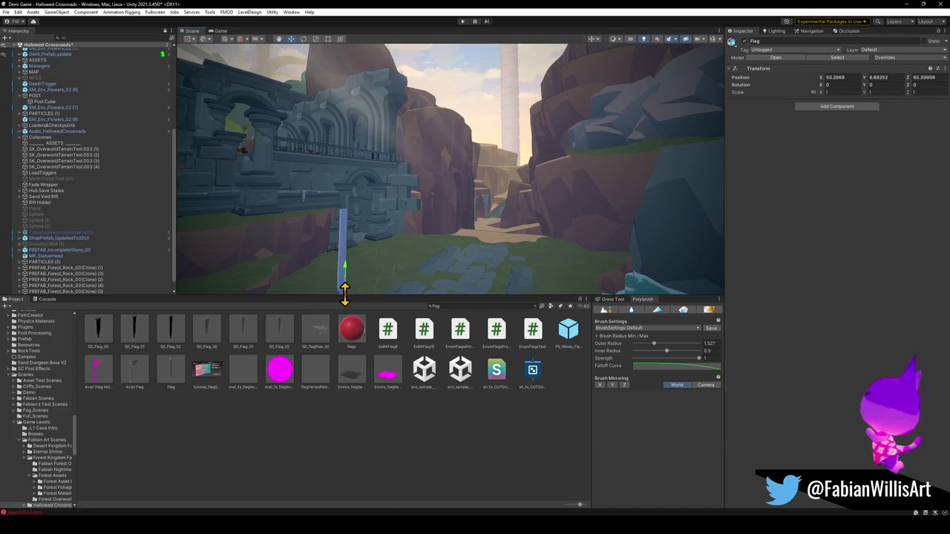
pyautogui.hotkey('ctrl', 'z')
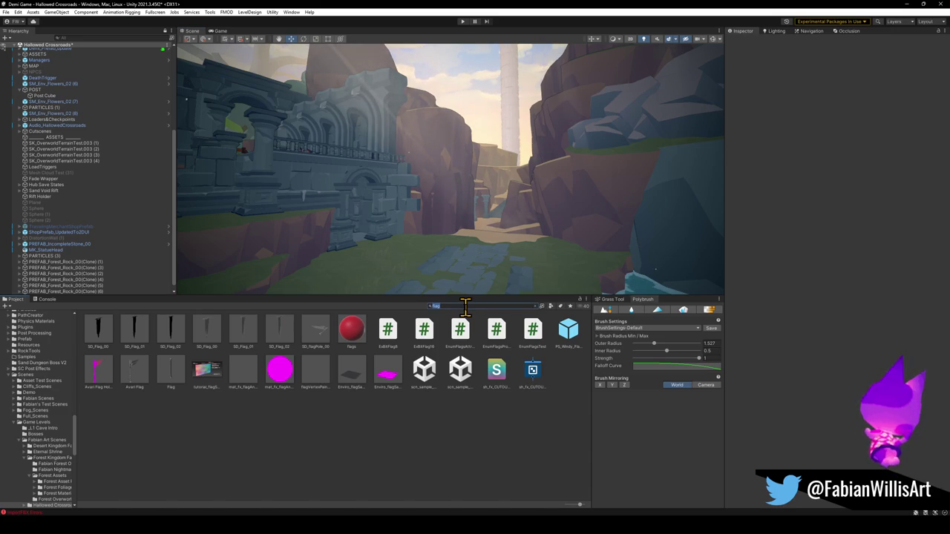
pyautogui.moveTo(568, 330)
pyautogui.mouseDown()
pyautogui.moveTo(384, 272)
pyautogui.moveTo(374, 286)
pyautogui.mouseUp()
pyautogui.moveTo(433, 295)
pyautogui.mouseDown()
pyautogui.moveTo(403, 282)
pyautogui.moveTo(424, 282)
pyautogui.mouseUp()
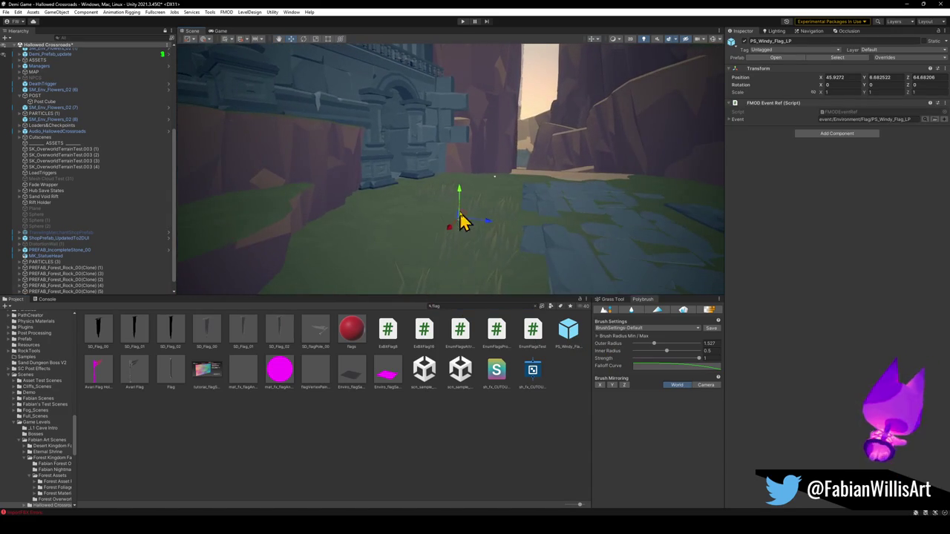